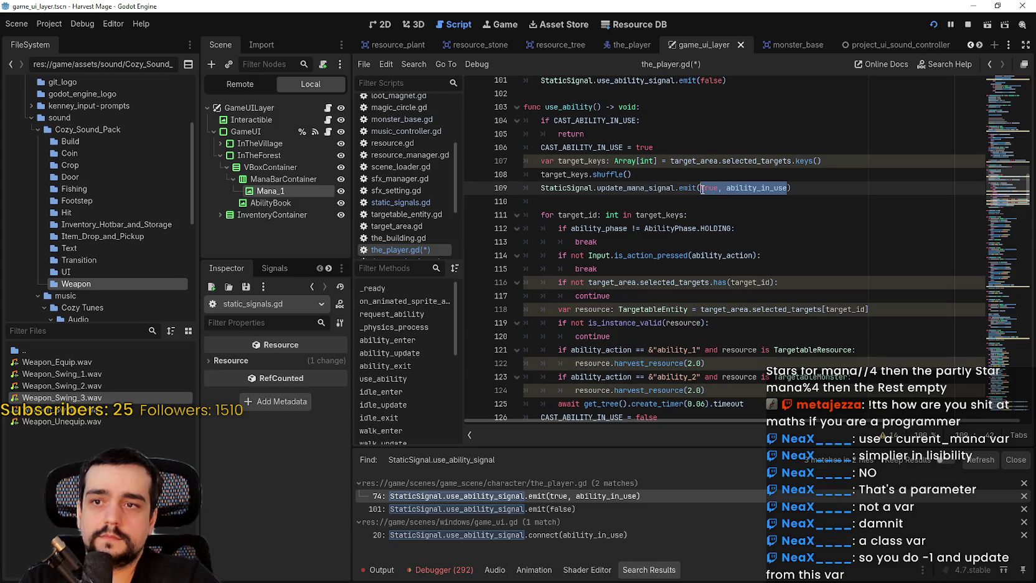
Make the update_mana_signal emit call pass mana as its argument.
scroll(712, 198, "up", 1)
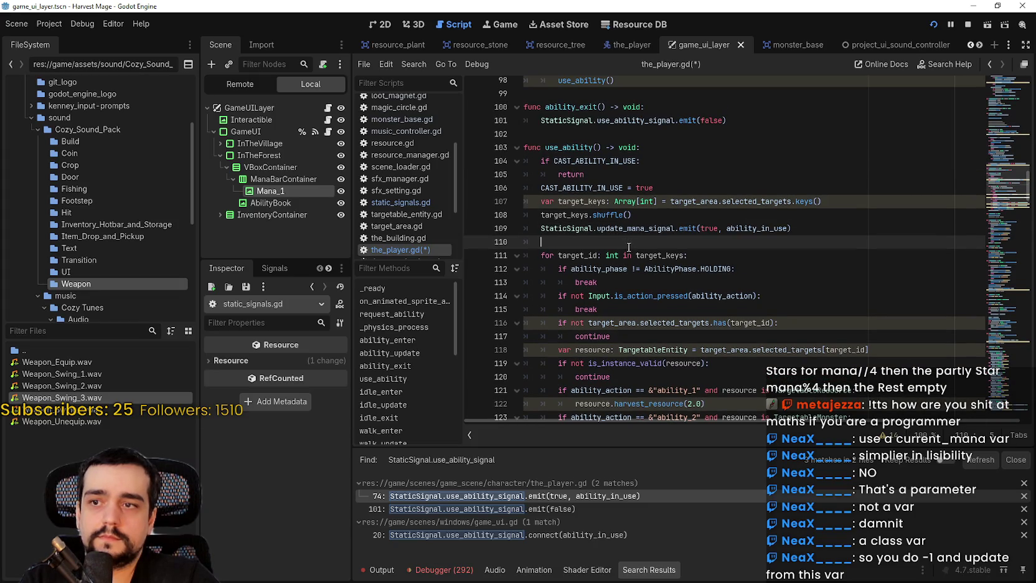
type("mana")
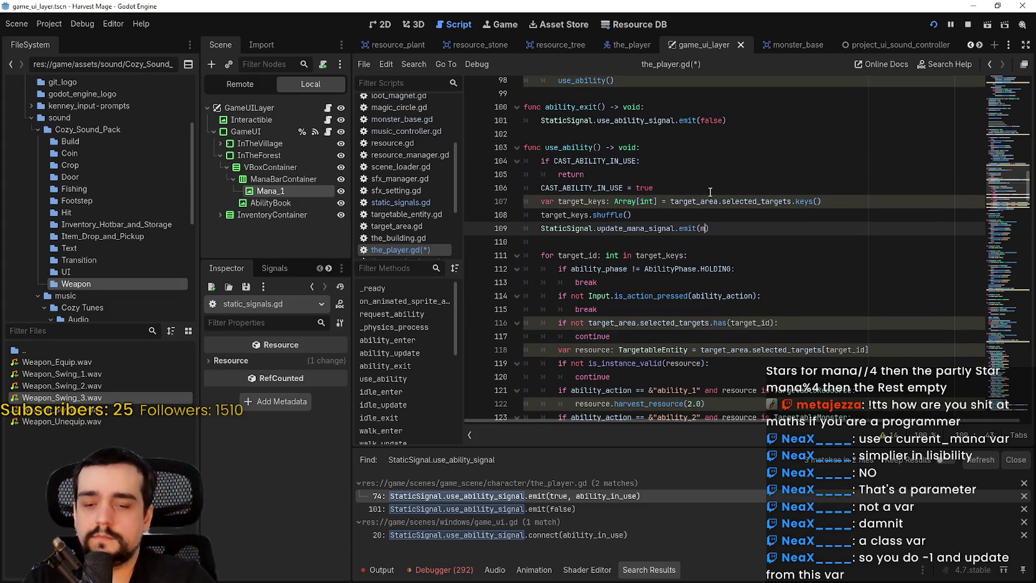
key("Escape")
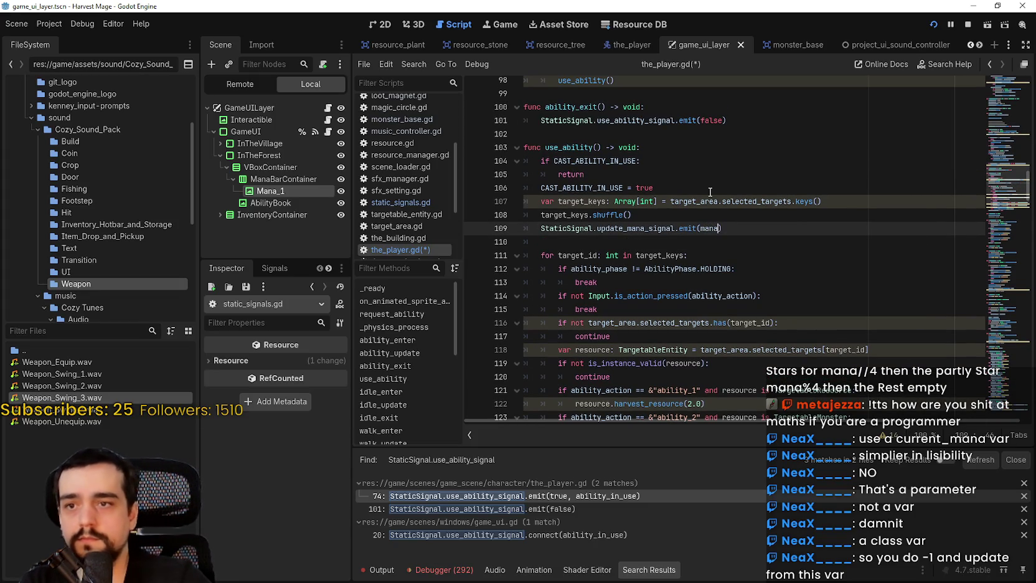
left_click(644, 244)
key("BackSpace")
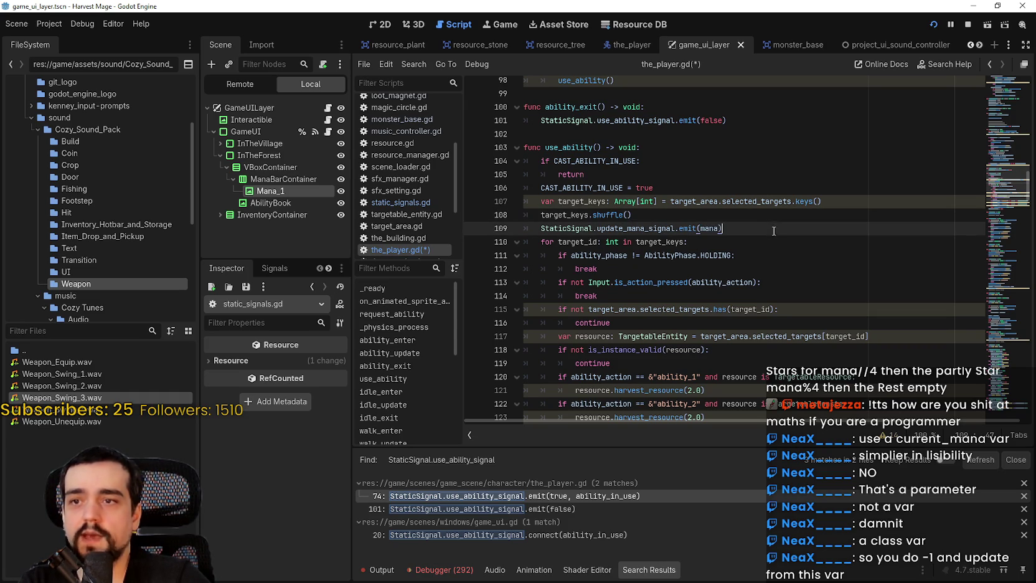
key("ctrl+shift+Return")
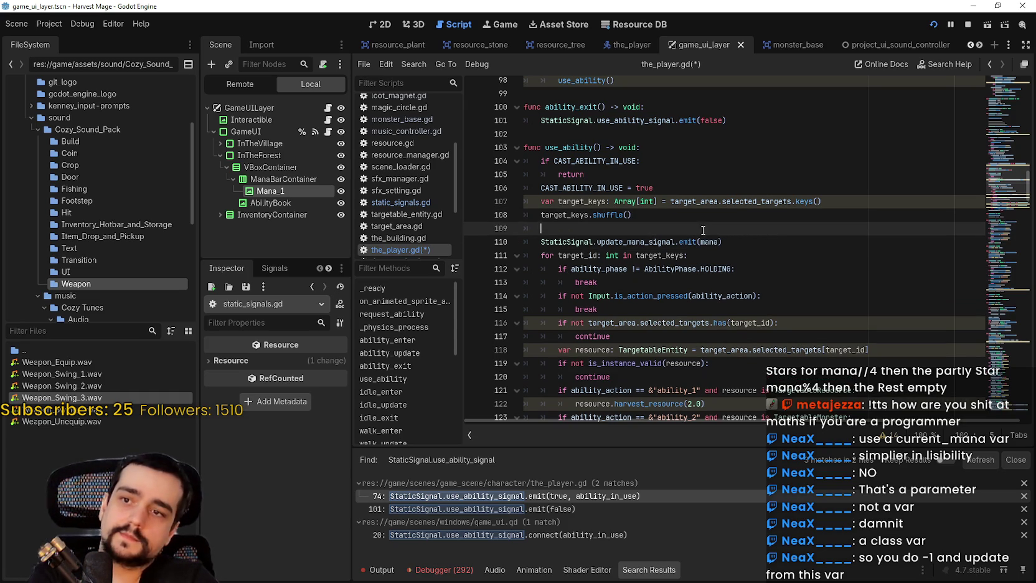
Add 'mana -= 1' and an 'if mana <= 0: mana = 0' clamp above the emit.
type("man")
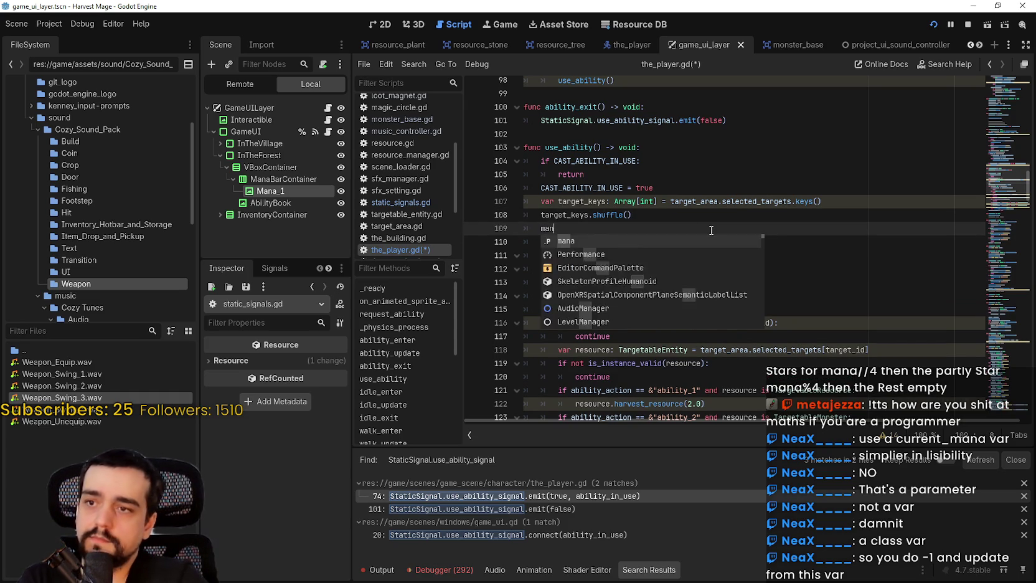
type("a -= 1:")
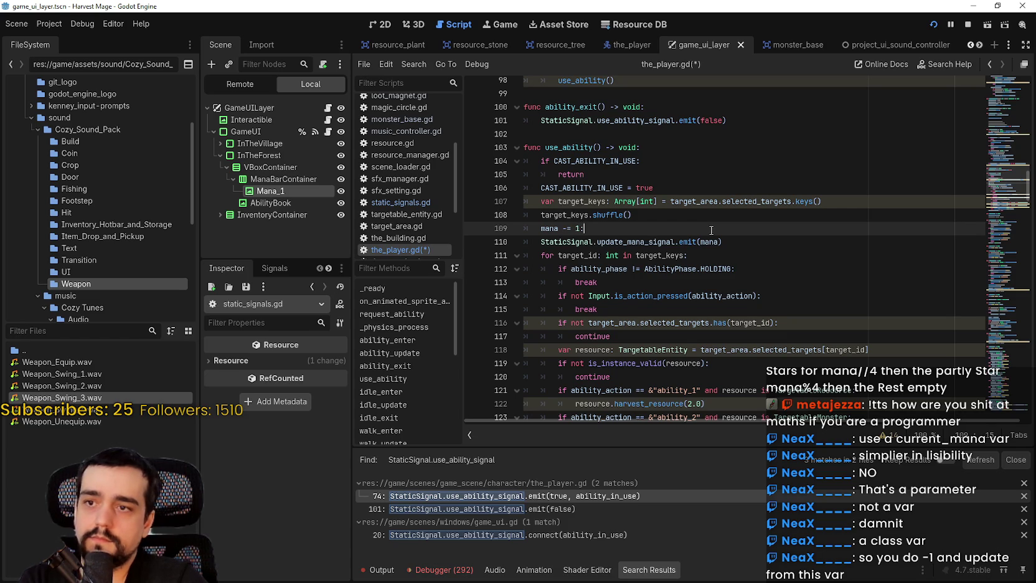
key("Return")
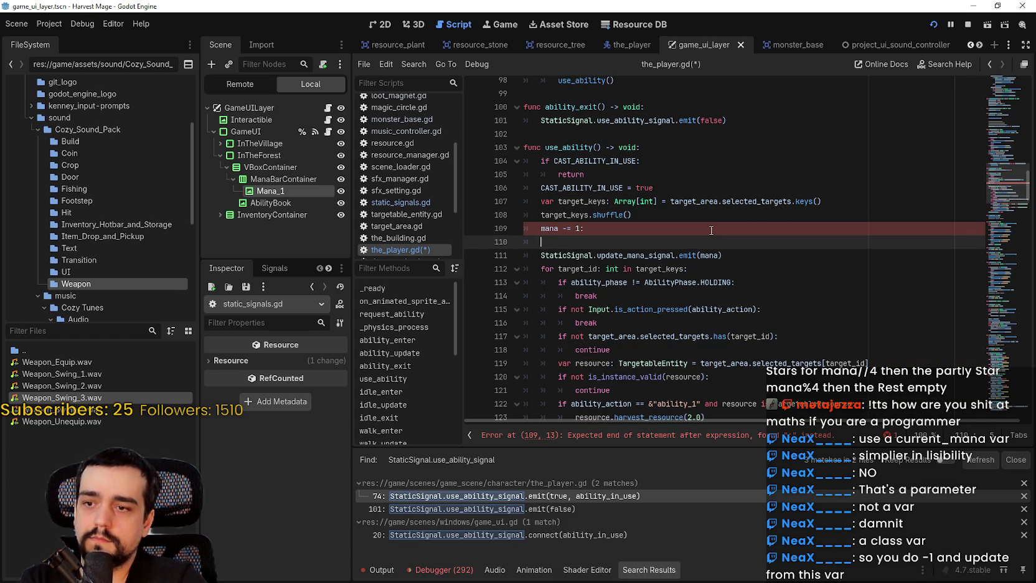
key("BackSpace")
key("Return")
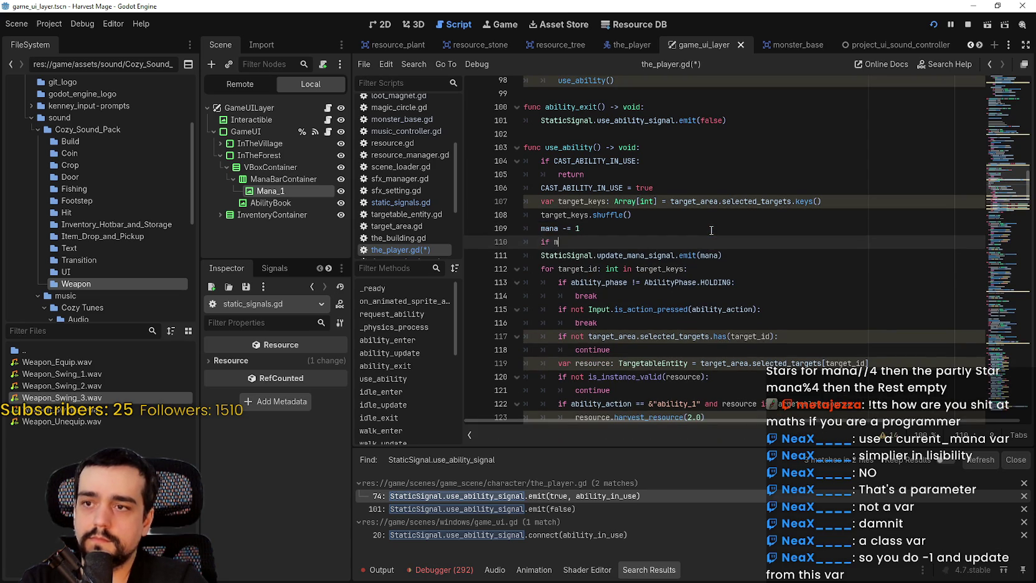
type("mana <")
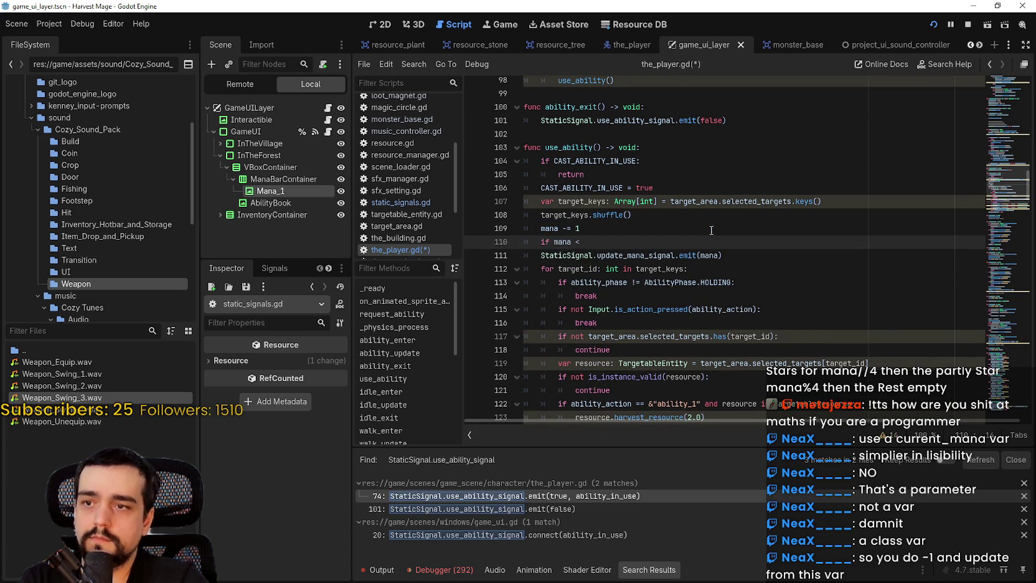
type("= -")
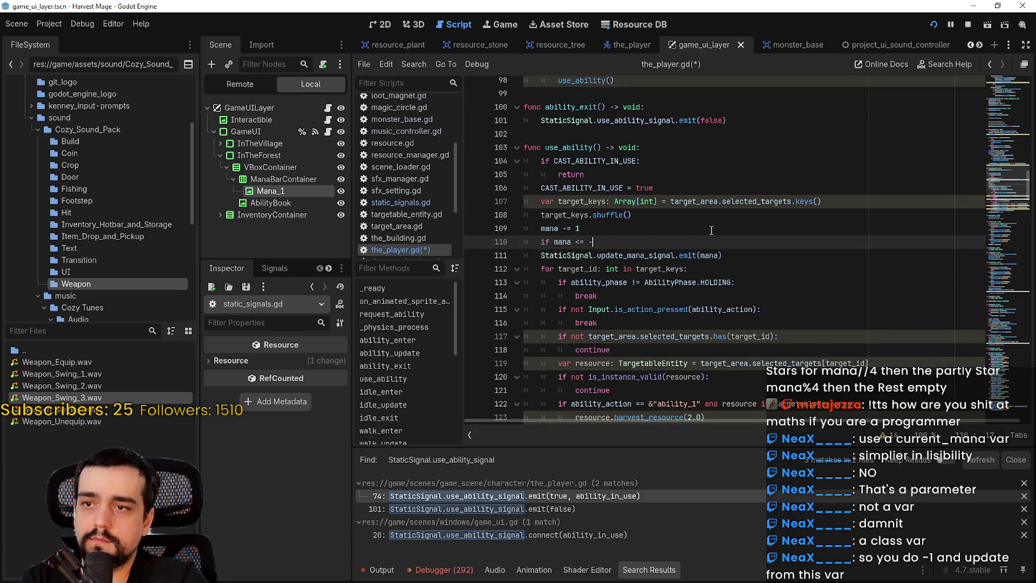
key("BackSpace")
type("0:")
key("Return")
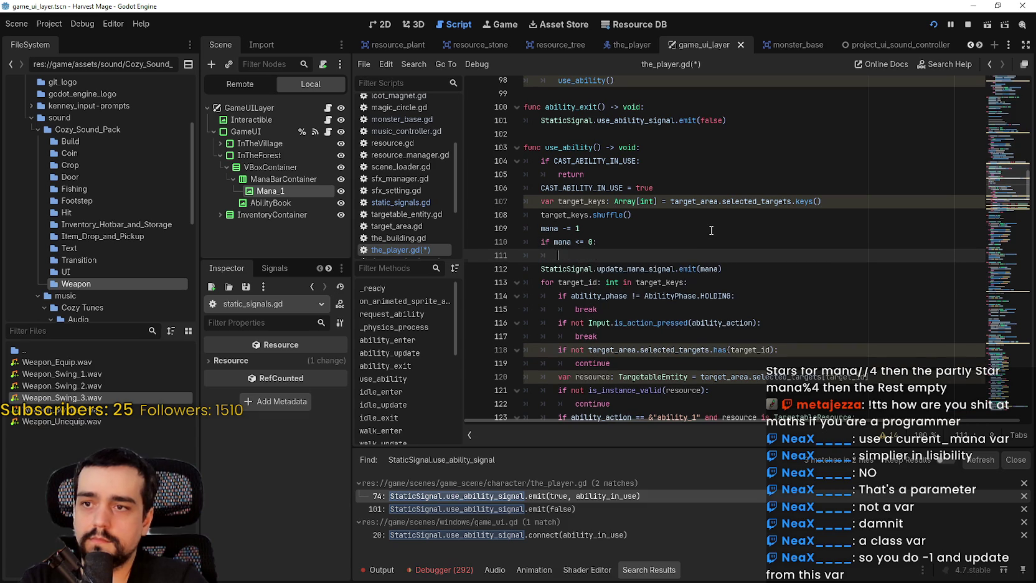
type("mana= 0")
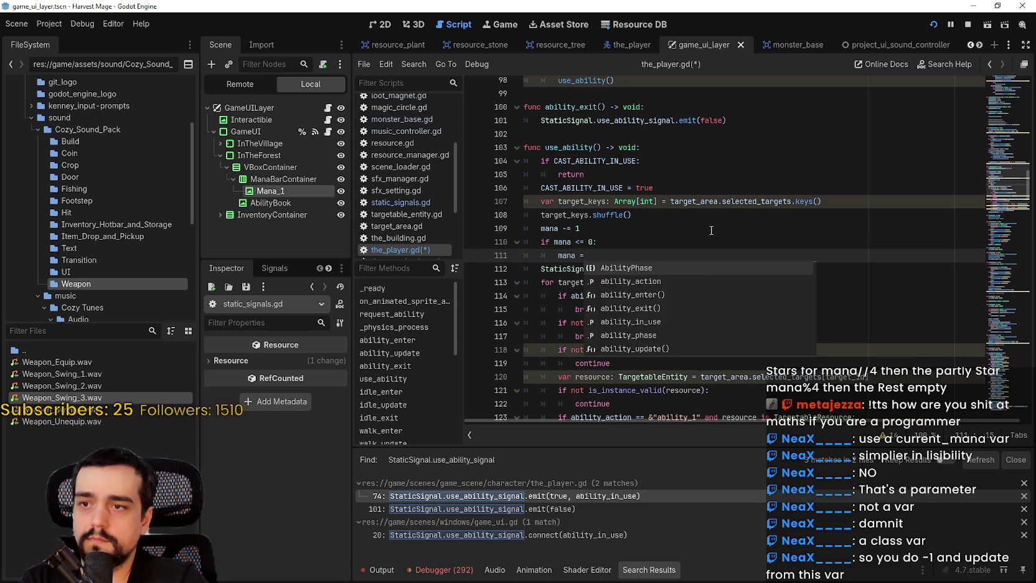
Save the_player.gd and restart the running game.
key("ctrl+s")
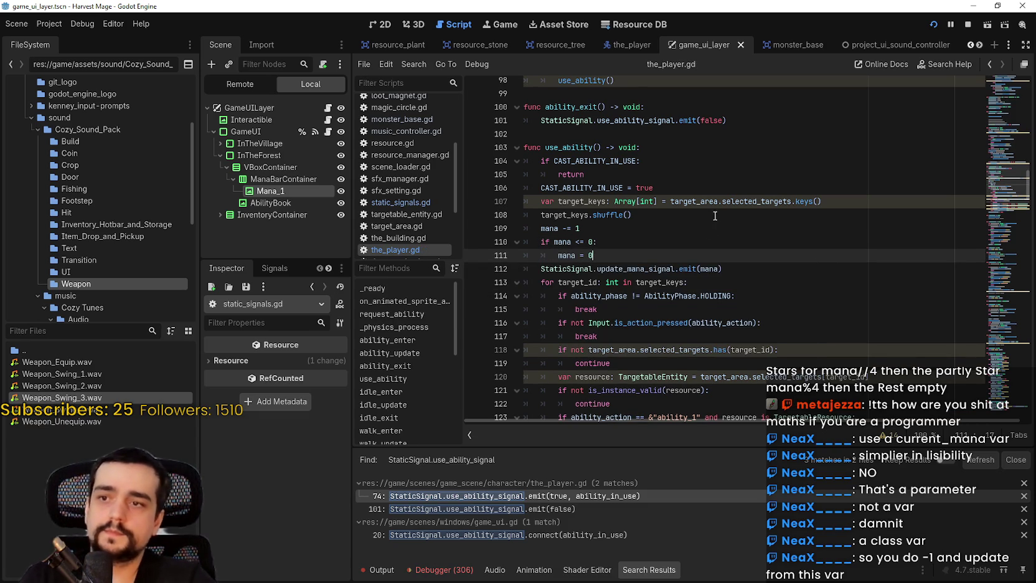
left_click(966, 26)
left_click(931, 24)
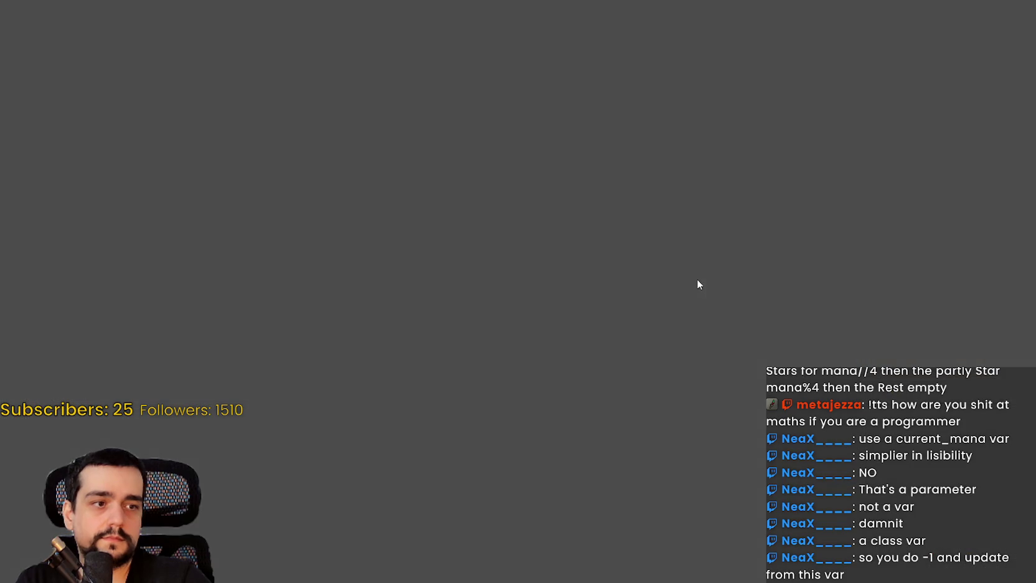
Continue the saved game, walk up-left through the field and cast the ability twice on crops.
key("Return")
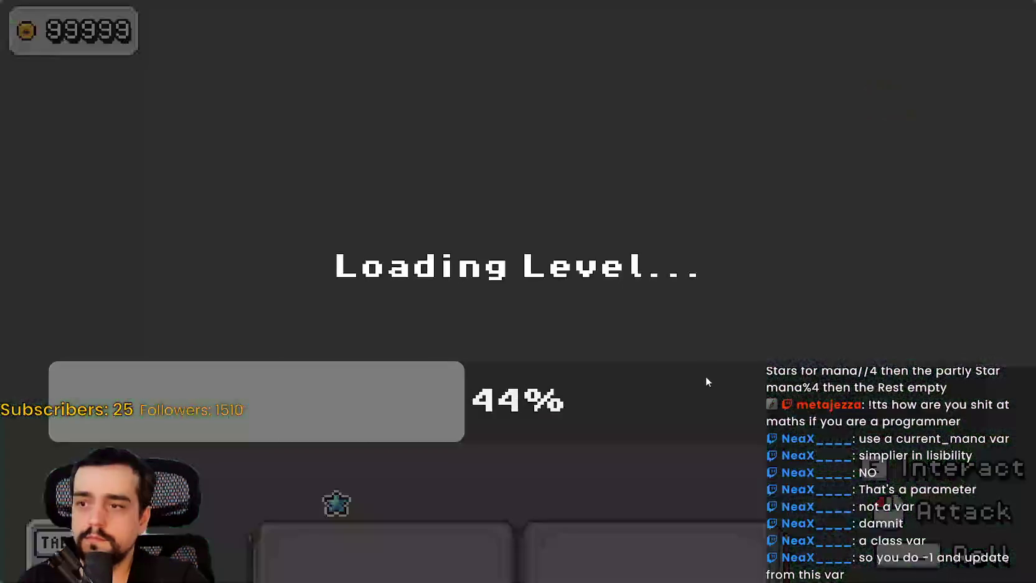
key("a")
key("w")
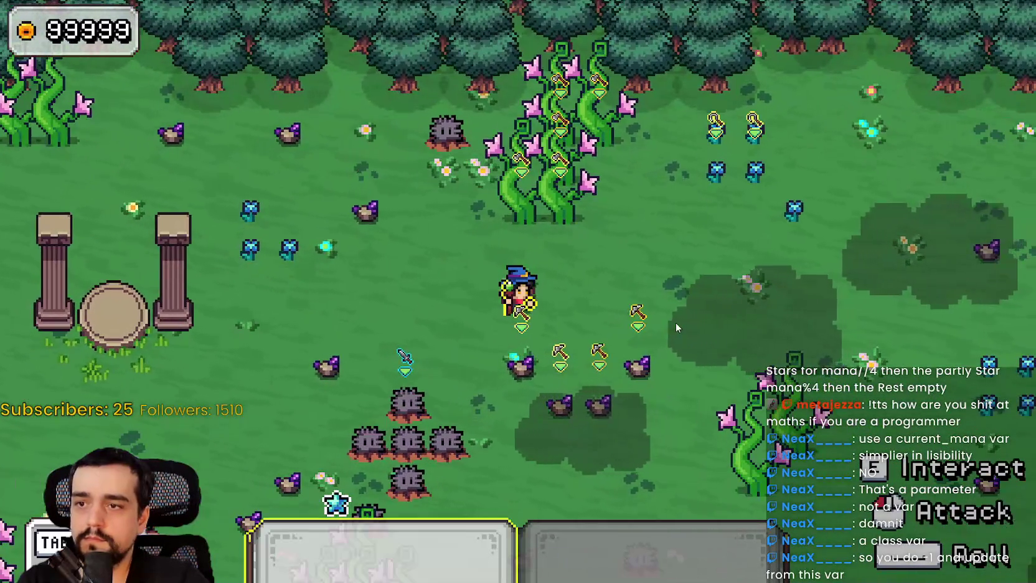
left_click(676, 322)
left_click(676, 322)
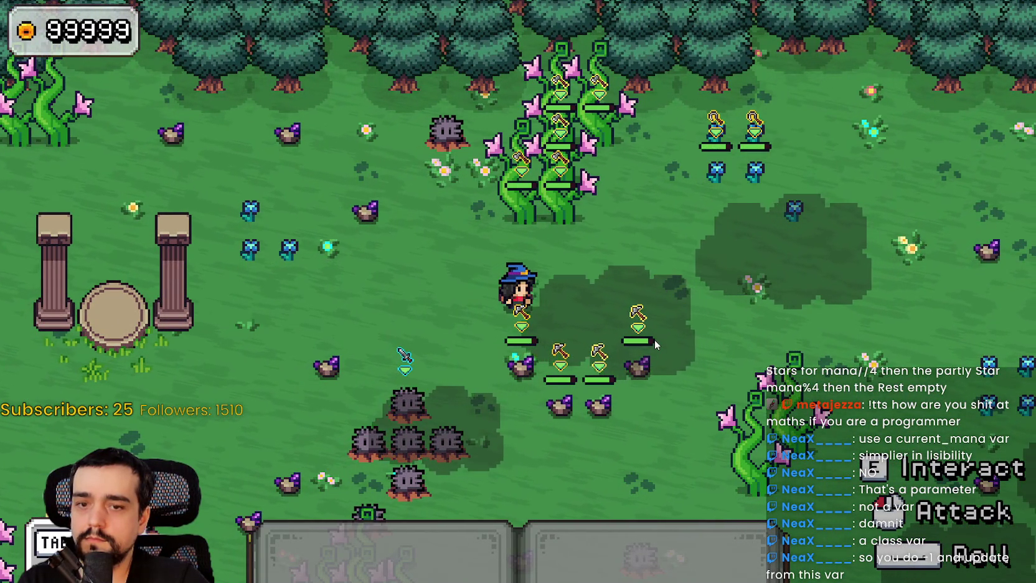
Walk the mage right, return to the editor and stop the game.
key("d")
key("s")
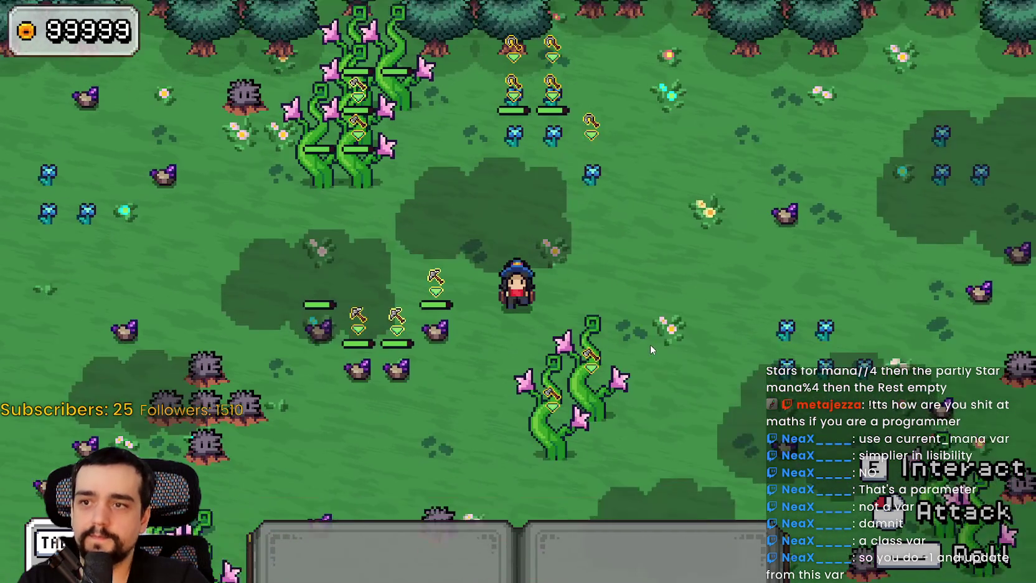
key("alt+Tab")
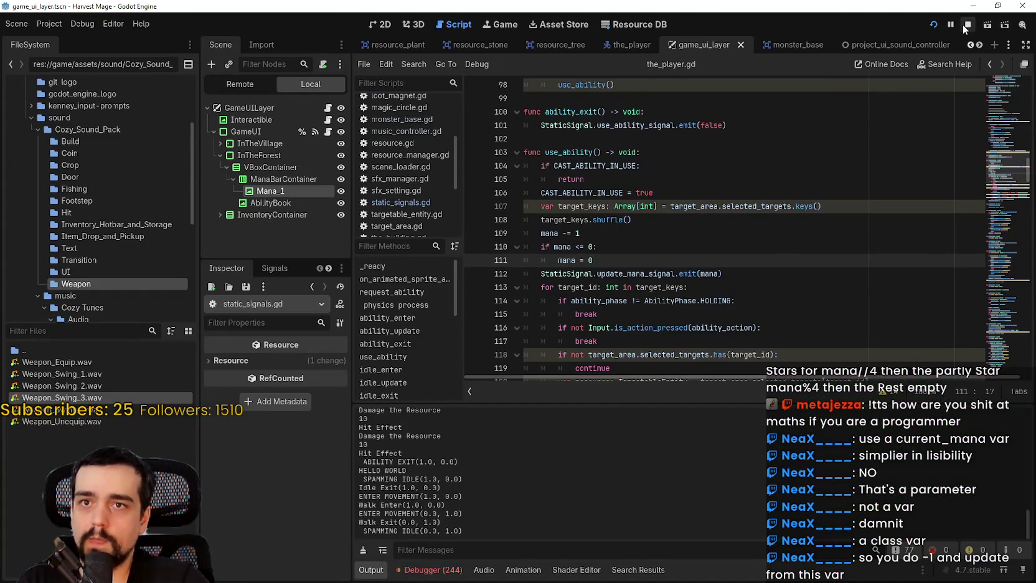
left_click(968, 25)
Review the new mana lines 109–112 and lines 106–108 before them in use_ability.
left_click_drag(722, 274, 509, 232)
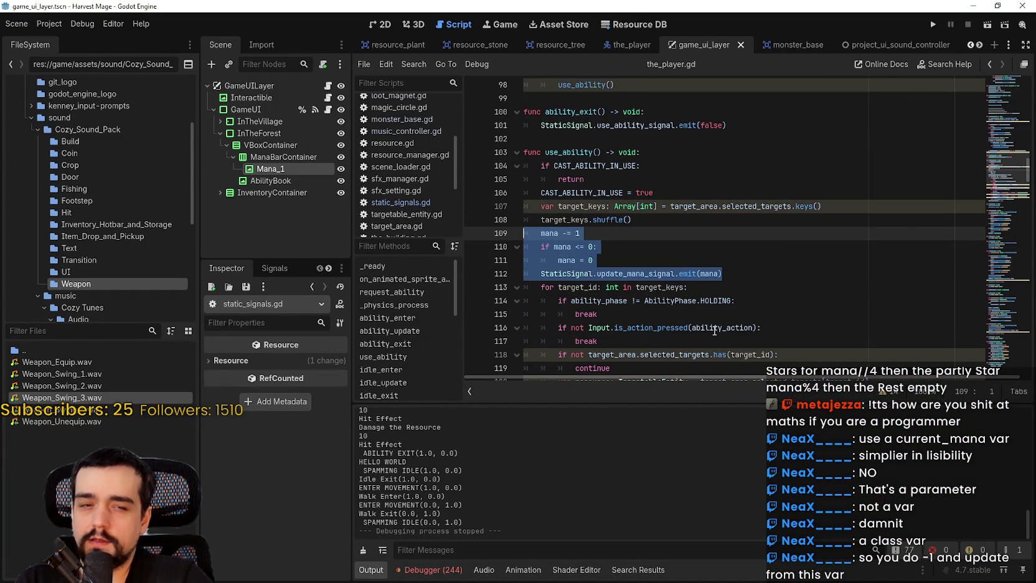
scroll(687, 300, "down", 4)
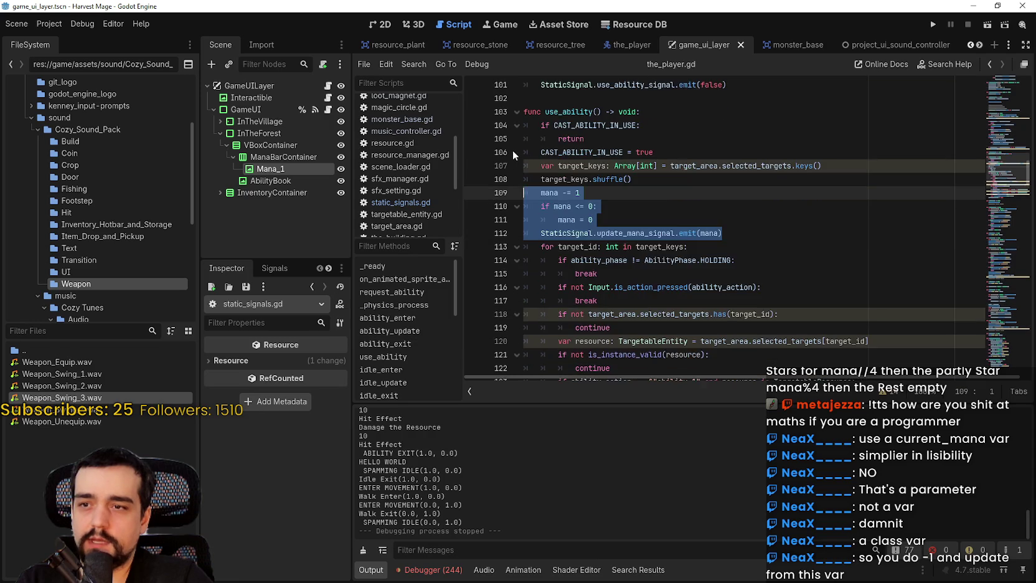
scroll(702, 243, "up", 2)
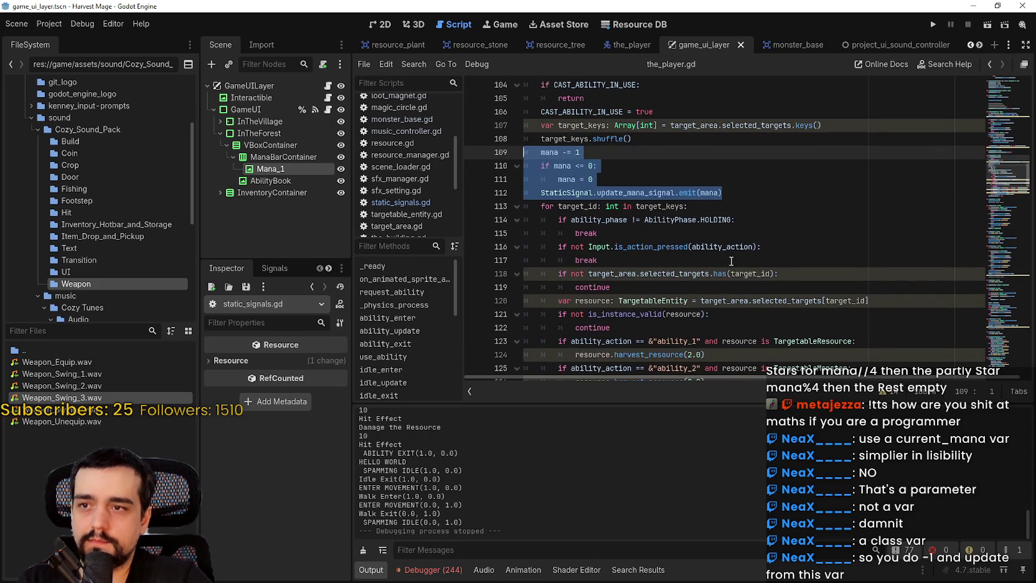
scroll(726, 239, "down", 3)
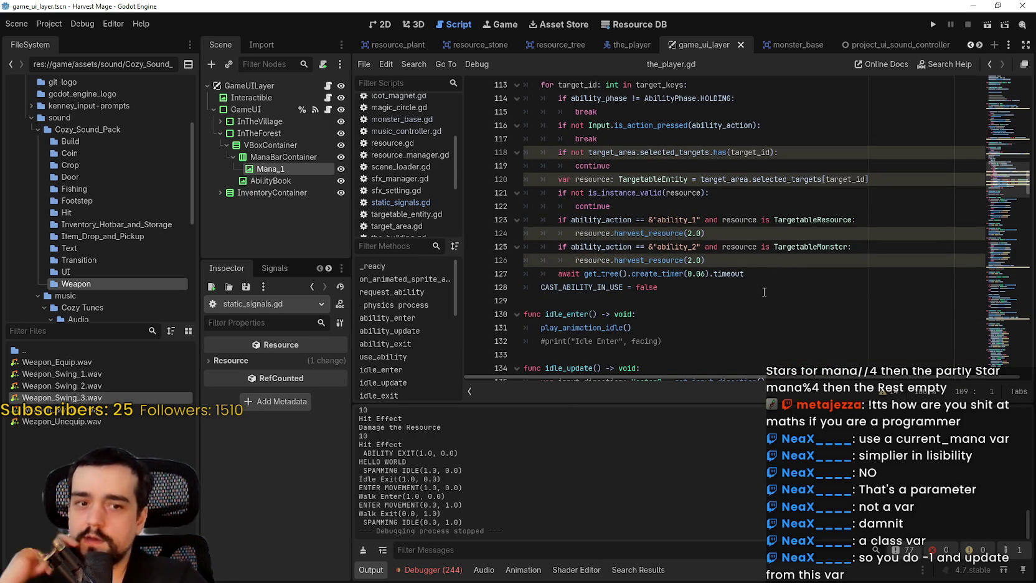
scroll(763, 290, "up", 1)
scroll(763, 291, "up", 2)
mouse_move(722, 192)
left_mouse_down()
mouse_move(622, 193)
mouse_move(503, 148)
left_mouse_up()
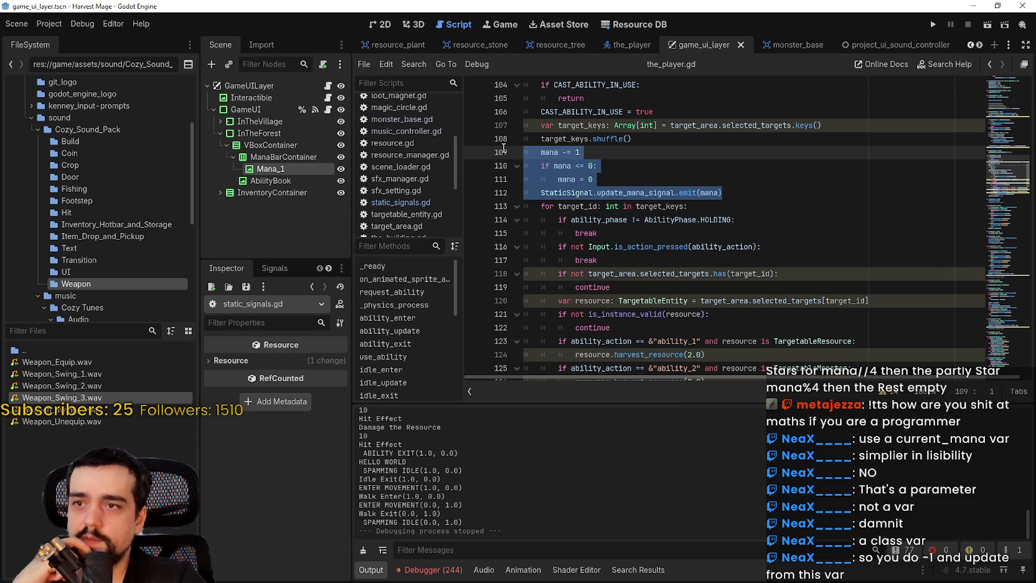
scroll(506, 152, "up", 1)
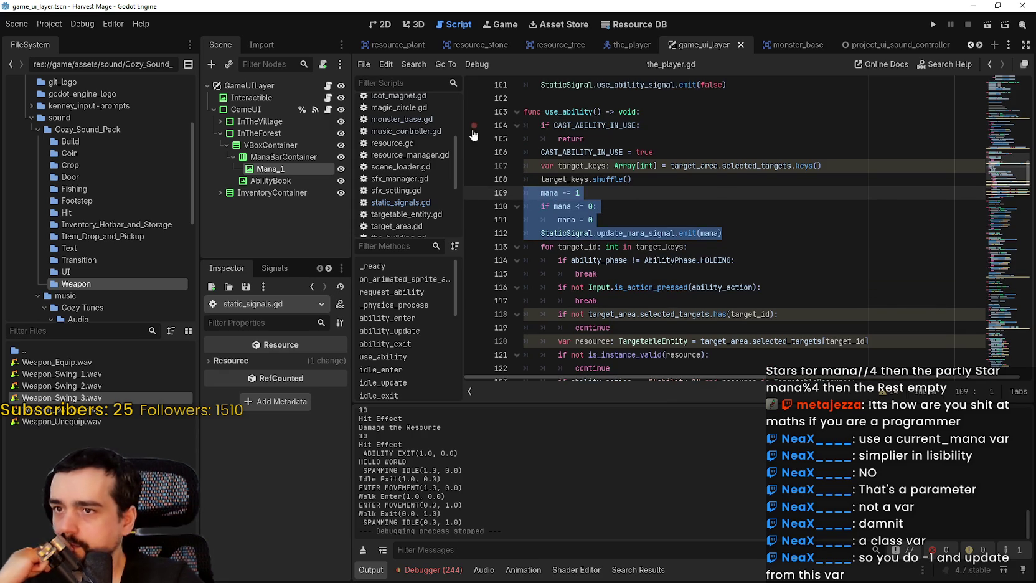
left_click_drag(632, 180, 522, 150)
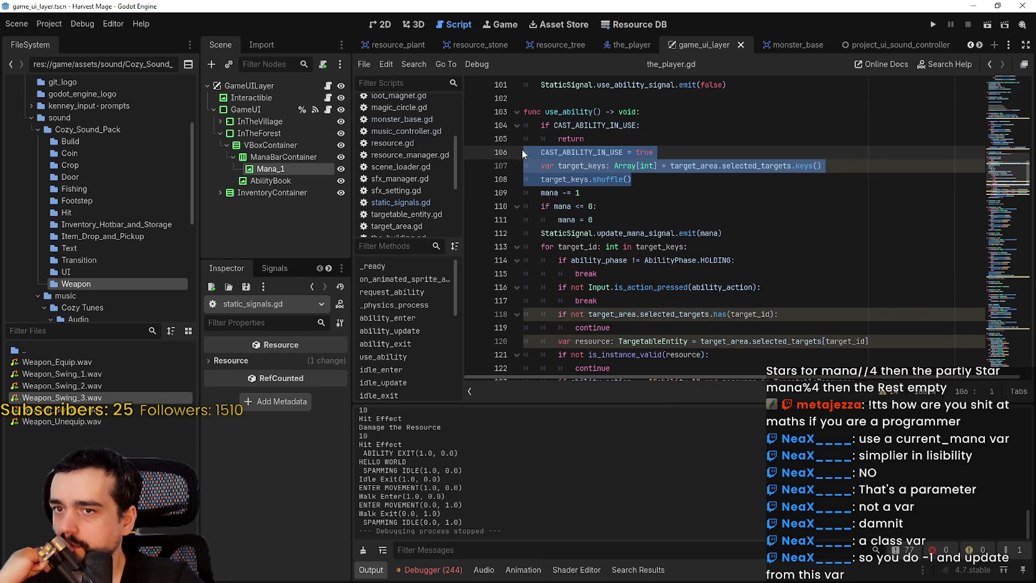
scroll(549, 204, "down", 4)
Inspect CAST_ABILITY_IN_USE, the target loop and the emit line, then open game_ui.gd.
double_click(547, 286)
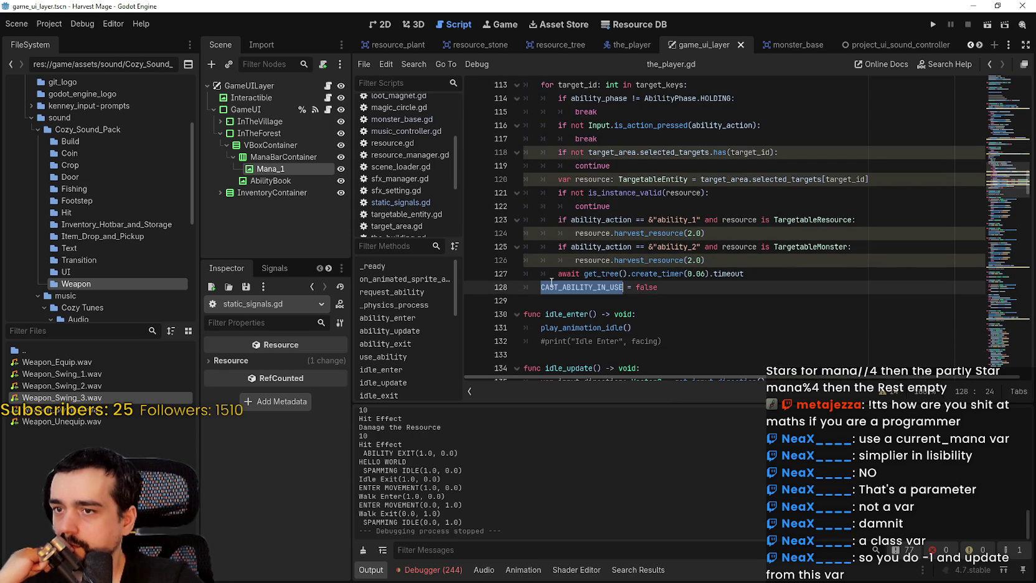
scroll(552, 275, "up", 5)
scroll(551, 246, "down", 5)
mouse_move(758, 274)
left_mouse_down()
mouse_move(698, 272)
mouse_move(551, 192)
left_mouse_up()
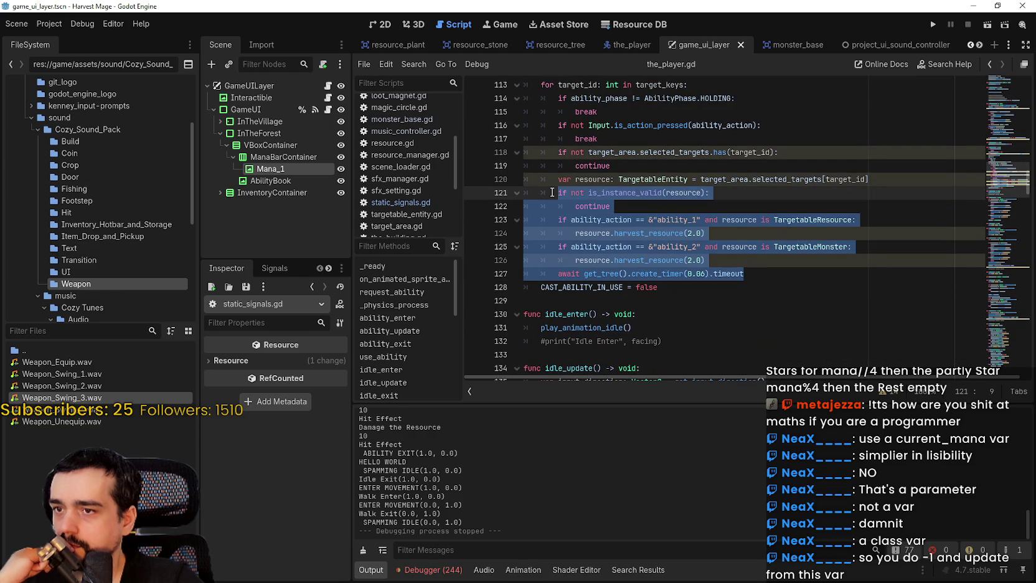
scroll(553, 206, "up", 4)
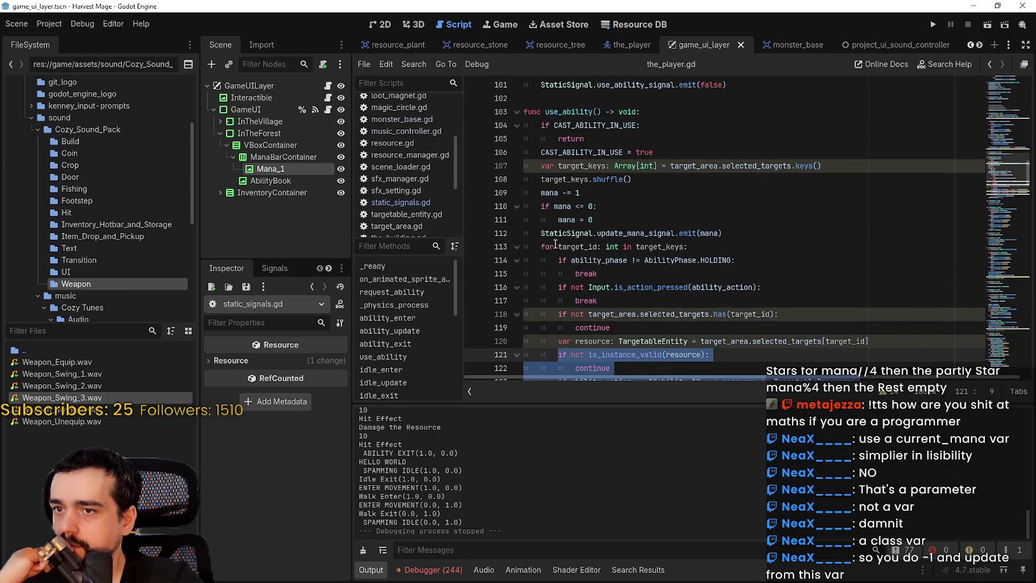
left_click(744, 236)
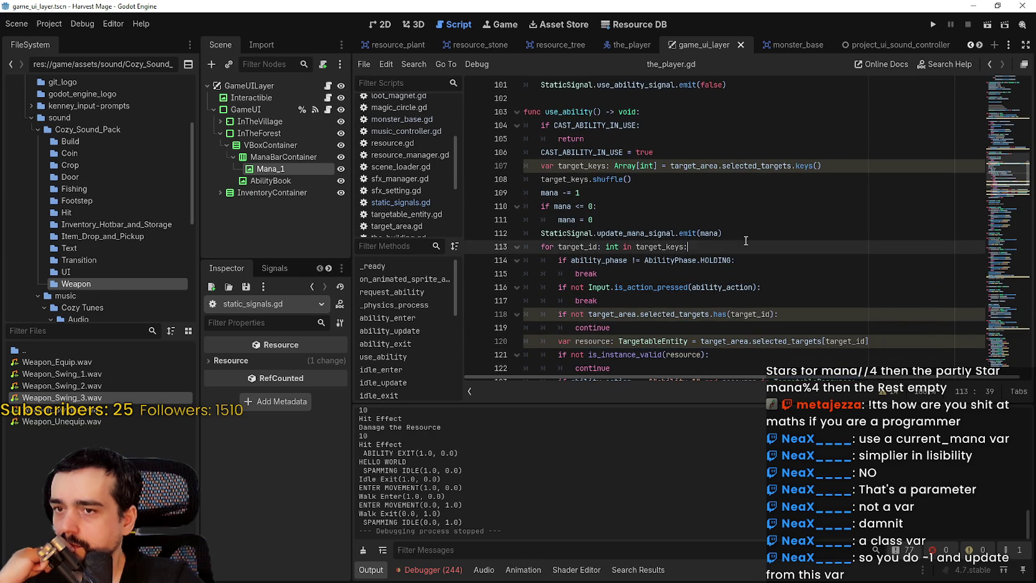
scroll(421, 195, "down", 2)
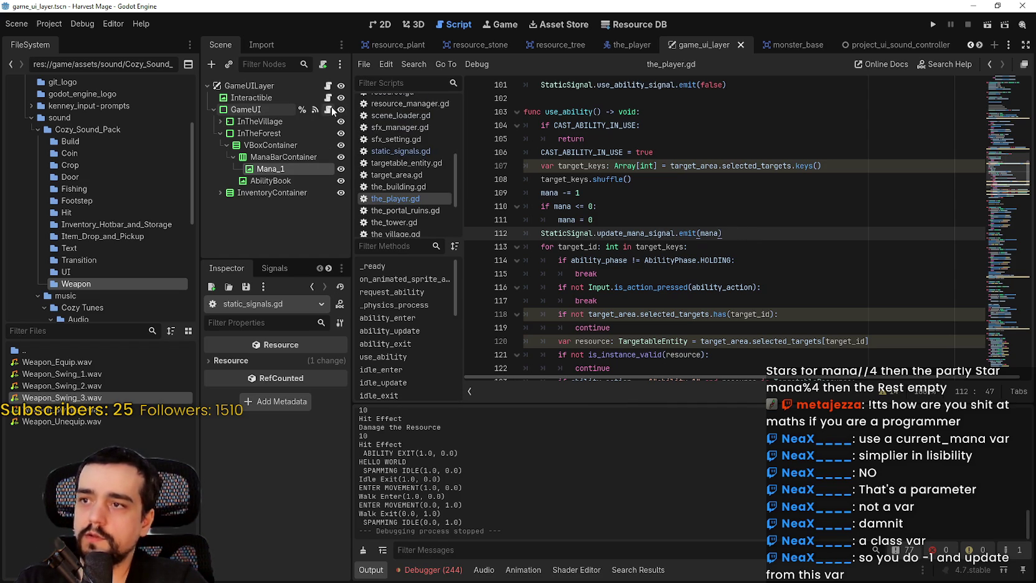
left_click(328, 109)
Add a new line after the Mana_1 region assignment and start typing print("SPAMMING MANA BAR").
left_click(917, 274)
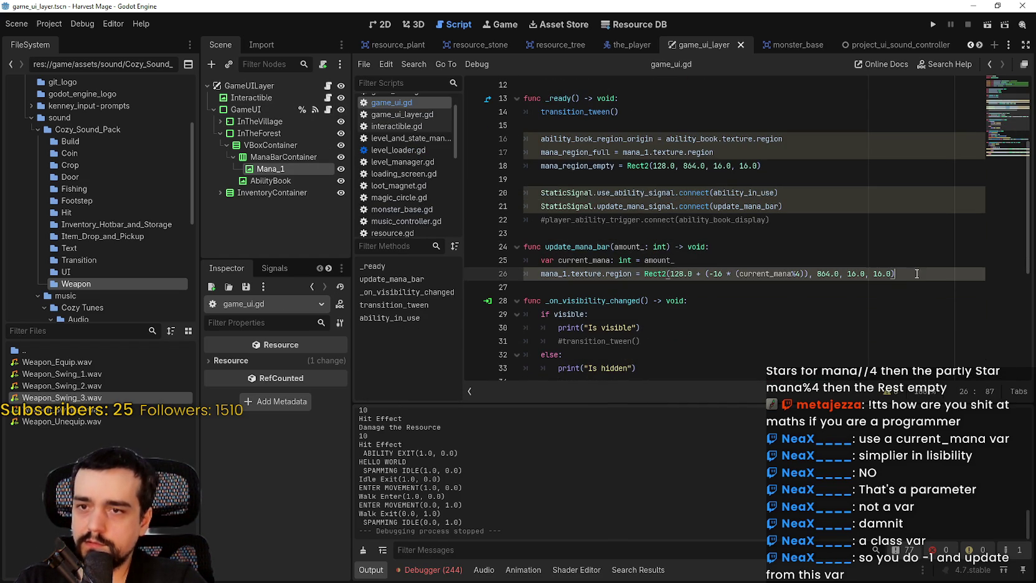
key("Return")
type("print(\"S")
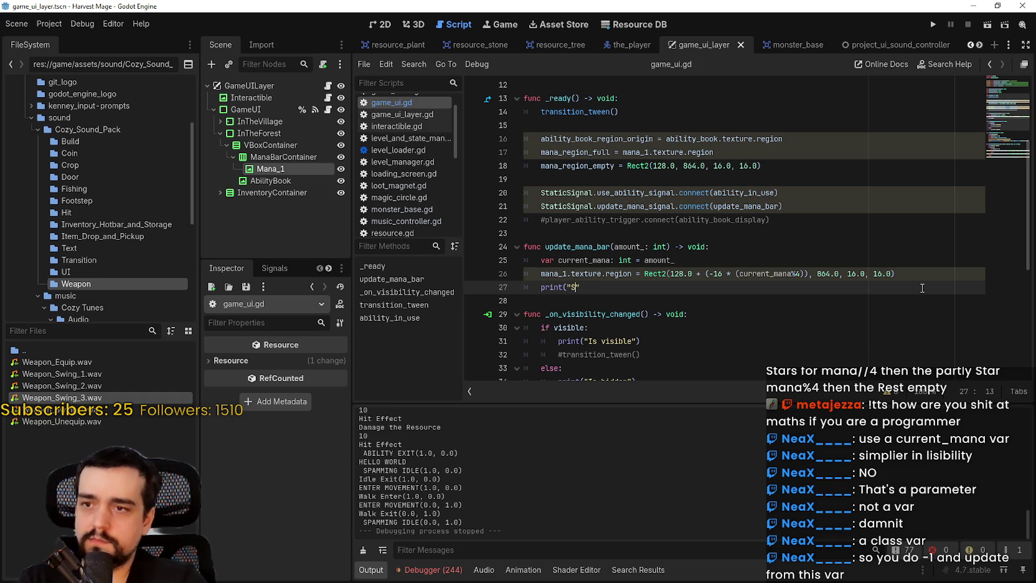
type("H")
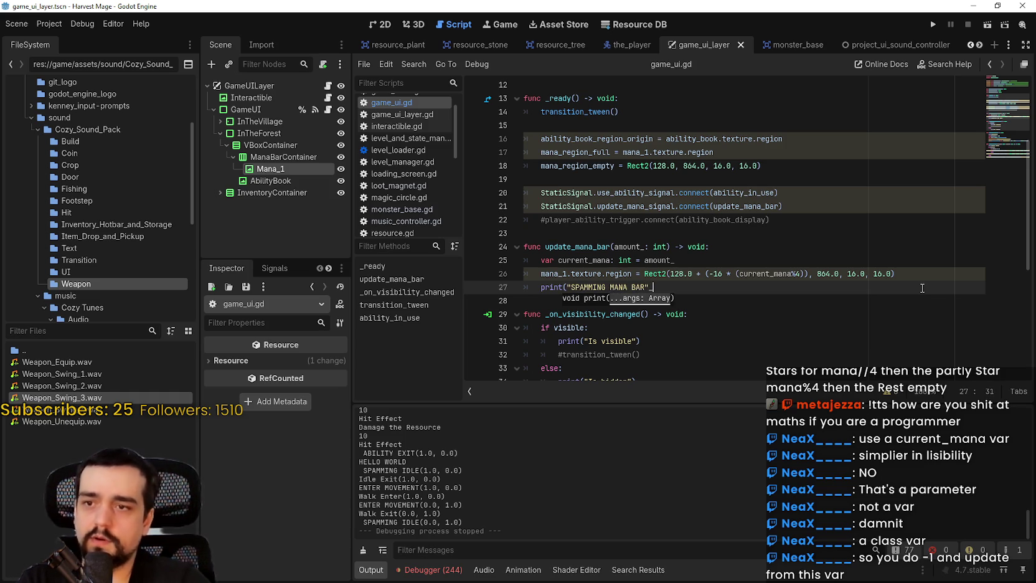
type(")")
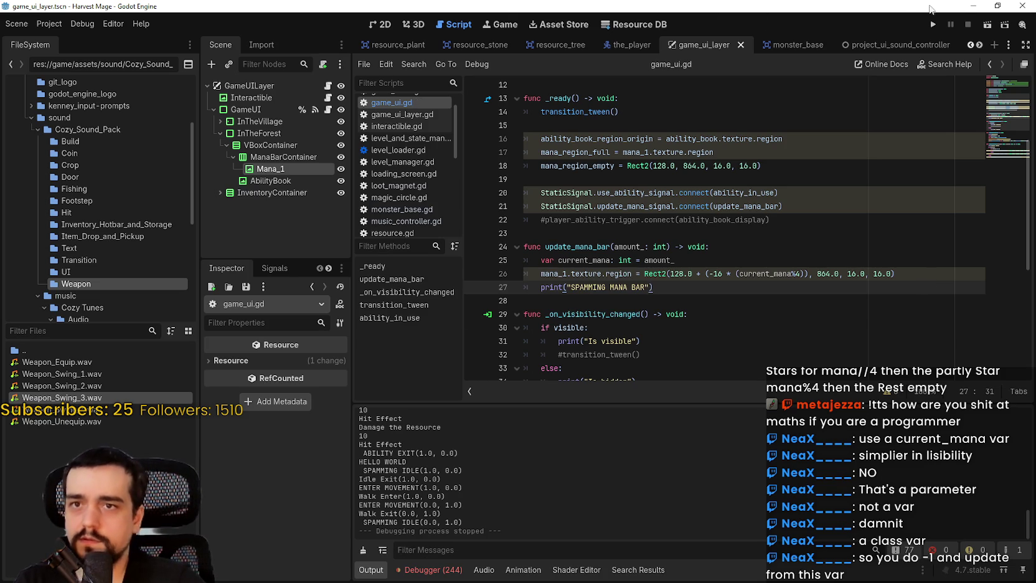
Run the game and switch it to windowed mode by turning Fullscreen off in Video options.
left_click(934, 24)
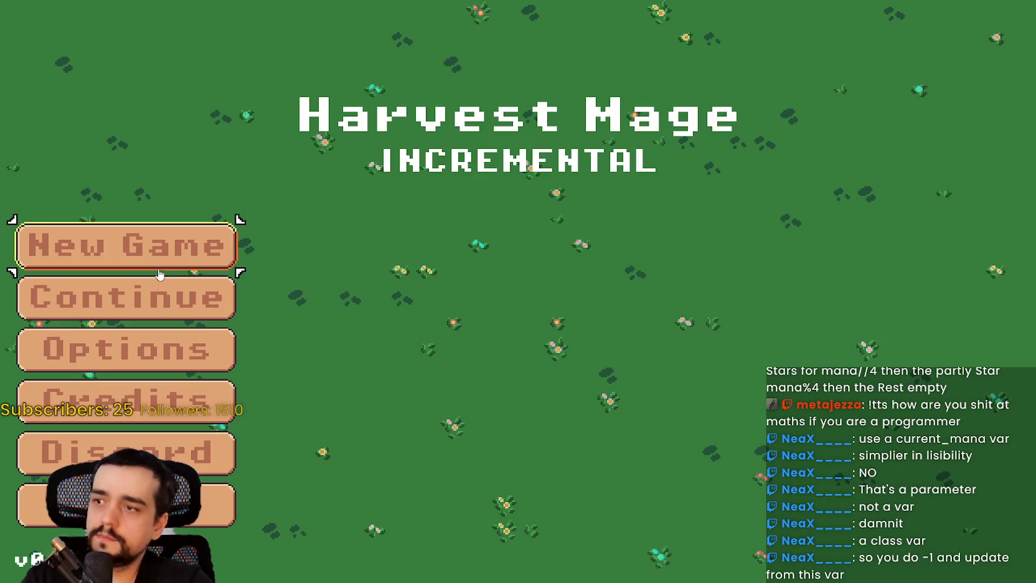
left_click(161, 290)
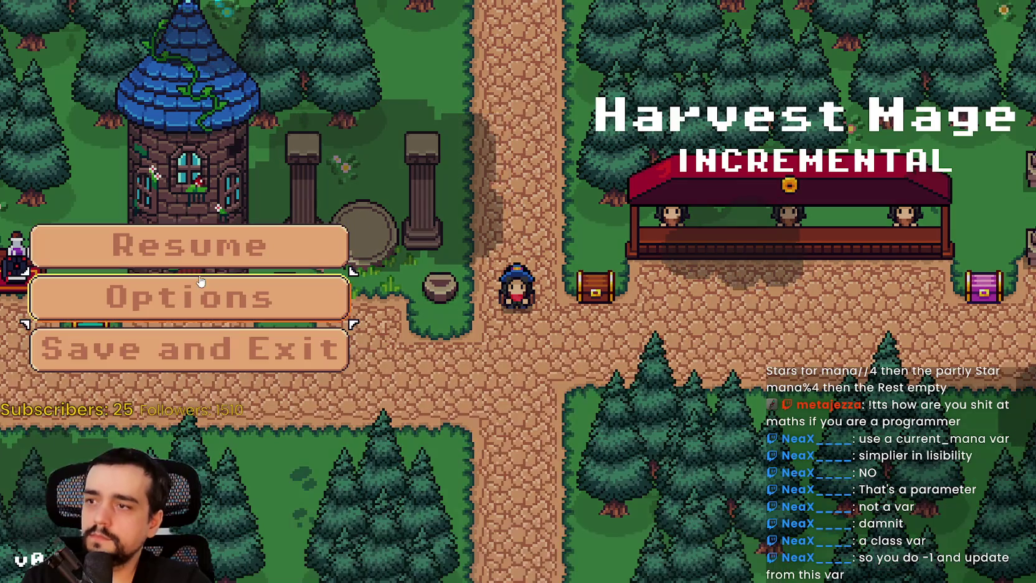
left_click(281, 280)
left_click(790, 56)
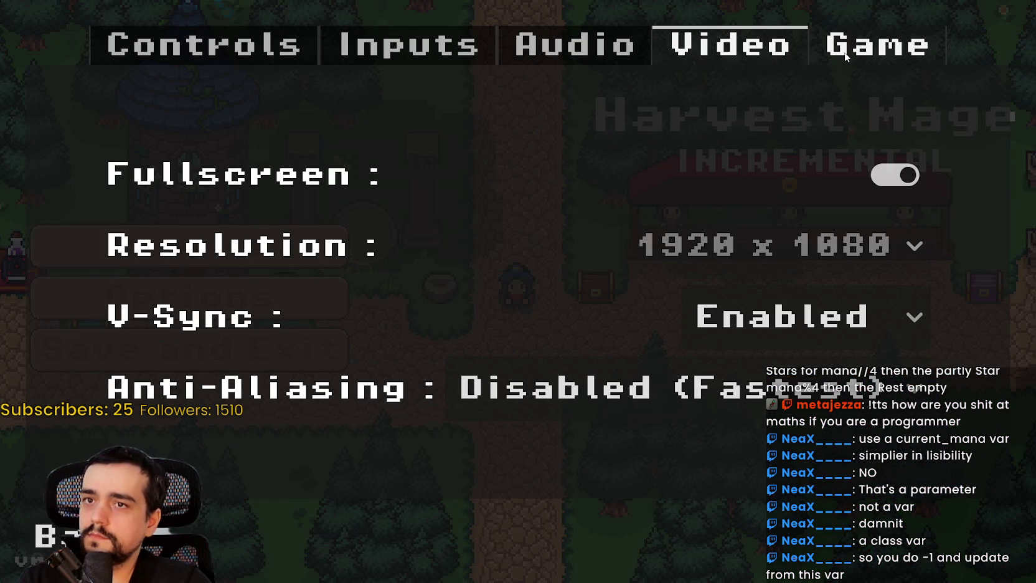
left_click(904, 179)
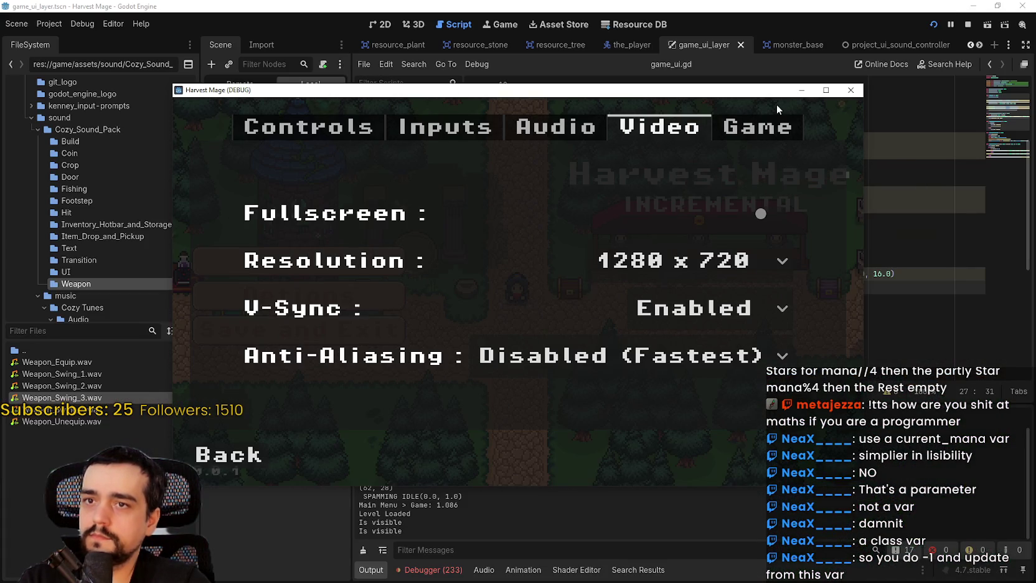
left_click(343, 369)
left_click(388, 171)
Walk through the door into the next level, attack the plants, then stop with F8.
key("a")
key("s")
key("a")
key("w")
key("w")
key("a")
key("d")
key("s")
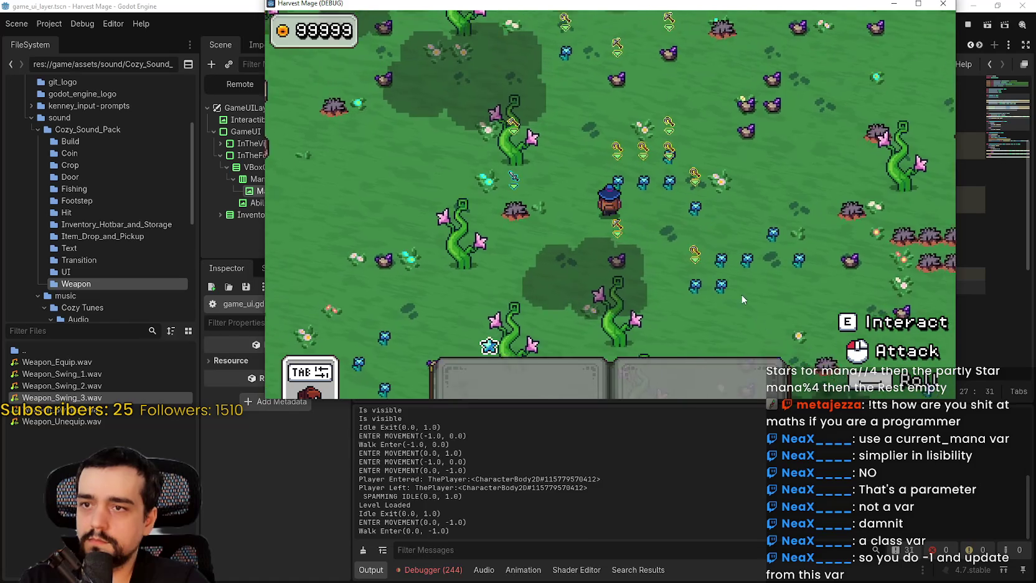
left_click(688, 237)
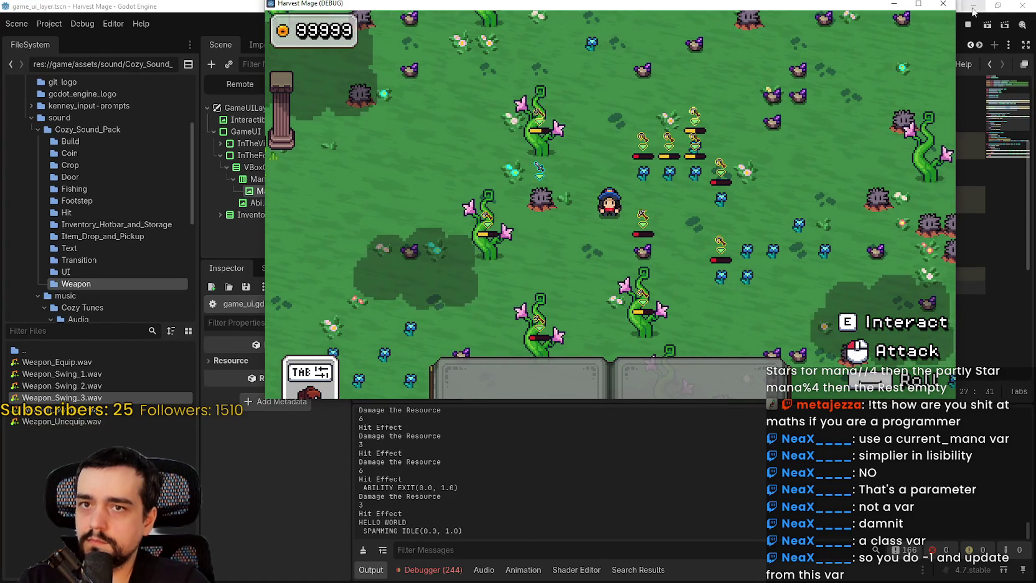
key("F8")
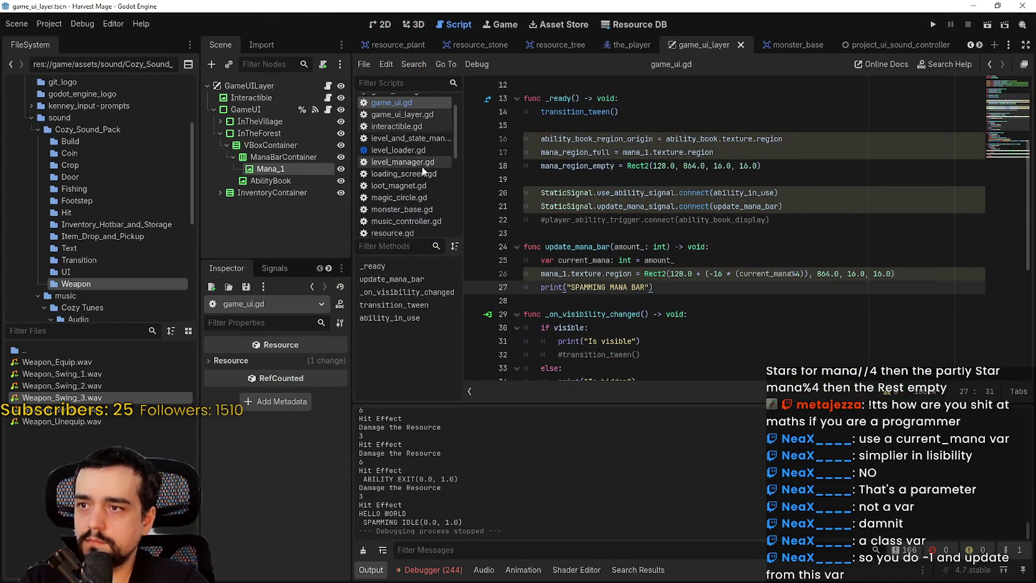
Look through resource_manager.gd and magic_circle.gd in the script editor.
scroll(414, 146, "up", 2)
scroll(423, 174, "down", 4)
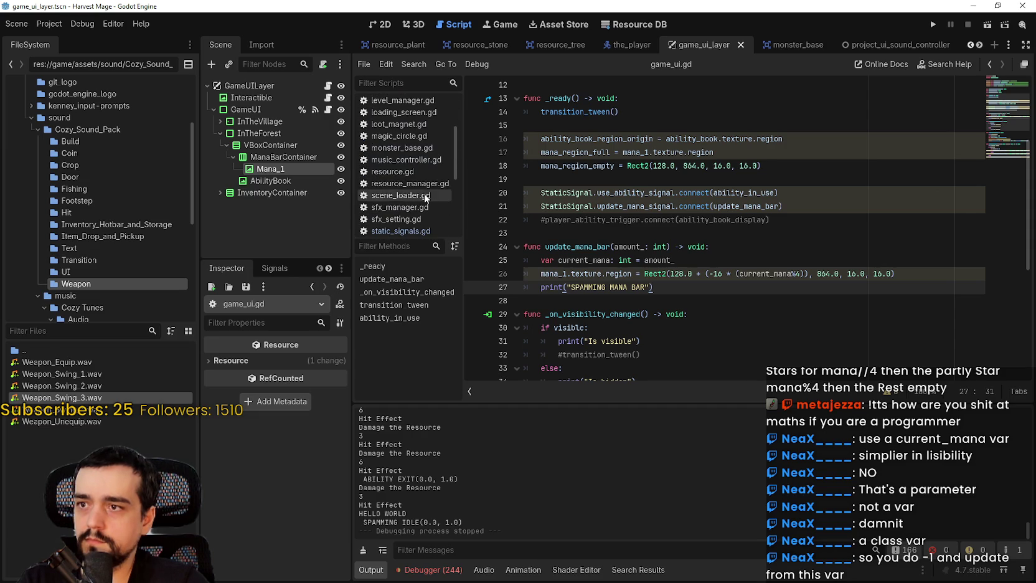
left_click(417, 184)
scroll(685, 182, "up", 15)
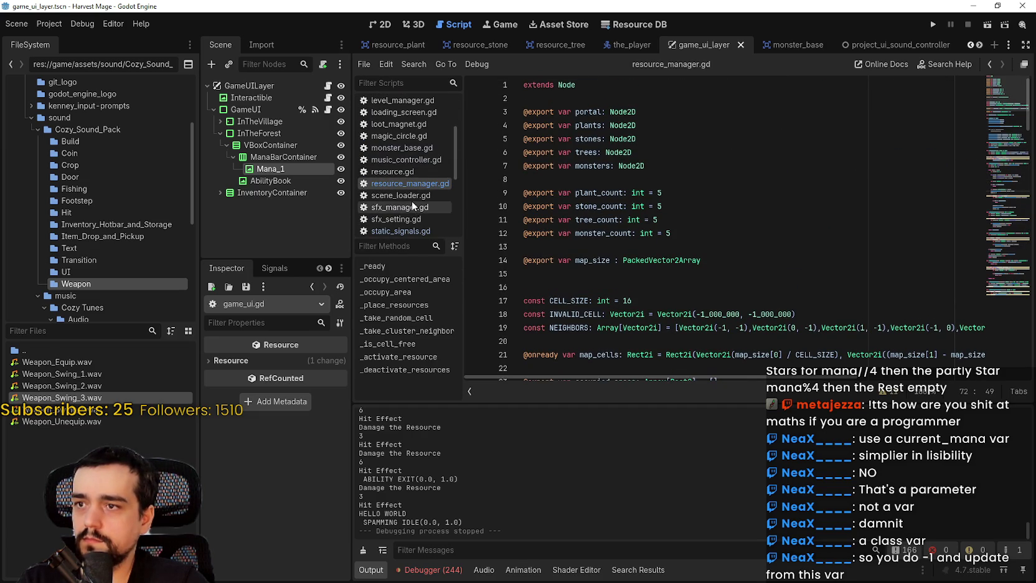
scroll(411, 199, "up", 3)
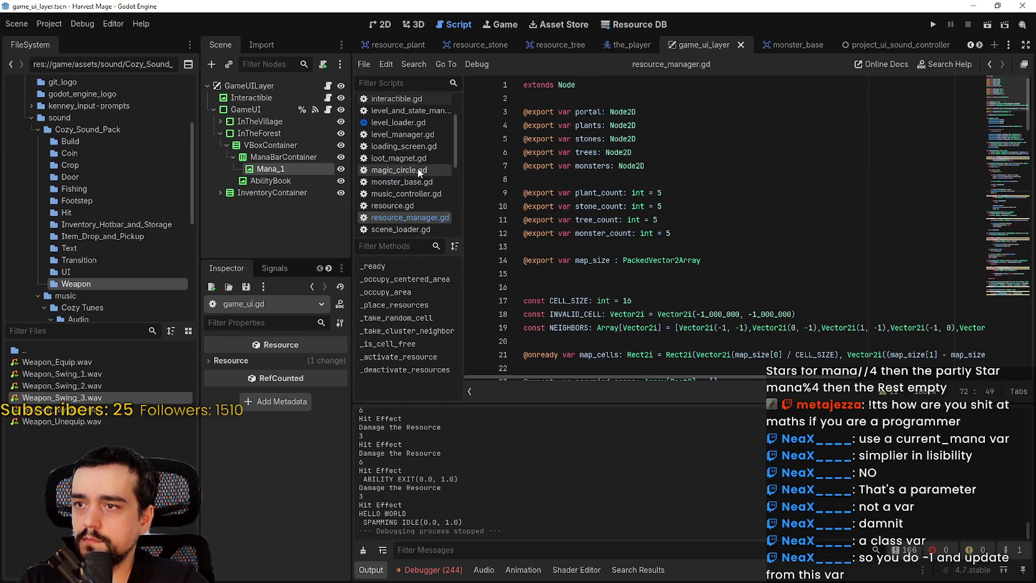
left_click(414, 169)
scroll(413, 160, "up", 4)
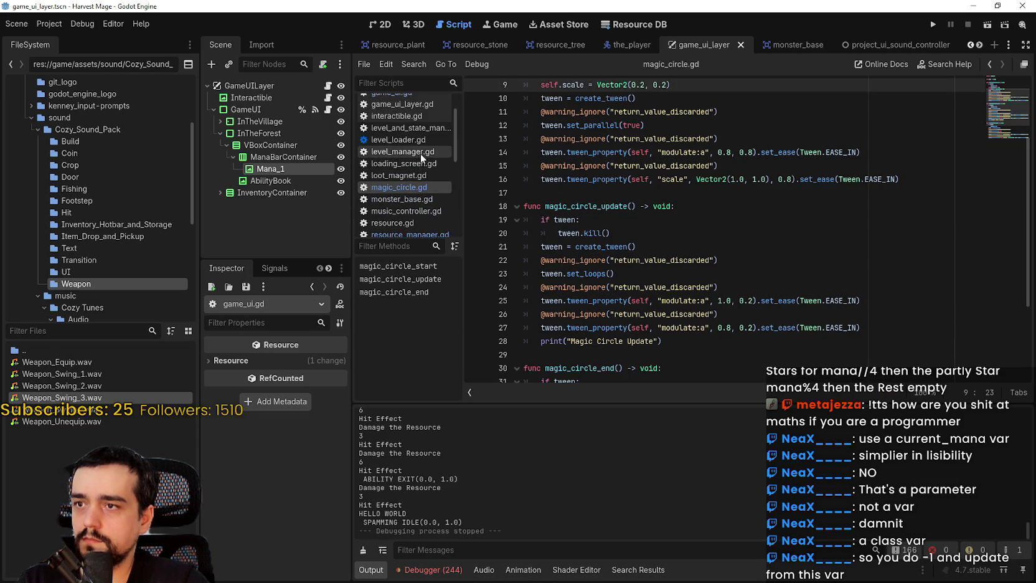
scroll(417, 155, "down", 5)
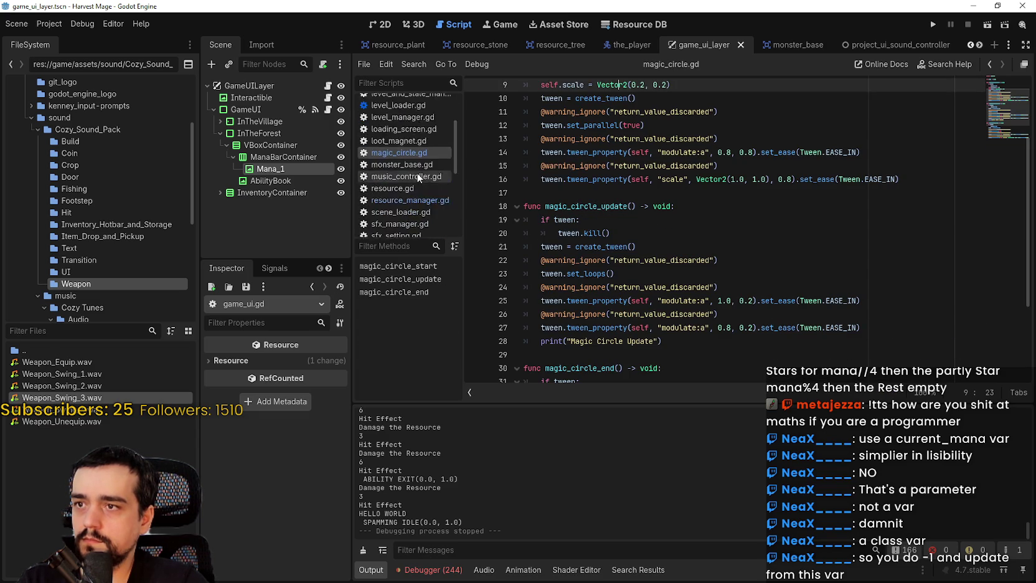
scroll(414, 215, "down", 3)
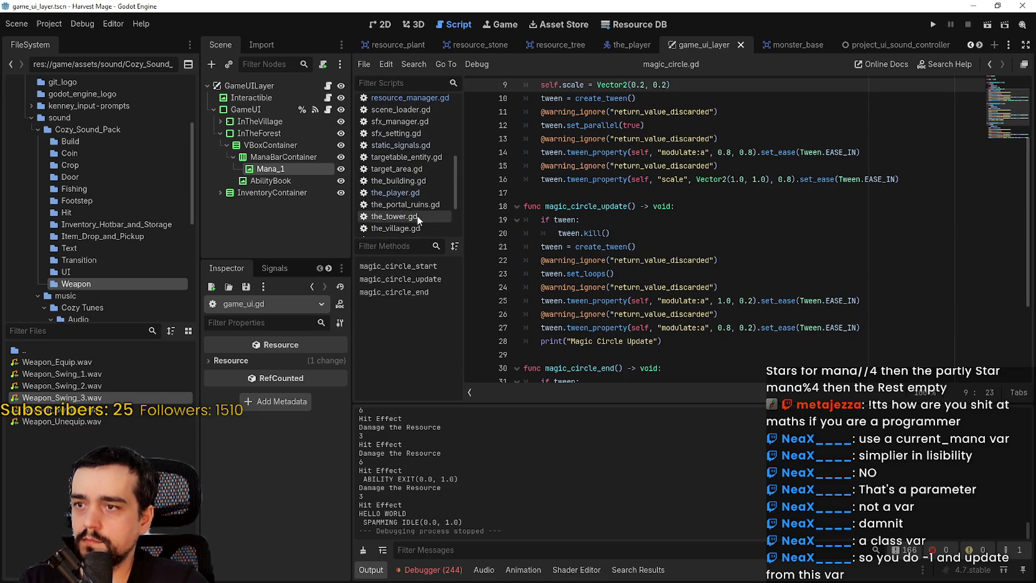
scroll(419, 181, "up", 2)
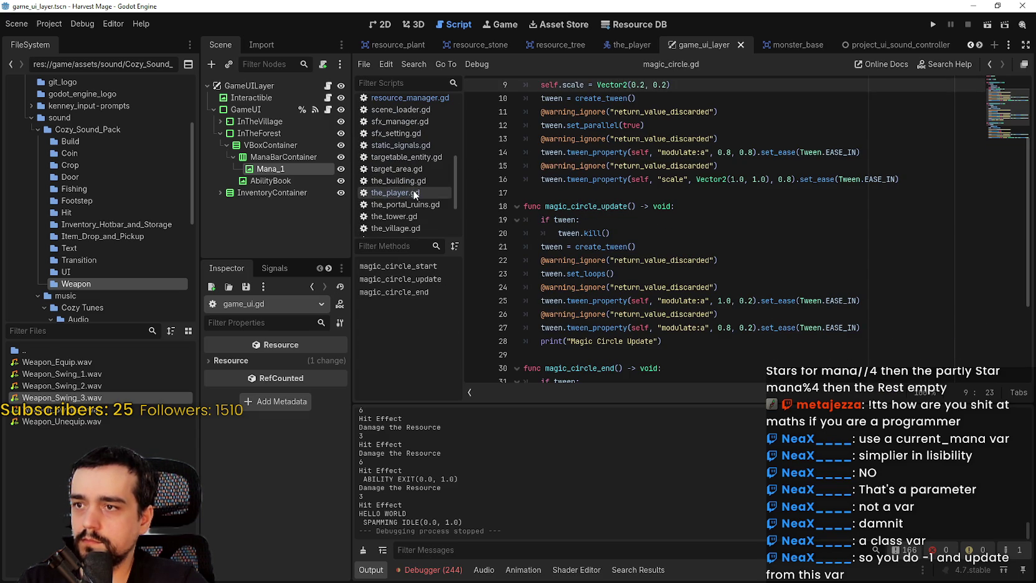
In target_area.gd change target_count from 12 to 1, then run the project.
left_click(399, 169)
scroll(593, 167, "up", 10)
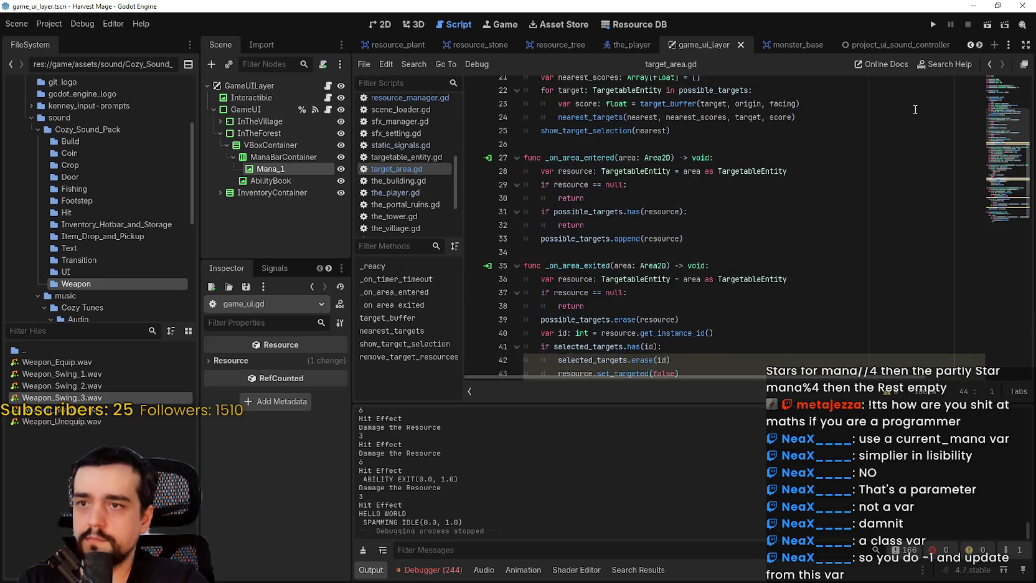
double_click(668, 122)
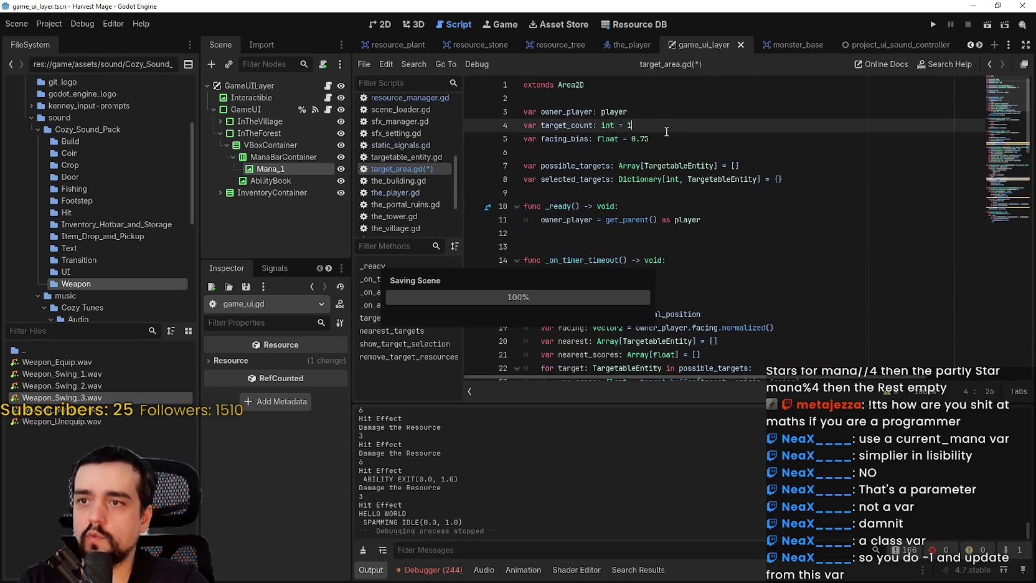
scroll(660, 150, "down", 2)
scroll(653, 159, "up", 2)
left_click(650, 165)
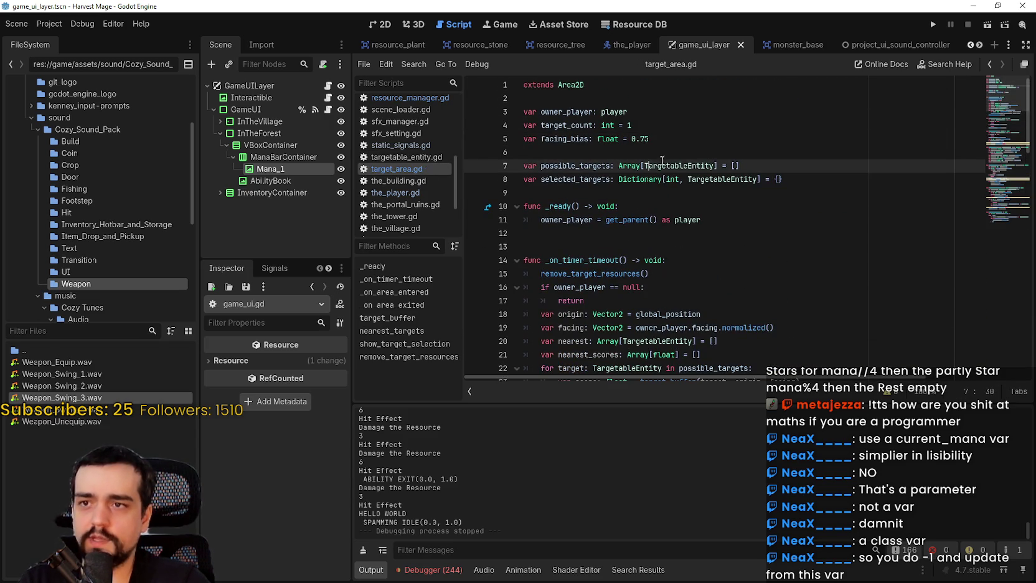
left_click(933, 25)
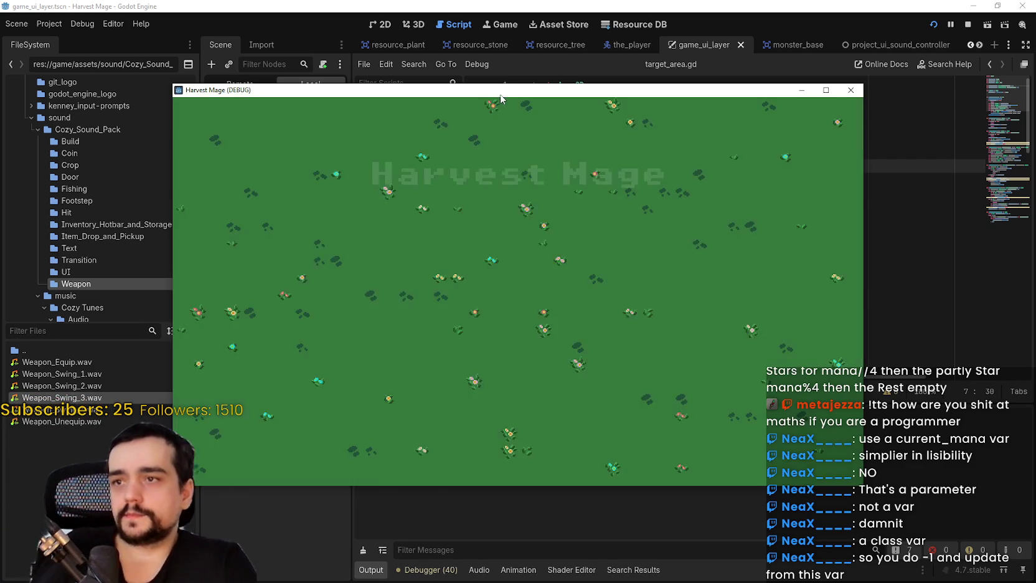
Move the game window aside, continue the saved game, walk left, and refocus the editor.
left_click_drag(501, 98, 605, 26)
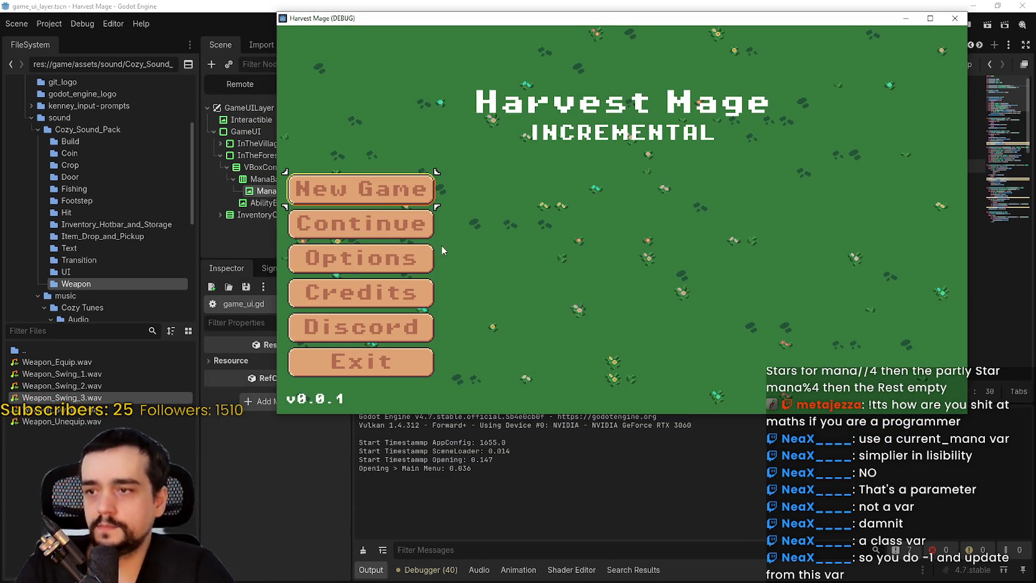
left_click(404, 224)
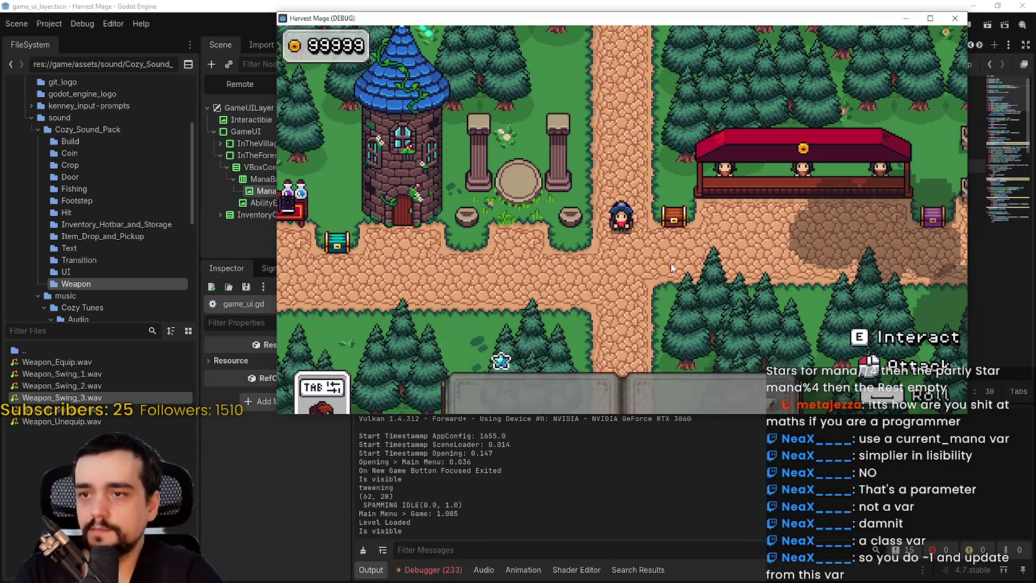
key("a")
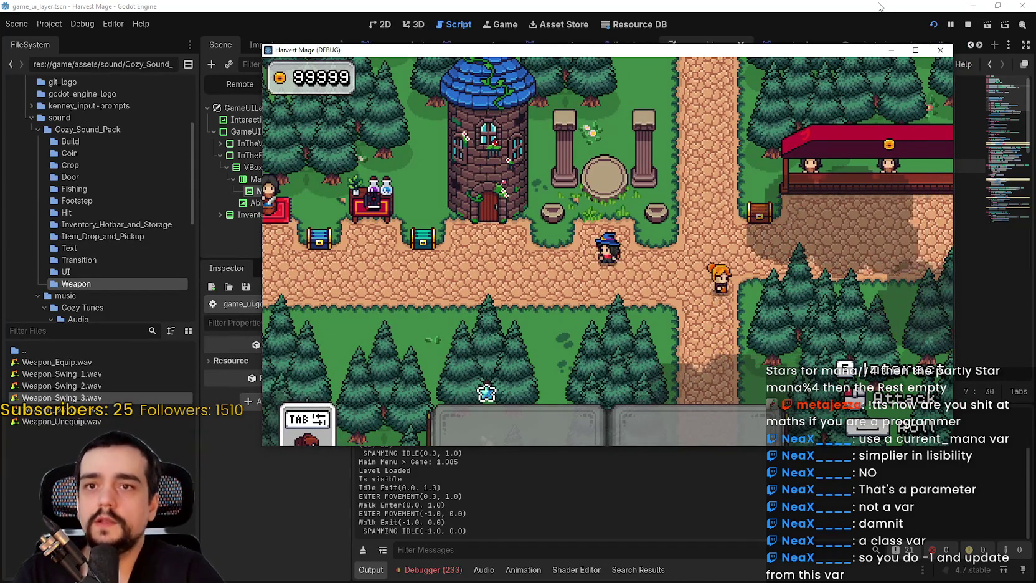
left_click(880, 6)
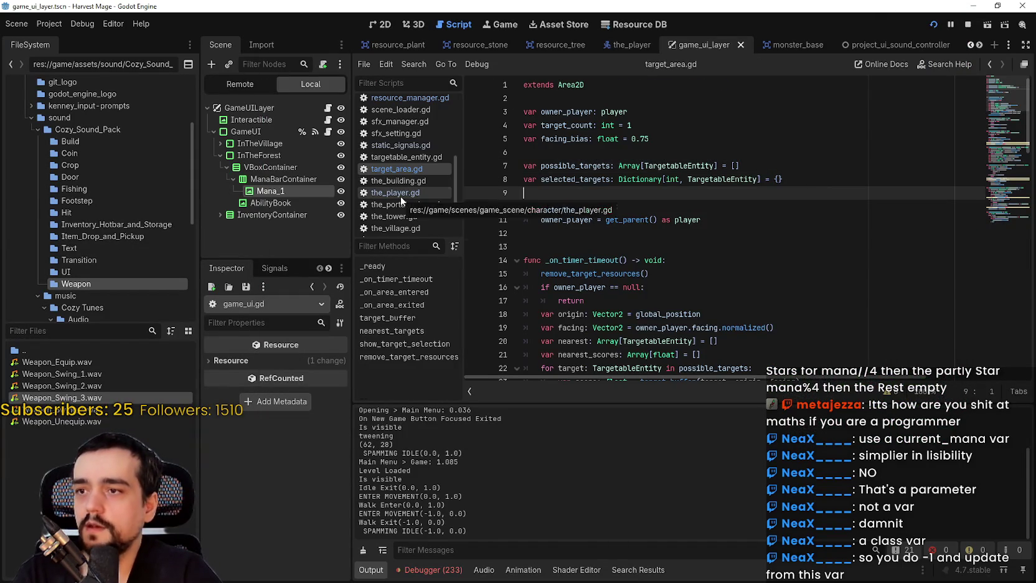
In the_player.gd, insert a new line after 'mana = 0' in use_ability.
left_click(398, 193)
left_click_drag(733, 231, 513, 237)
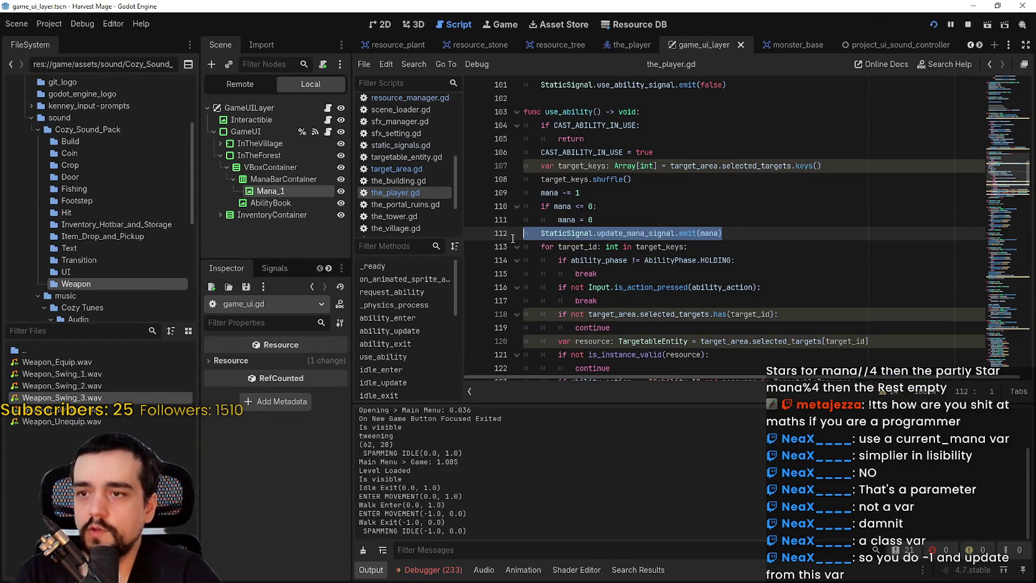
left_click(618, 218)
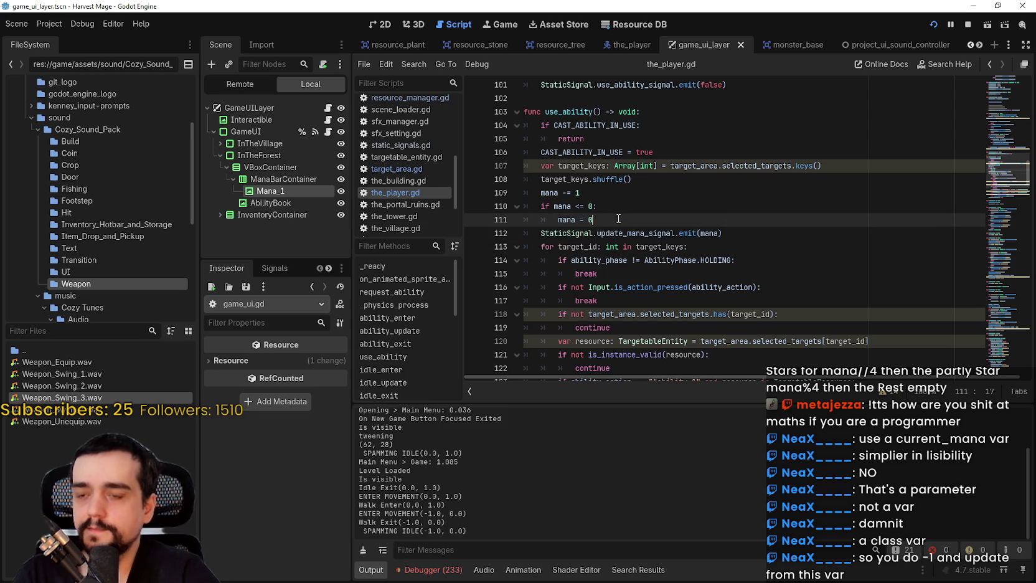
left_click(539, 234)
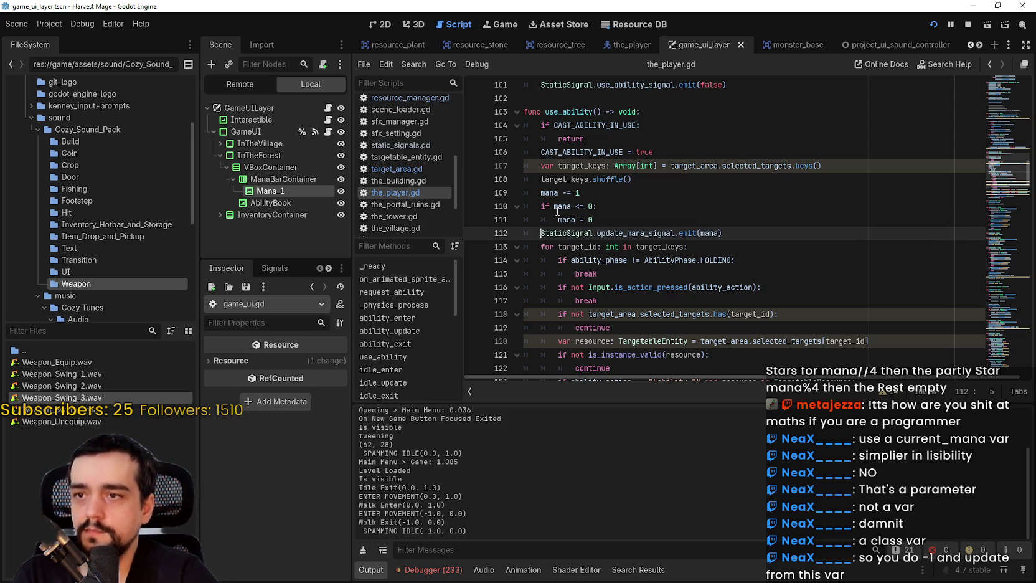
left_click(612, 221)
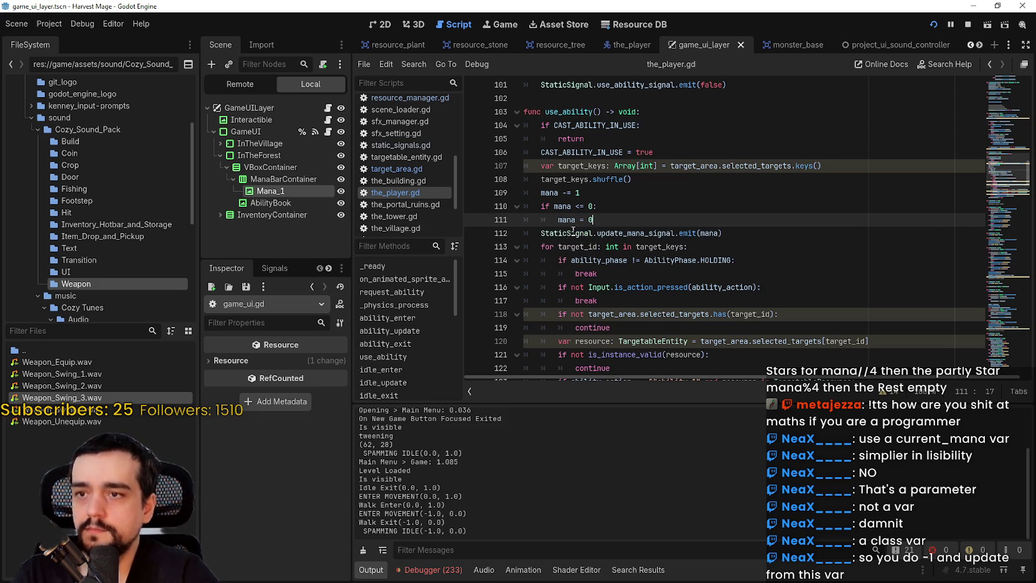
key("Return")
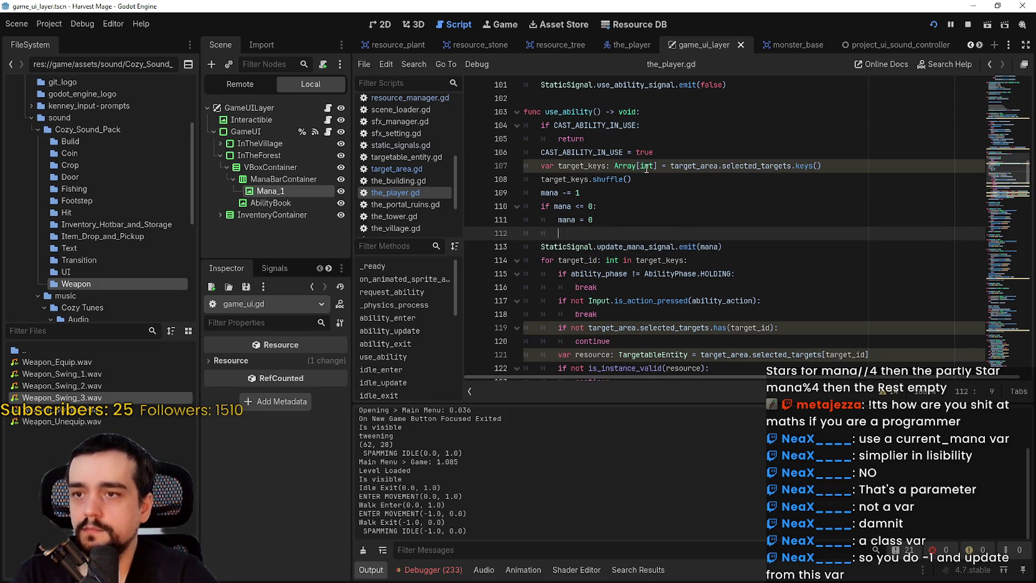
Add an 'if mana > 0:' check with the emit indented under it, and save.
left_click_drag(598, 208, 551, 205)
left_click(559, 234)
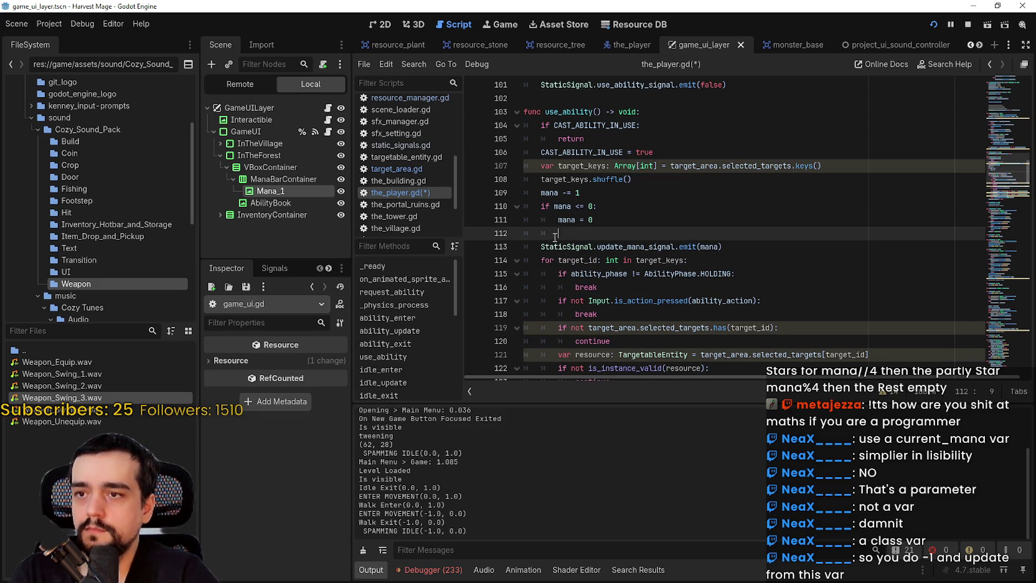
type("if mana <= 0:")
key("shift+Tab")
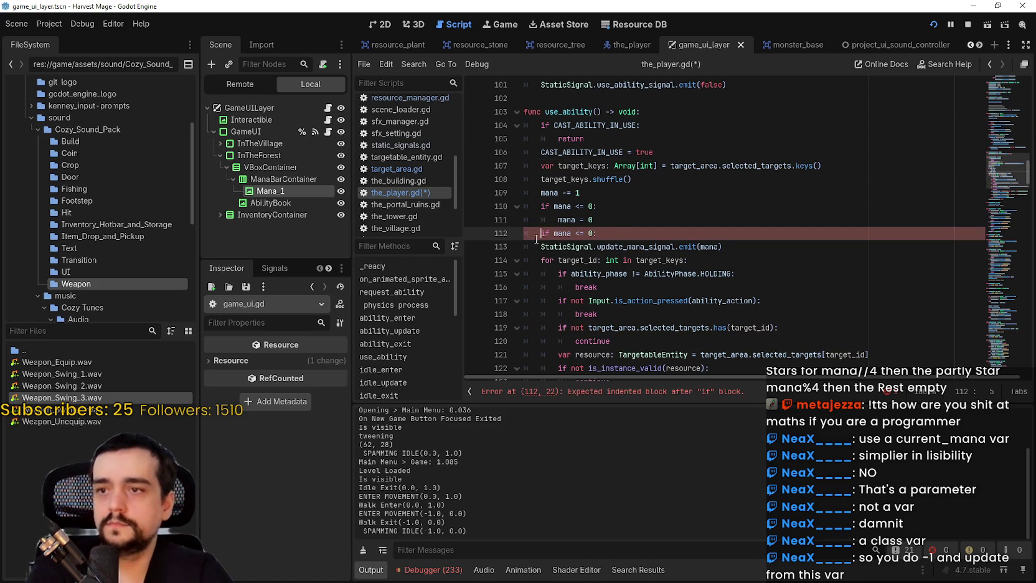
left_click(536, 243)
key("Tab")
left_click(615, 235)
key("ctrl+s")
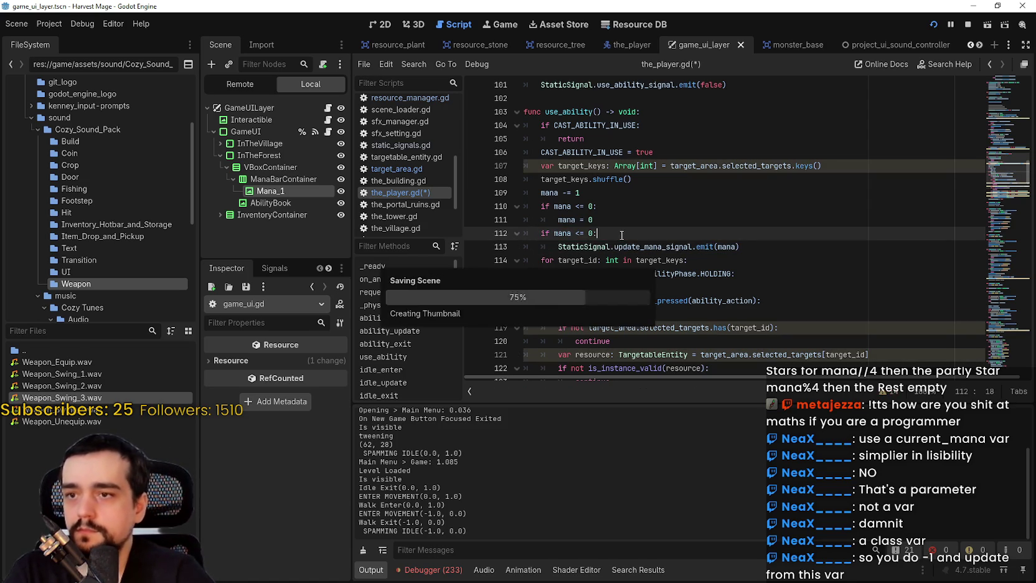
left_click(581, 235)
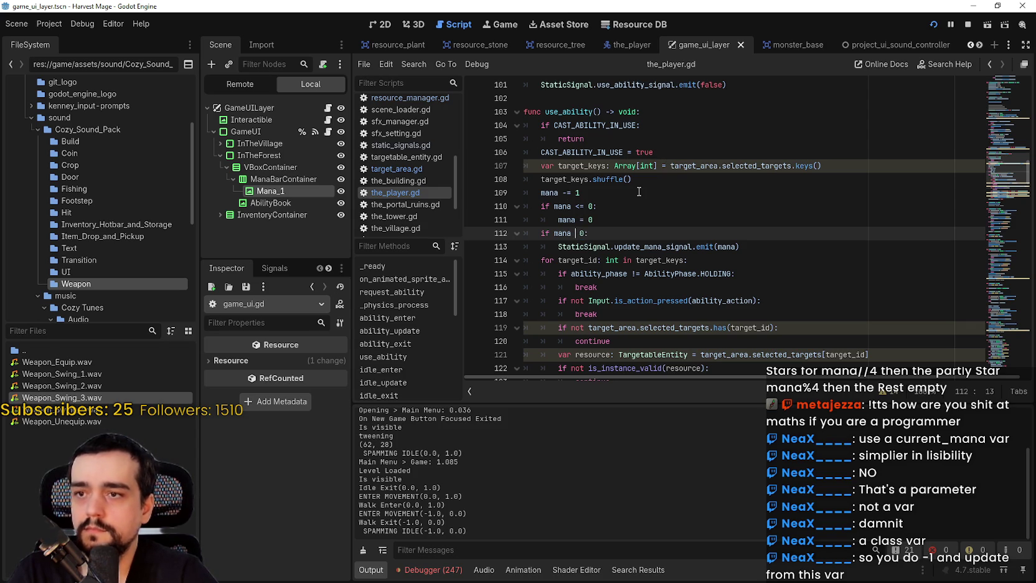
type(">")
key("ctrl+s")
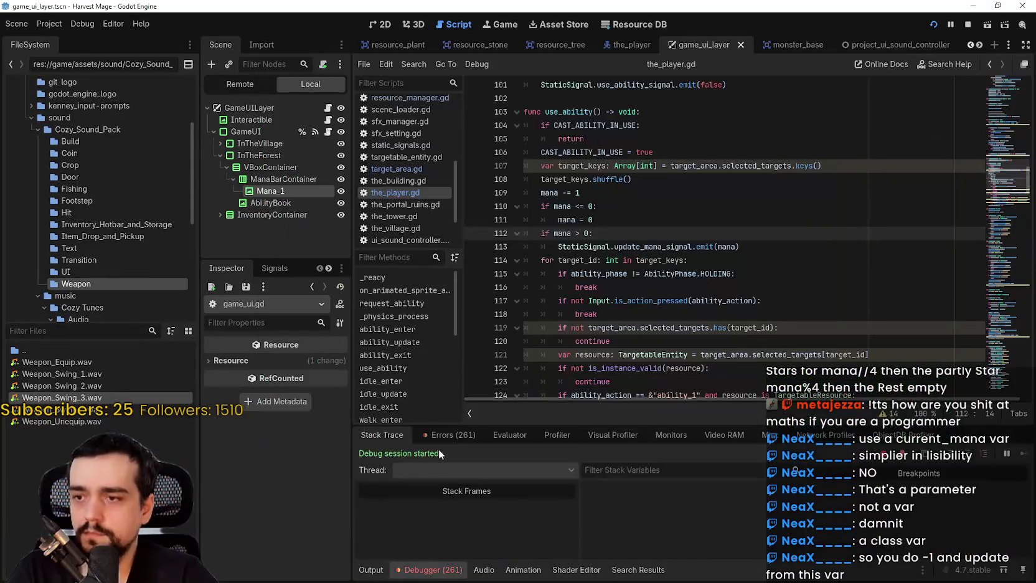
Open the Errors list and jump to the node-not-found line in game_ui.gd.
left_click(450, 434)
left_click_drag(1029, 530, 1022, 509)
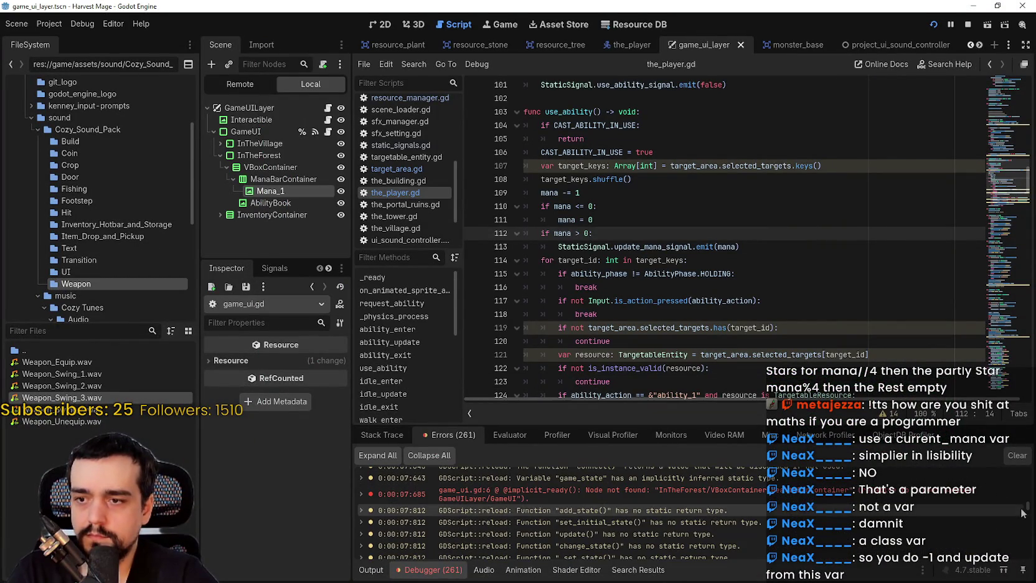
left_click(723, 492)
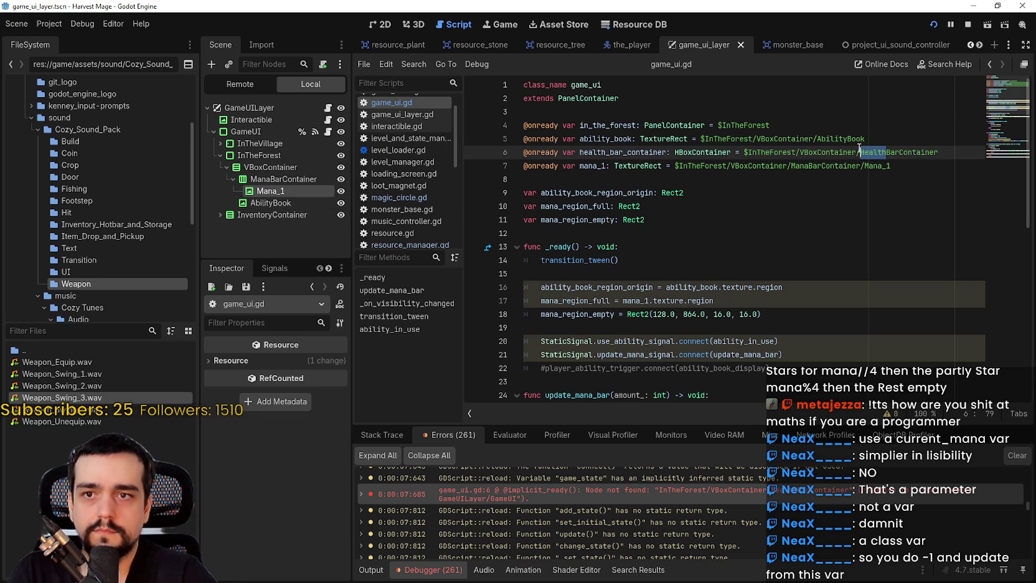
Rename health_bar_container to mana_bar_container pointing at ManaBarContainer, and save.
type("ana")
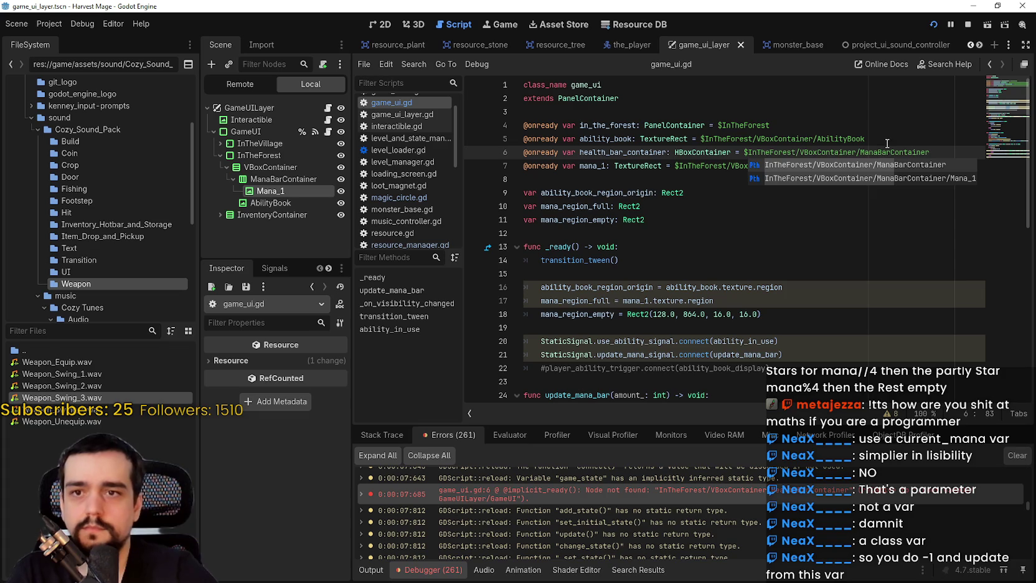
left_click(848, 152)
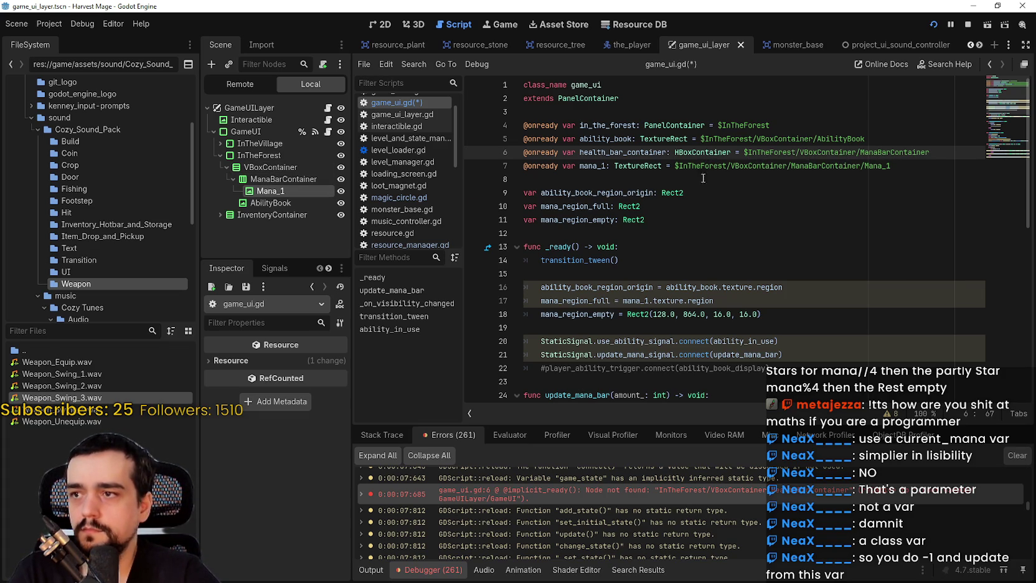
key("Down")
left_click_drag(605, 152, 580, 152)
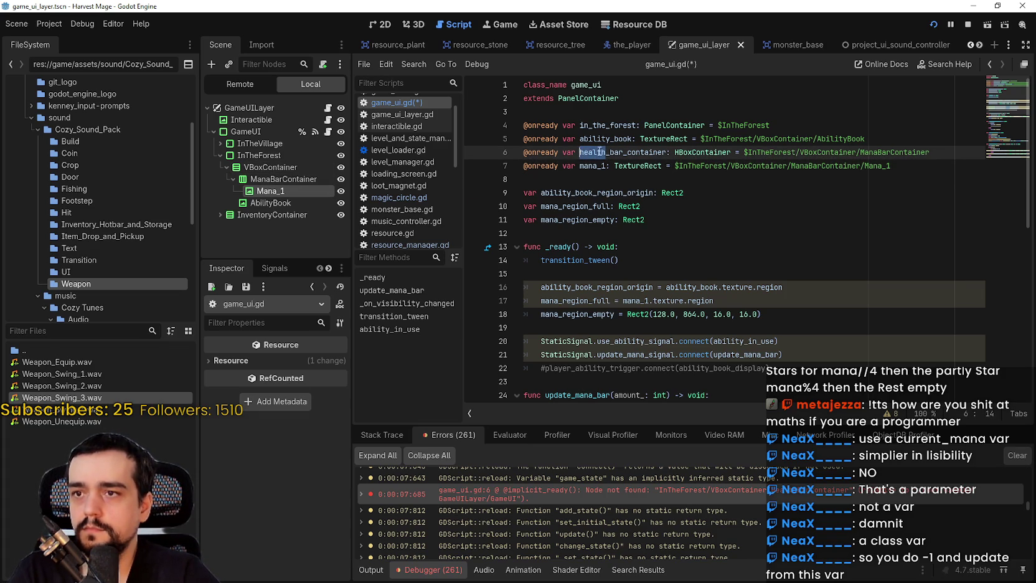
type("ady var mana_bar_")
left_click(627, 137)
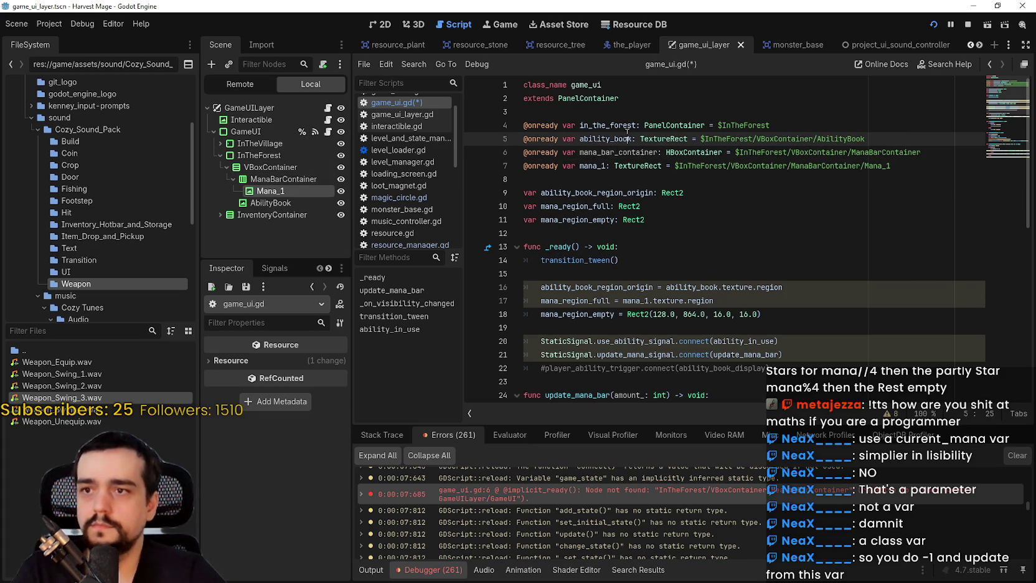
double_click(642, 152)
key("ctrl+s")
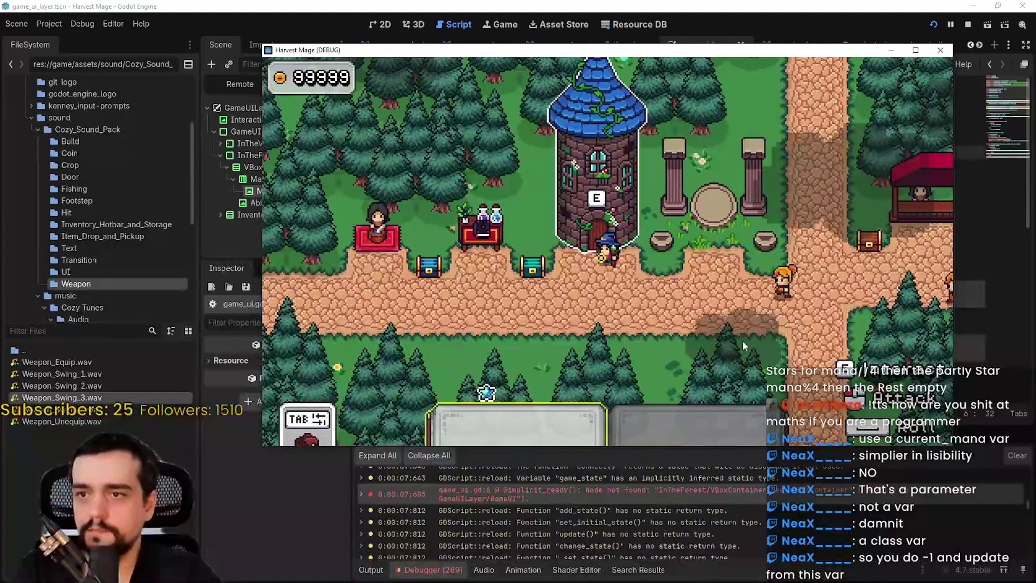
Enter the tower to the field level and cast ability 1 at a crop.
key("e")
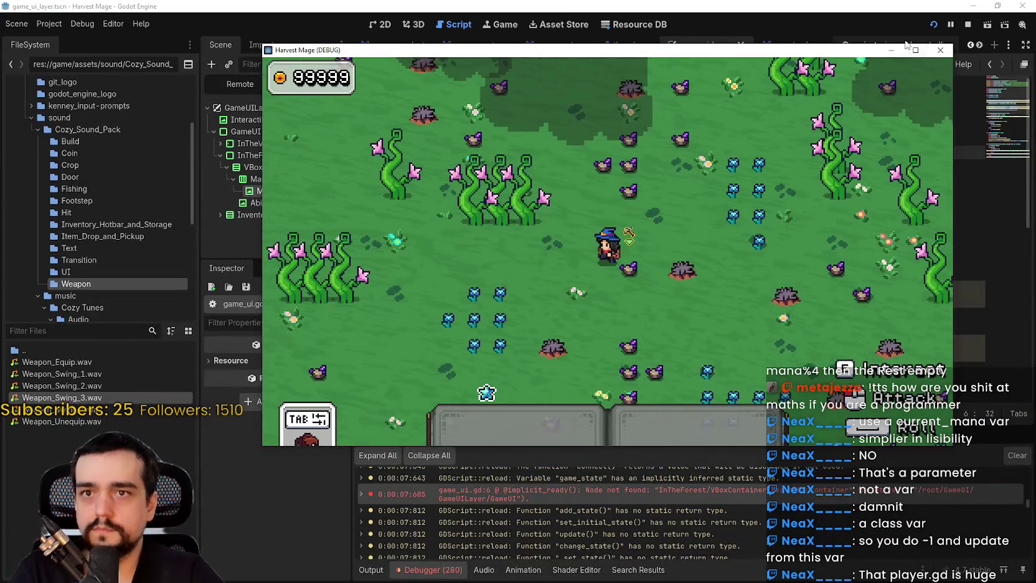
left_click(915, 50)
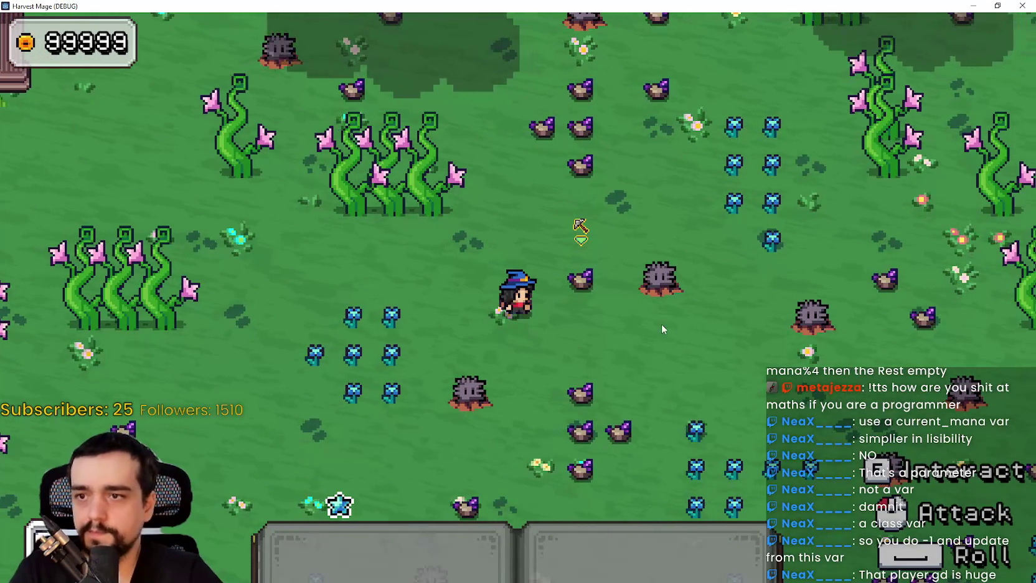
key("1")
left_click(644, 342)
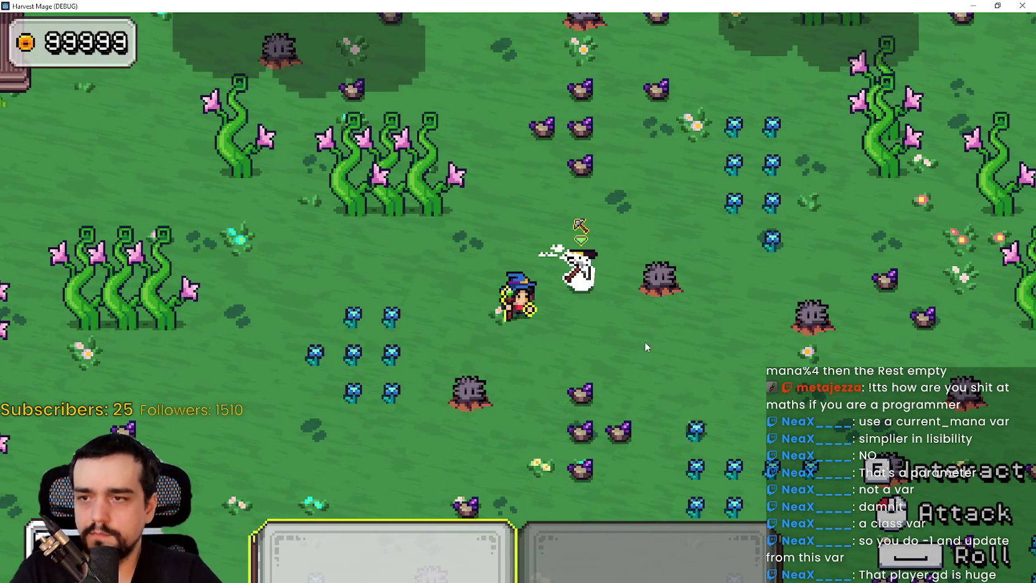
key("super+Down")
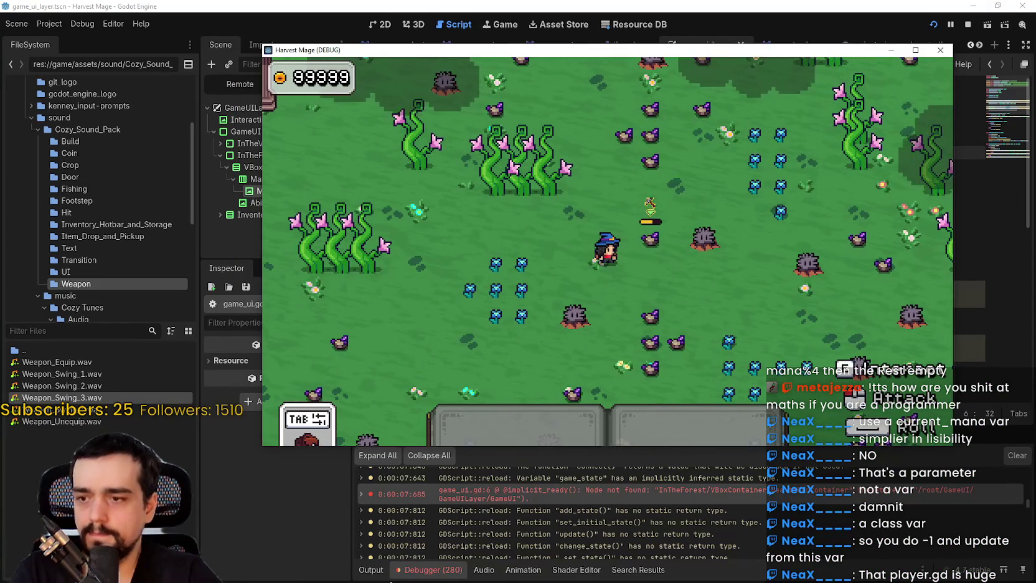
key("F8")
Check the Output log for 'Damage the Resource', then strike another crop and end the ability.
left_click(371, 569)
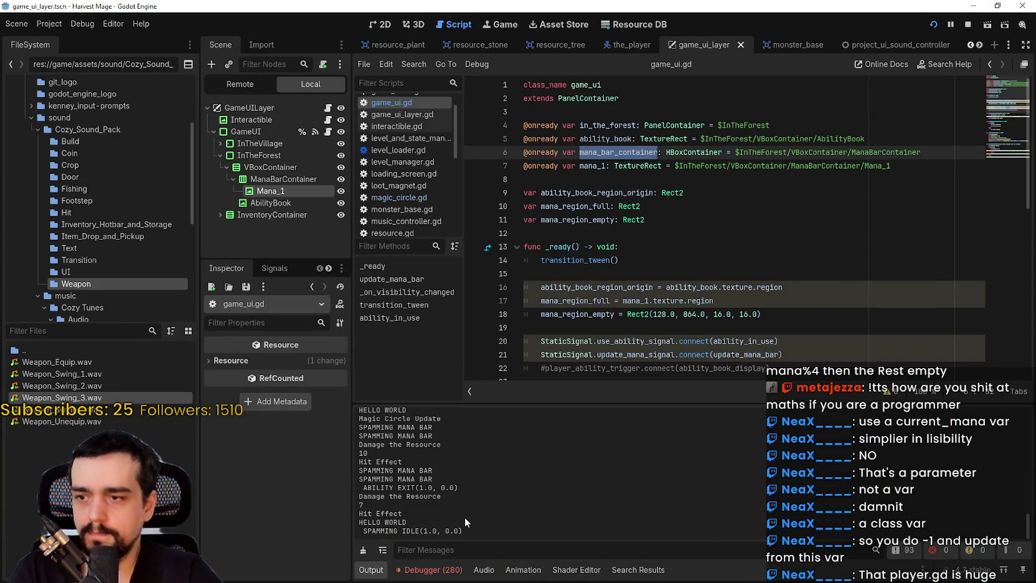
scroll(470, 512, "up", 2)
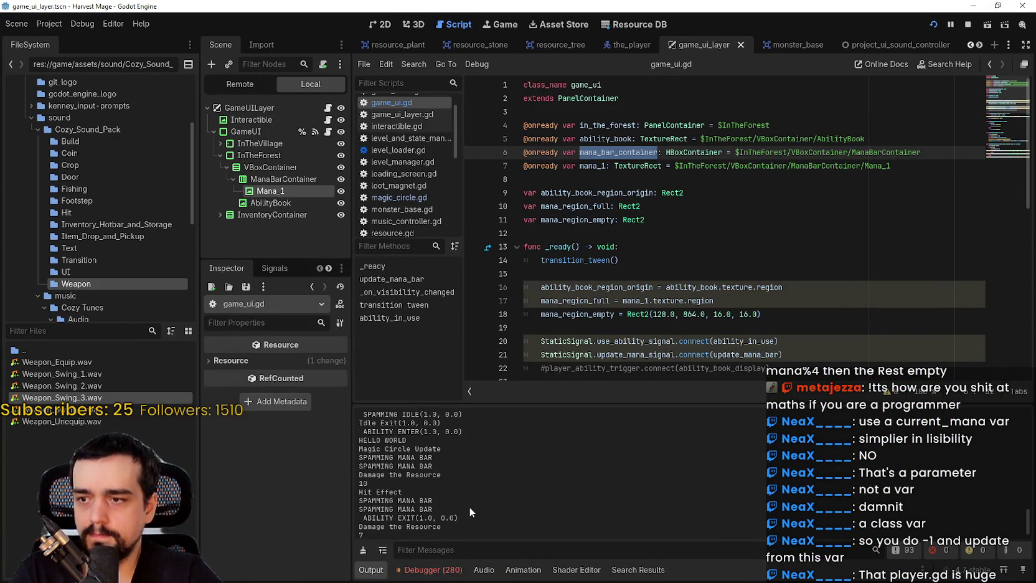
scroll(470, 507, "up", 5)
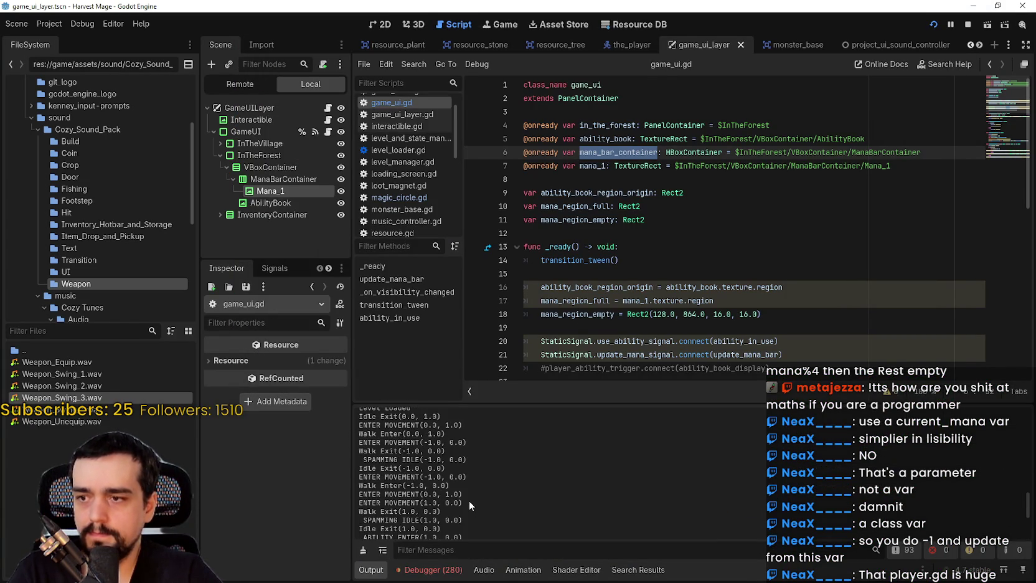
scroll(468, 499, "down", 3)
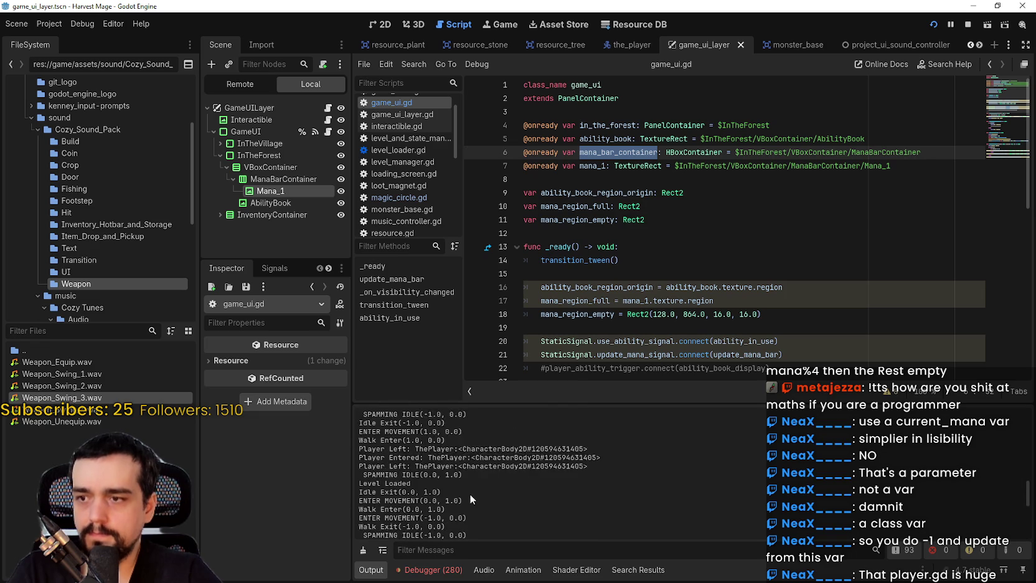
left_click_drag(1028, 501, 1003, 537)
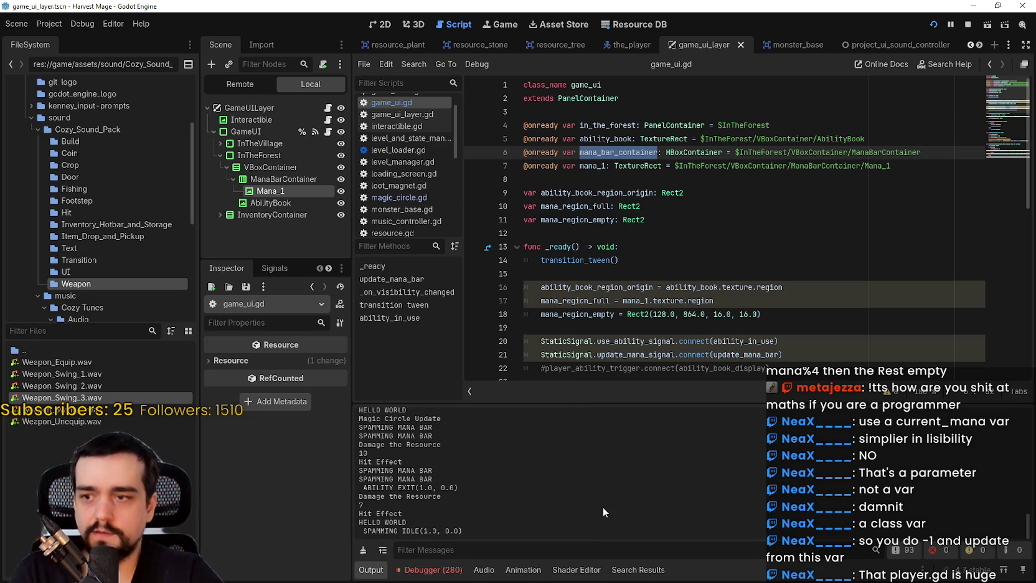
key("alt+Tab")
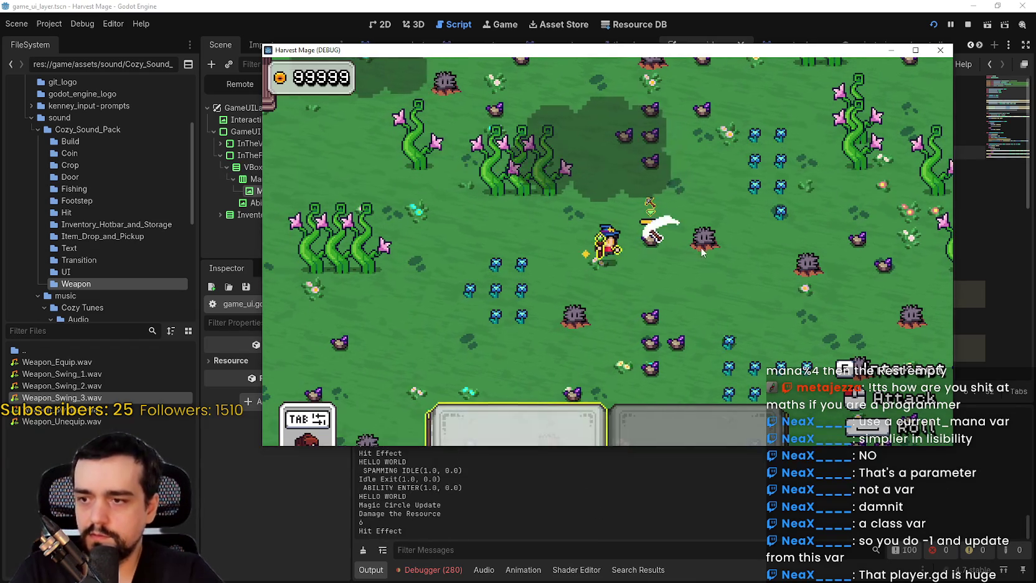
left_click(702, 248)
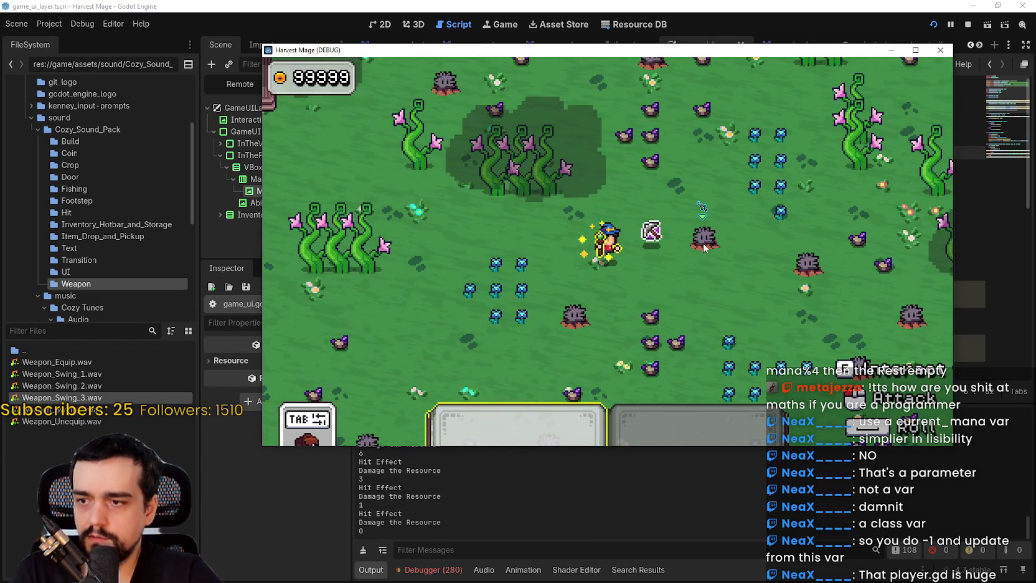
key("1")
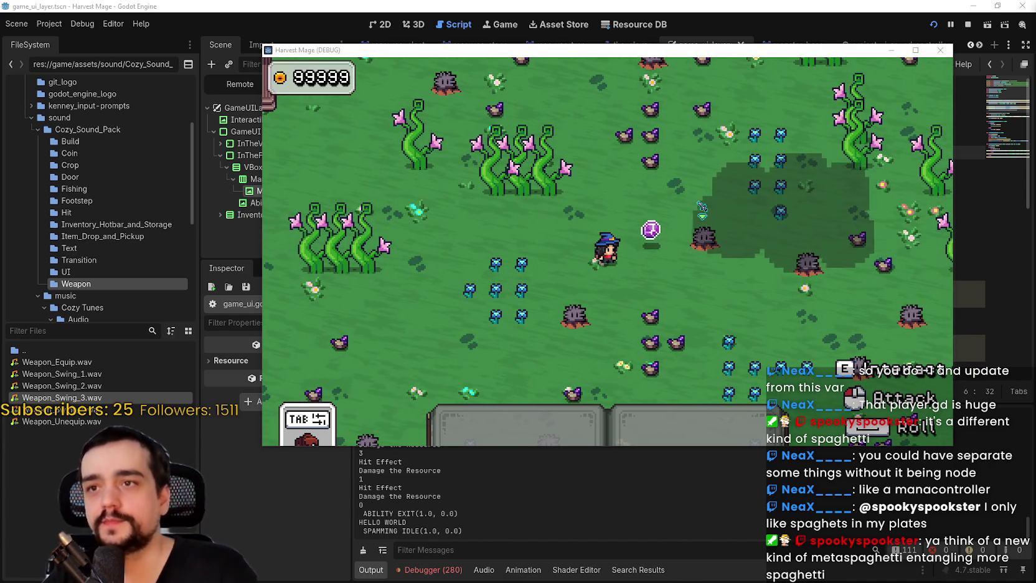
Return to the editor, filter the Output panel for 'Mana', then clear that filter.
left_click(572, 474)
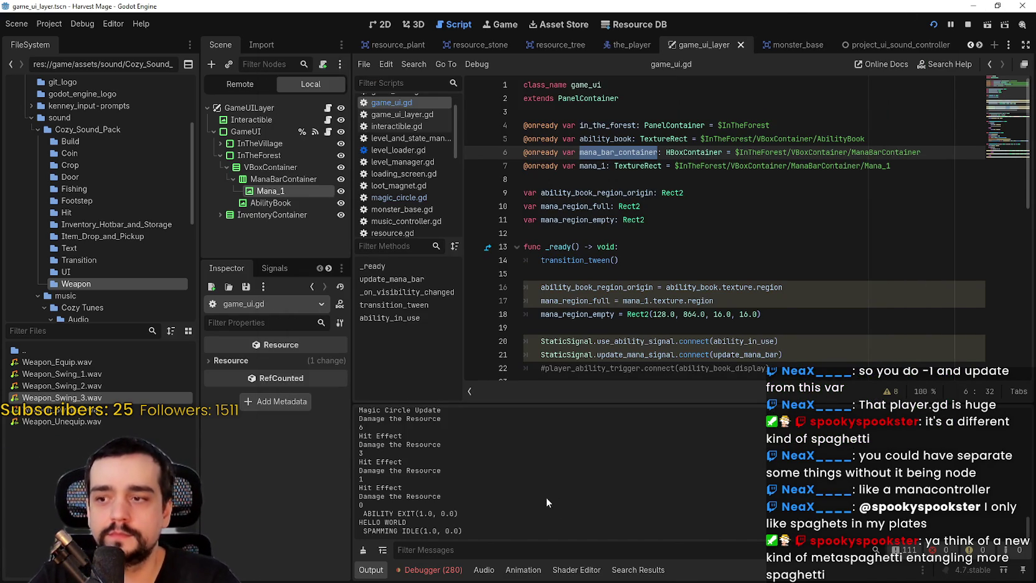
left_click(504, 554)
type("Mana")
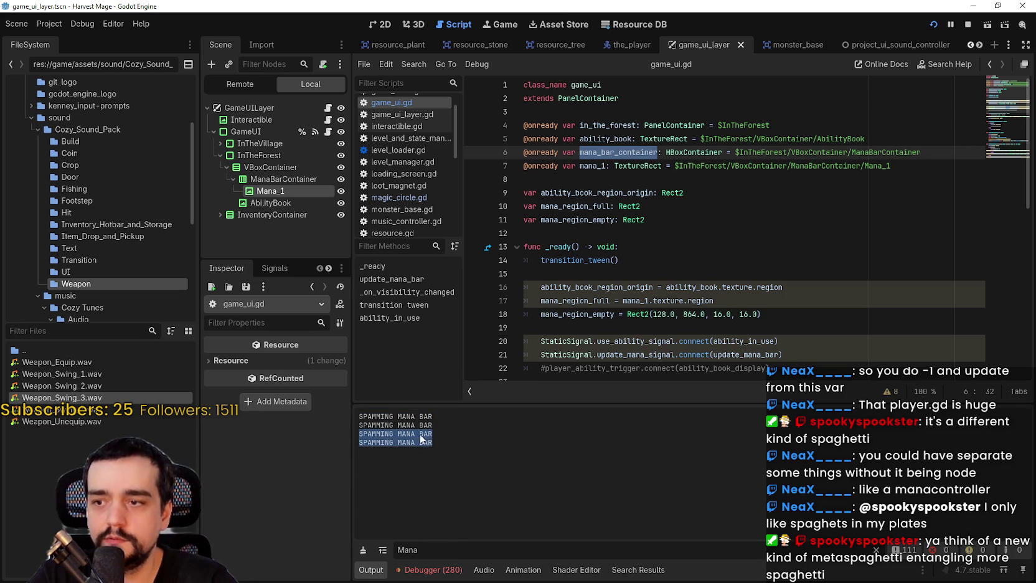
left_click(597, 230)
left_click(603, 182)
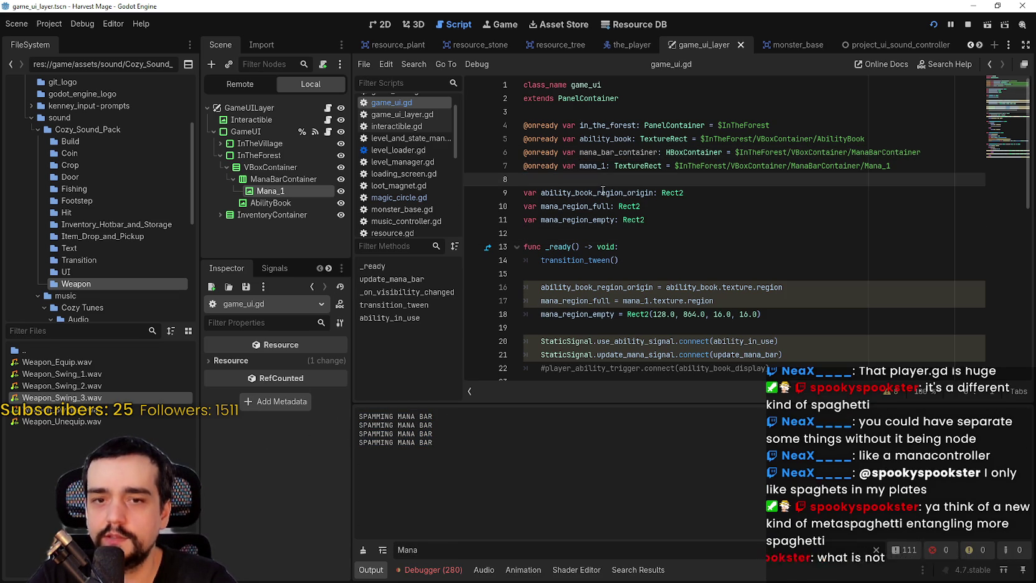
scroll(603, 190, "down", 1)
double_click(408, 549)
key("BackSpace")
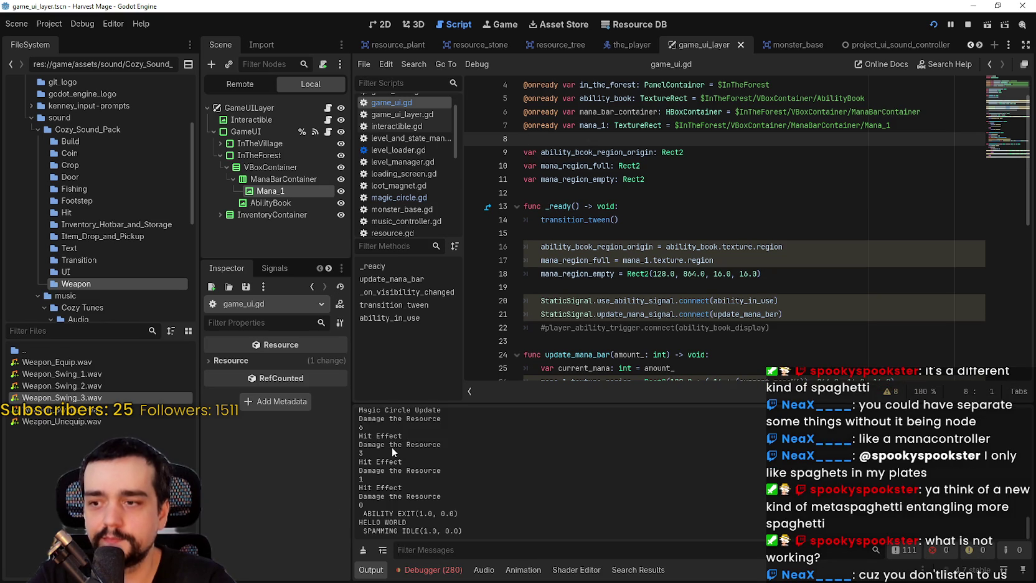
Move from magic_circle.gd back to game_ui.gd and scroll down to update_mana_bar.
left_click(653, 313)
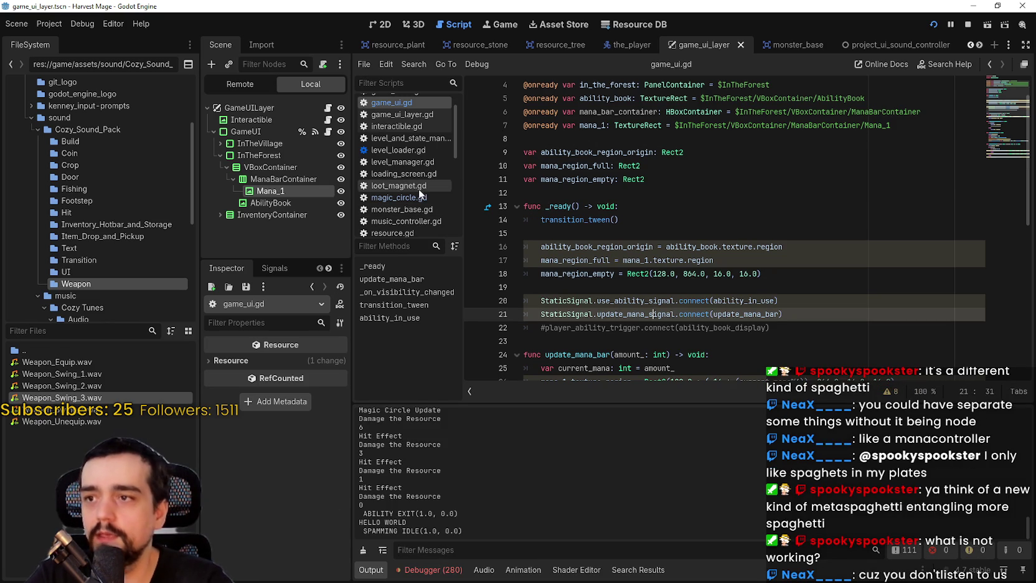
left_click(419, 196)
scroll(399, 121, "up", 2)
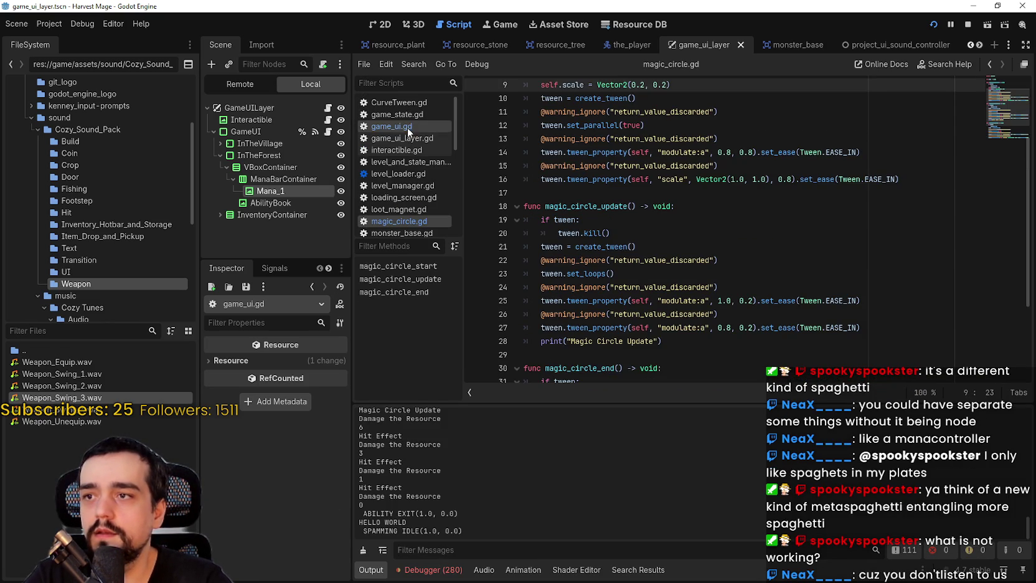
left_click(328, 132)
left_click(664, 219)
left_click(667, 246)
scroll(670, 239, "down", 1)
scroll(670, 239, "down", 1)
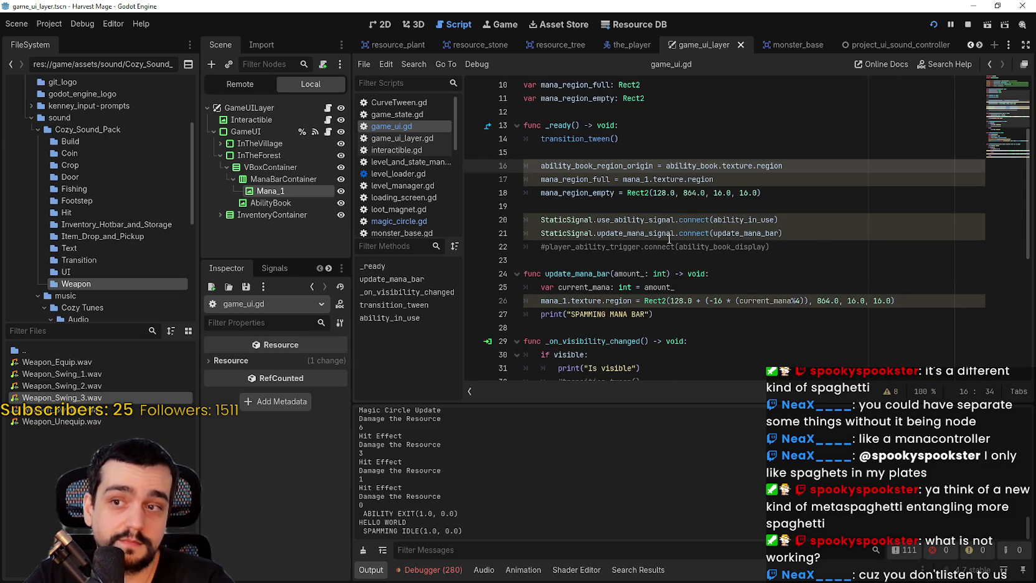
scroll(669, 239, "down", 1)
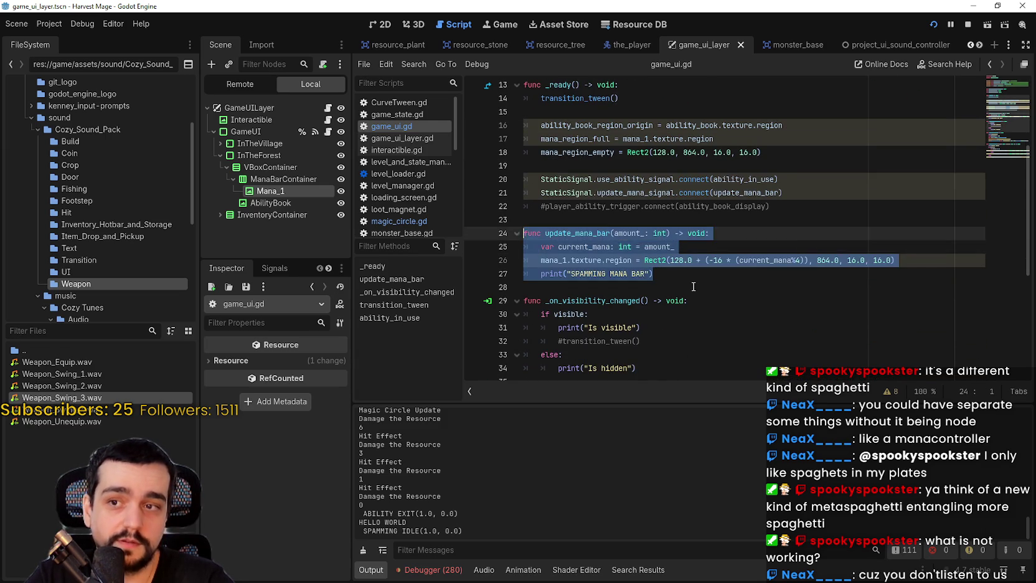
Inspect the mana offset expression and current_mana uses on line 26, and save the script.
mouse_move(710, 260)
left_mouse_down()
mouse_move(799, 262)
mouse_move(739, 261)
left_mouse_up()
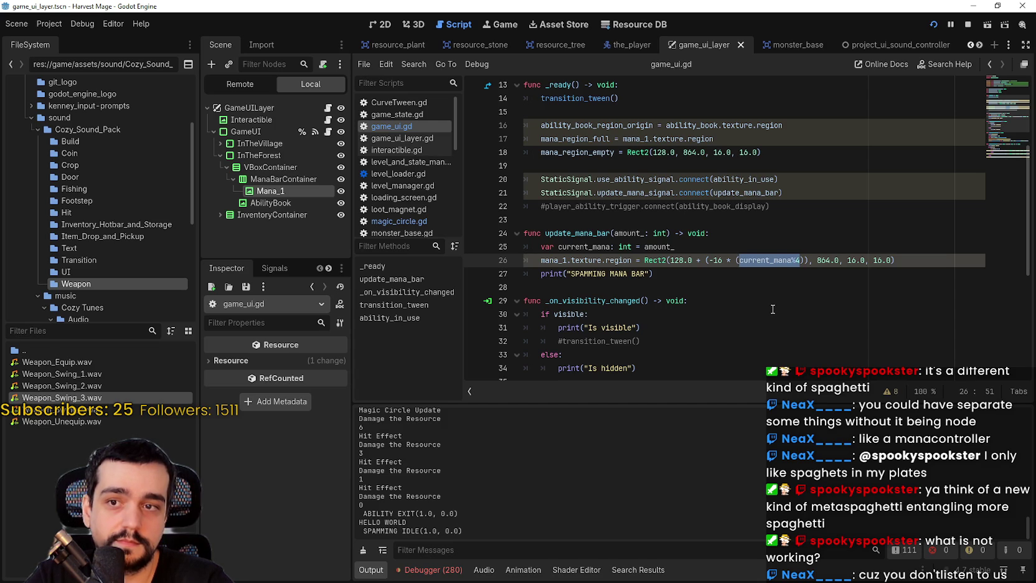
double_click(763, 266)
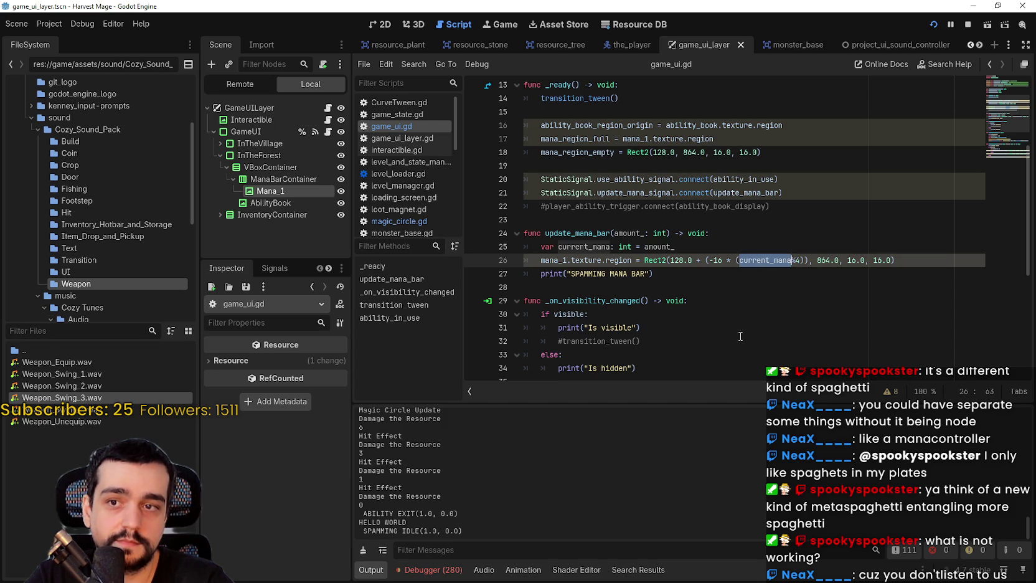
left_click(720, 286)
key("ctrl+s")
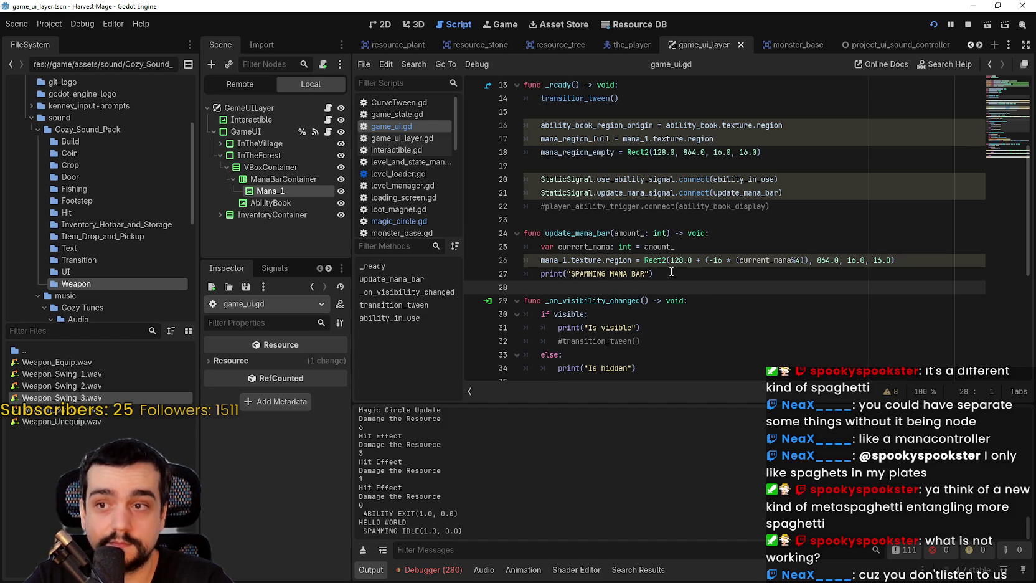
left_click_drag(915, 258, 524, 235)
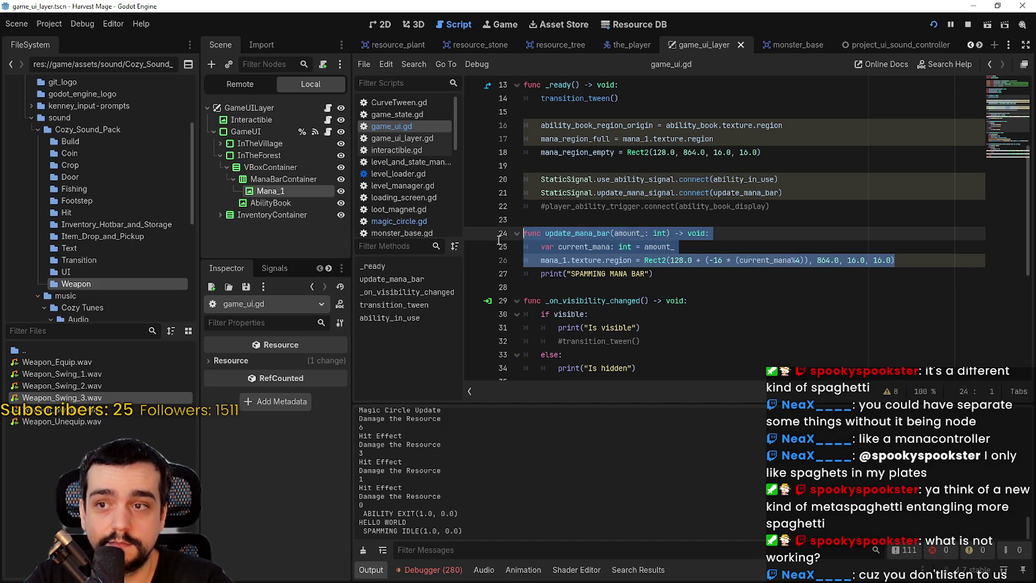
left_click(653, 287)
scroll(732, 294, "down", 3)
scroll(729, 290, "up", 3)
scroll(729, 290, "down", 1)
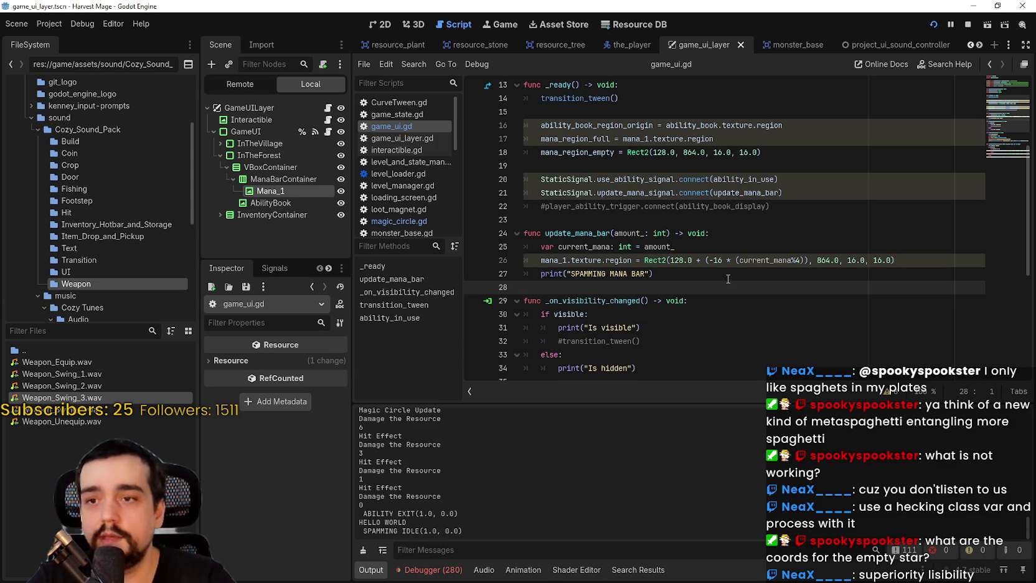
Compare the 16 step and 128 start values, then delete the minus before 16 and save.
double_click(717, 261)
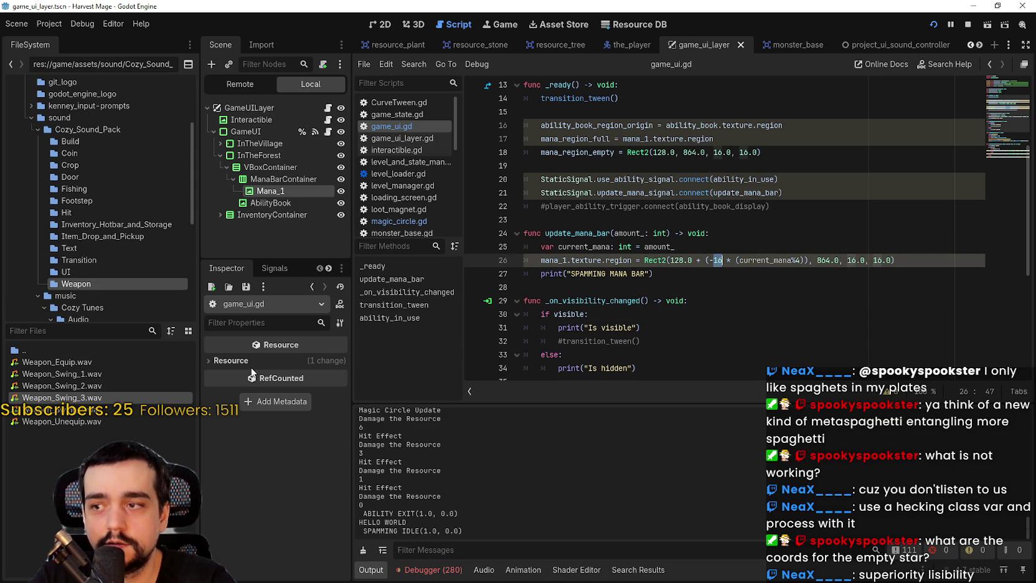
double_click(656, 152)
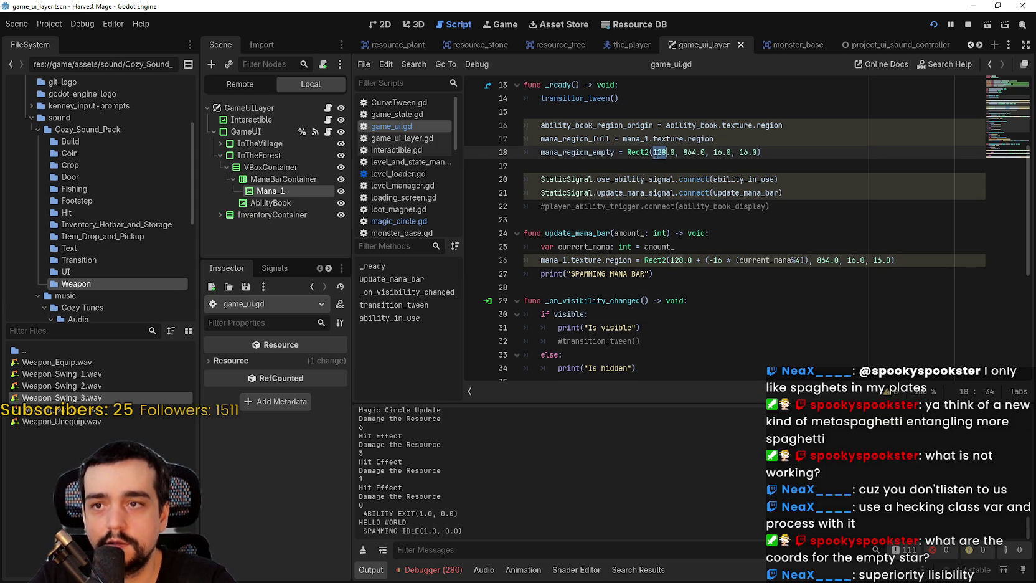
double_click(677, 260)
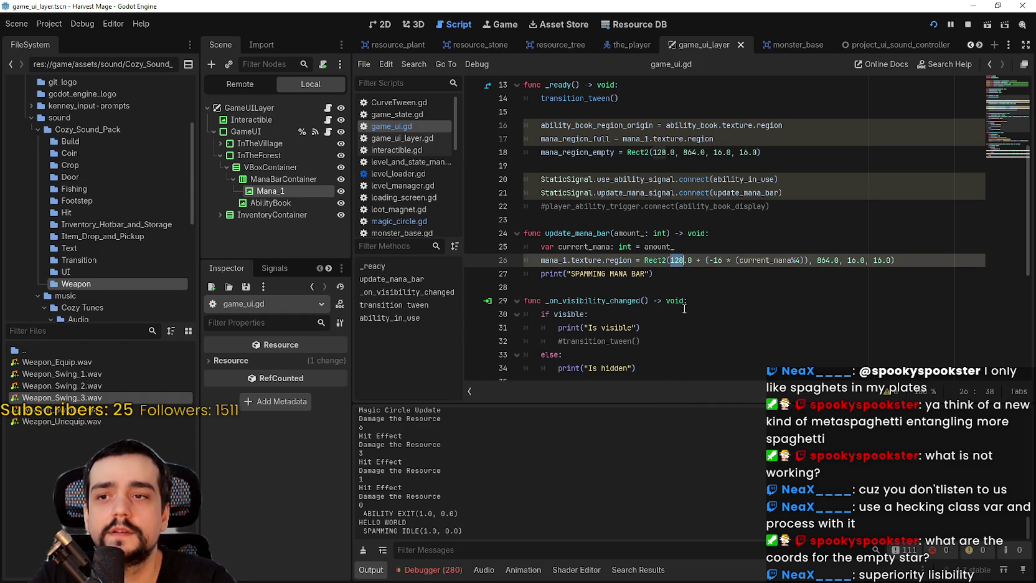
left_click(713, 262)
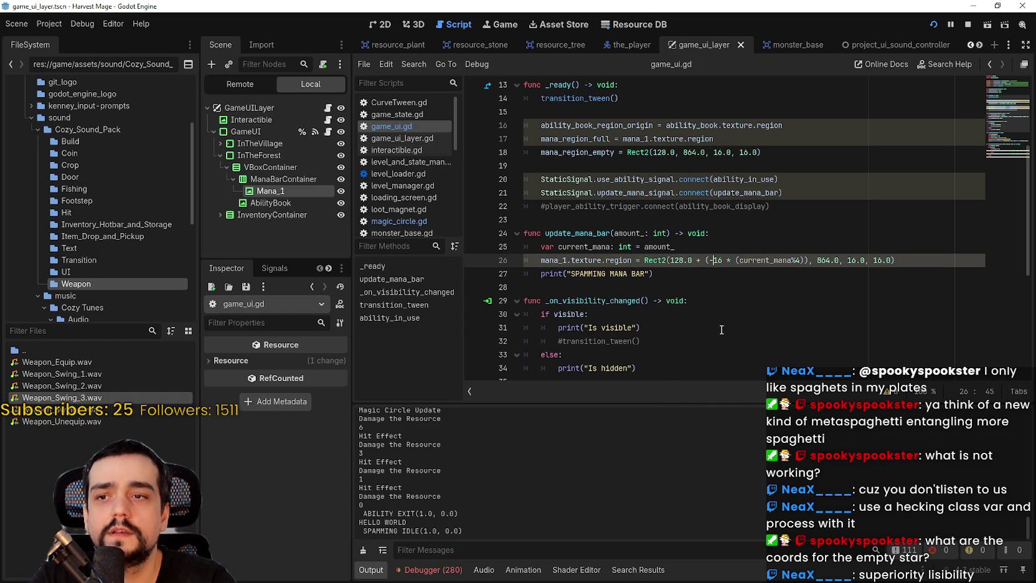
key("BackSpace")
key("ctrl+s")
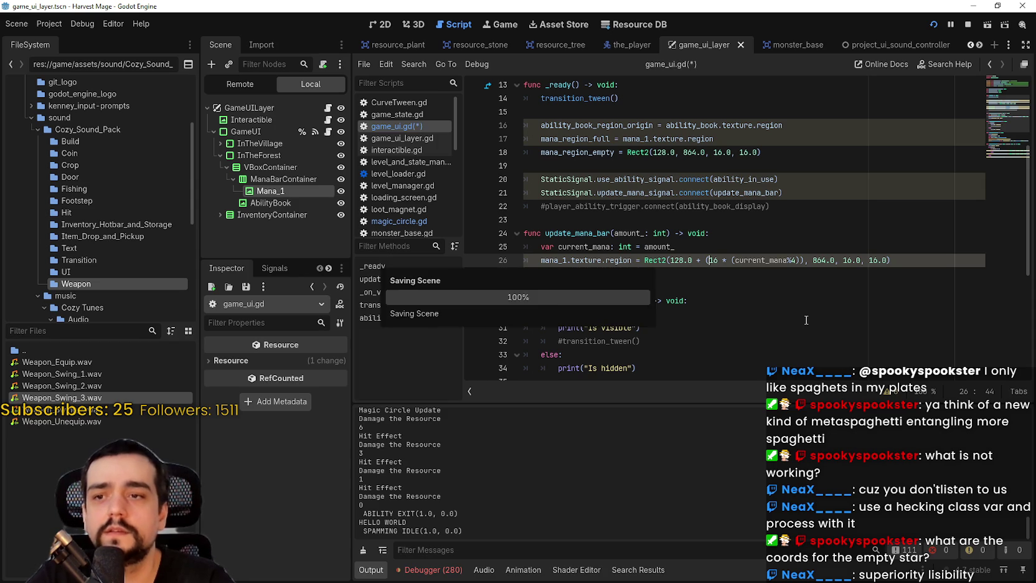
Relaunch Harvest Mage, start from the title menu, walk up and use ability 1 on a rock.
left_click(934, 24)
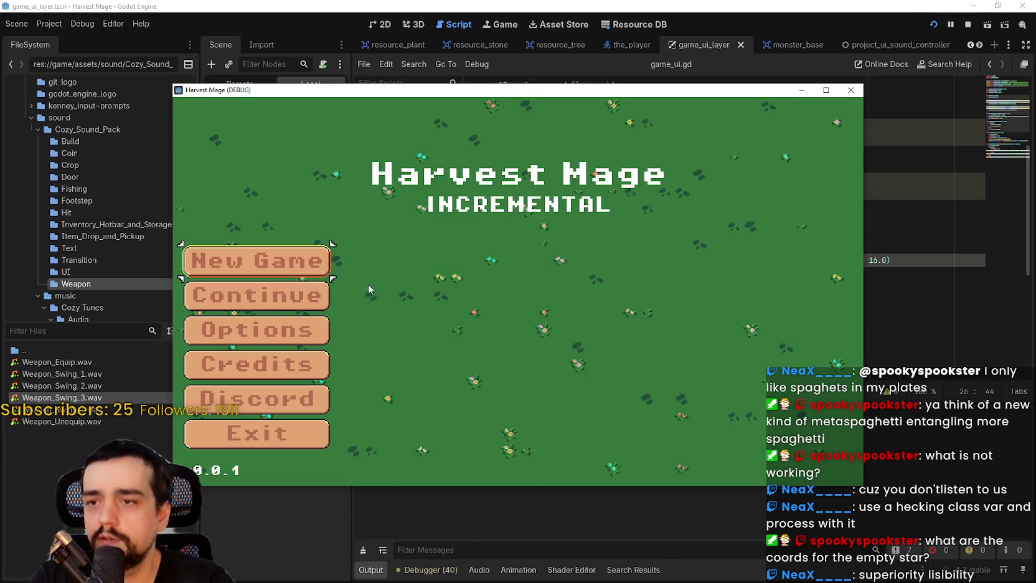
left_click(280, 302)
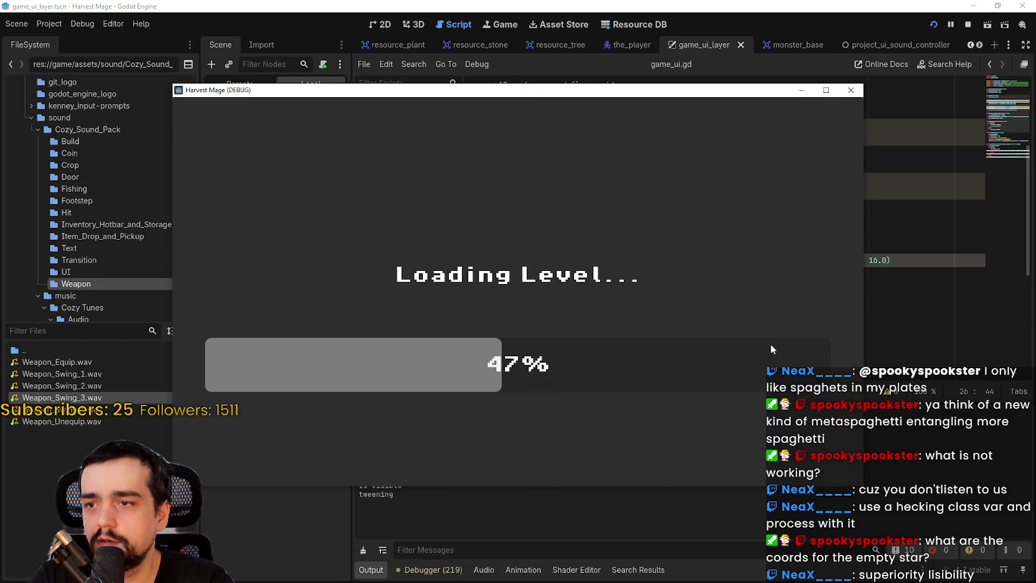
key("w")
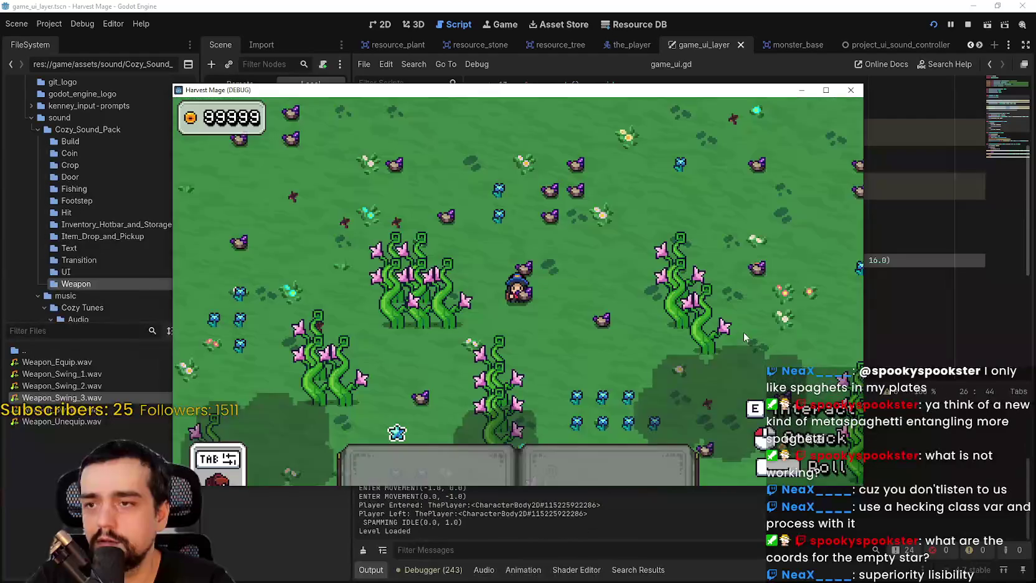
key("w")
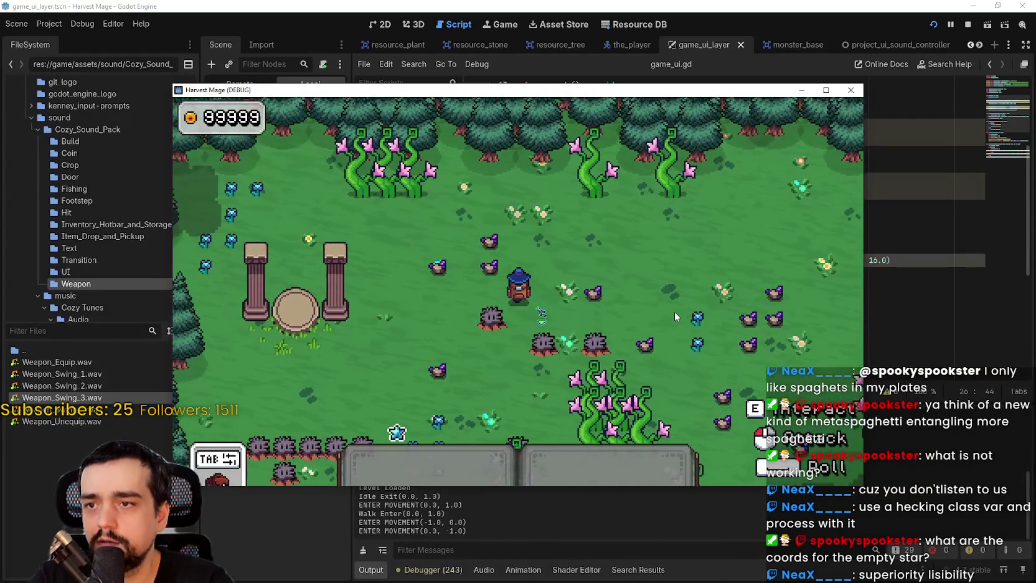
key("1")
left_click(654, 299)
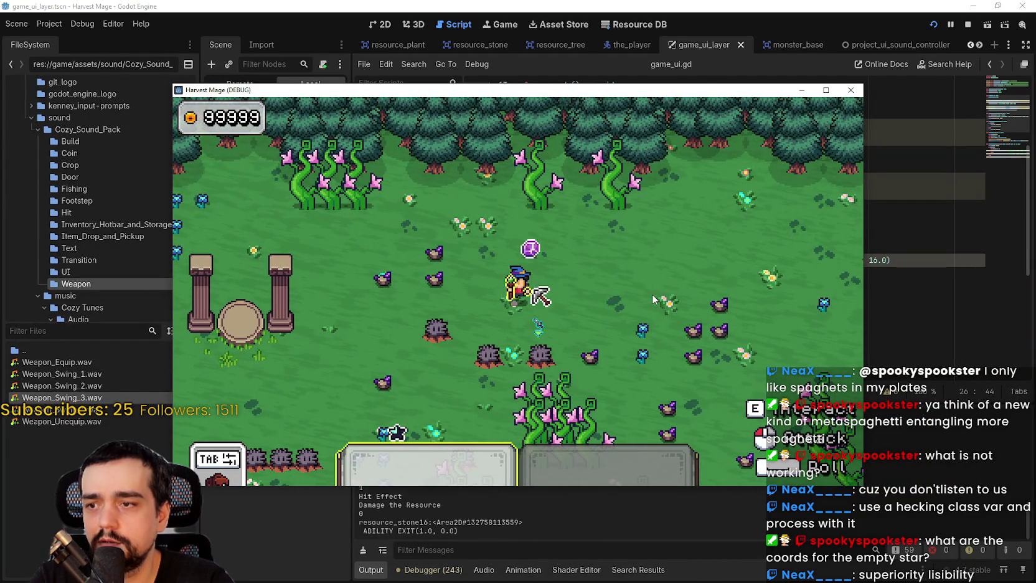
Walk right, pause the running game, and return to the mana bar line in game_ui.gd.
key("d")
left_click(950, 24)
left_click(684, 260)
scroll(672, 154, "up", 2)
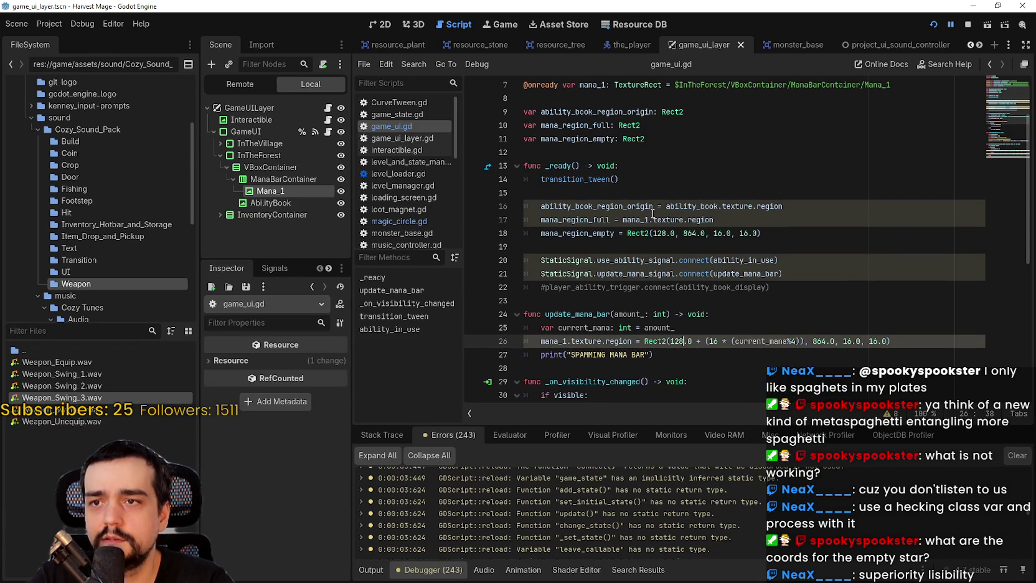
Put the minus sign back before 16 on line 26, making the step -16.
double_click(659, 232)
left_click(679, 340)
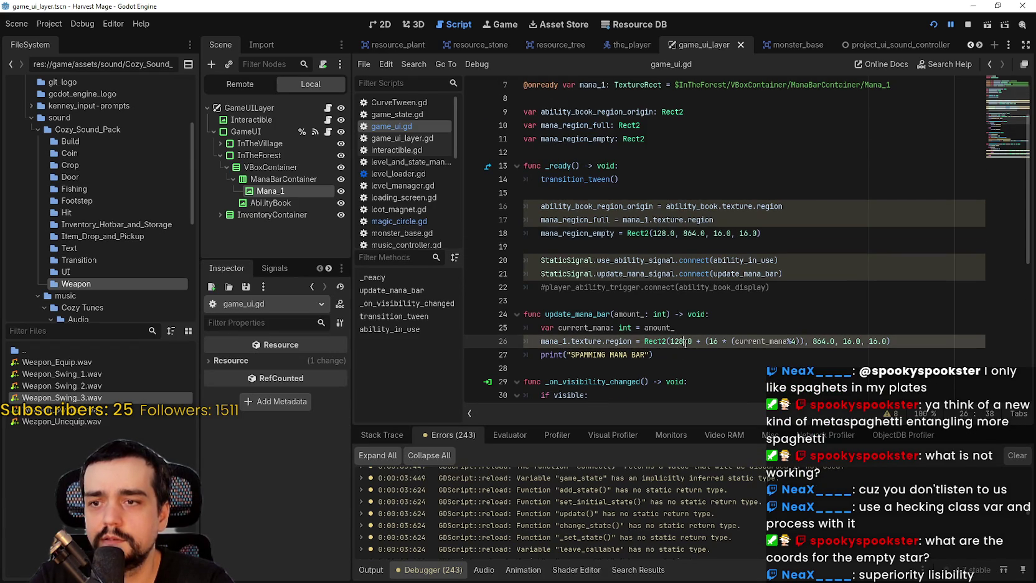
scroll(683, 342, "down", 2)
left_click(710, 260)
type("-")
left_click(658, 274)
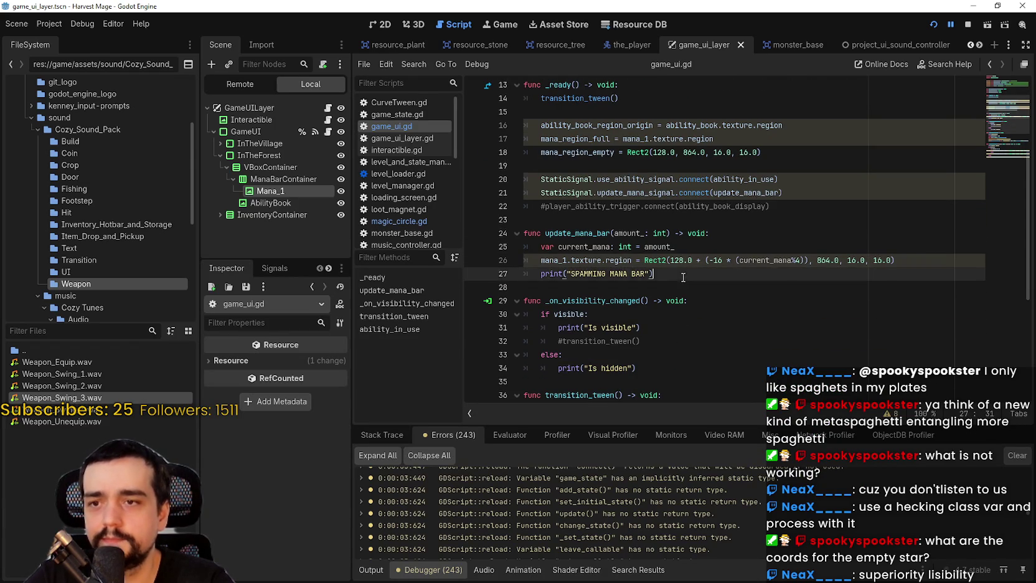
Change the region start from 128.0 to 192.0 to match Mana_1's region, then reload the running game.
left_click(280, 191)
scroll(271, 439, "up", 2)
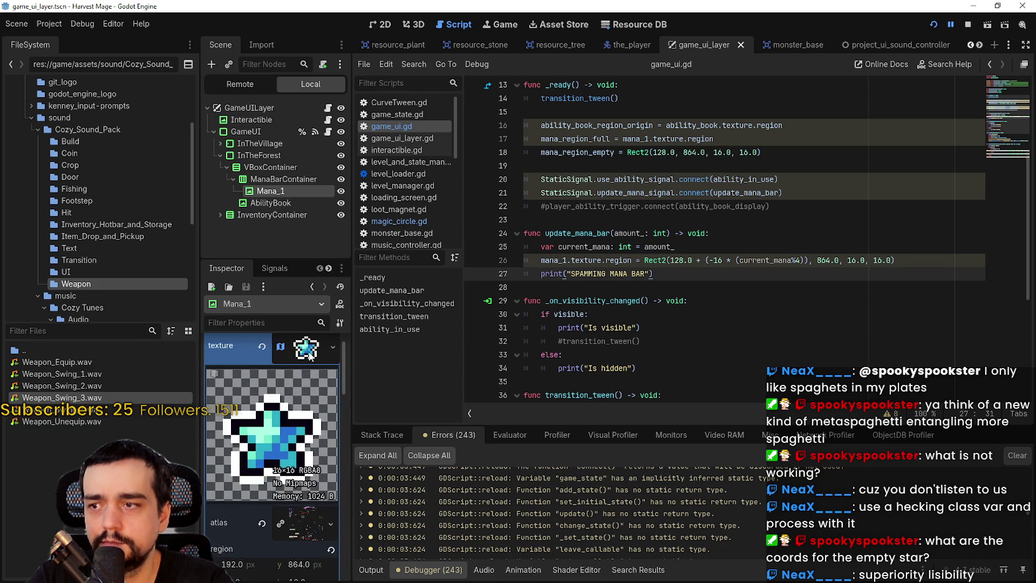
scroll(267, 447, "down", 4)
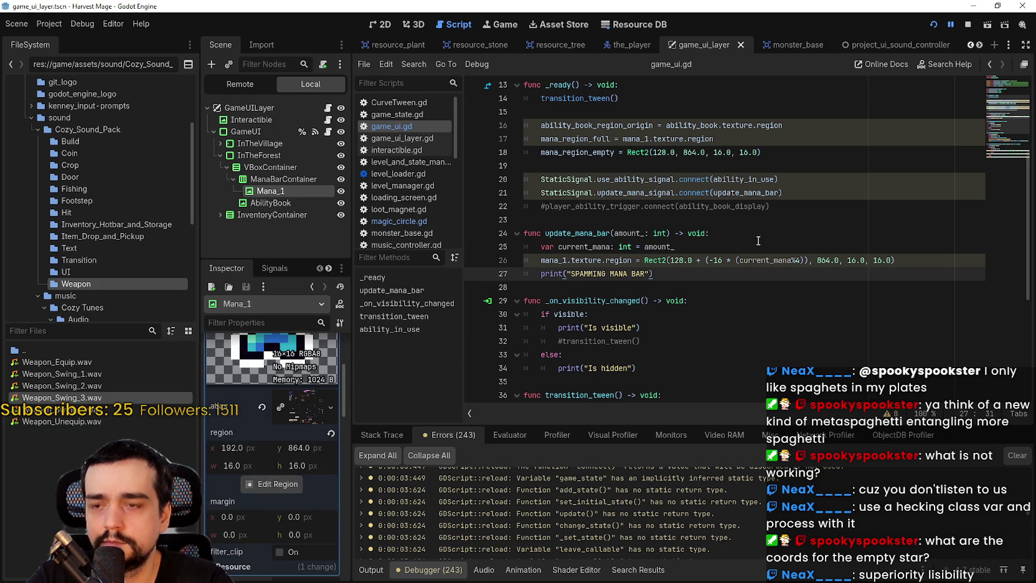
double_click(684, 260)
type("192")
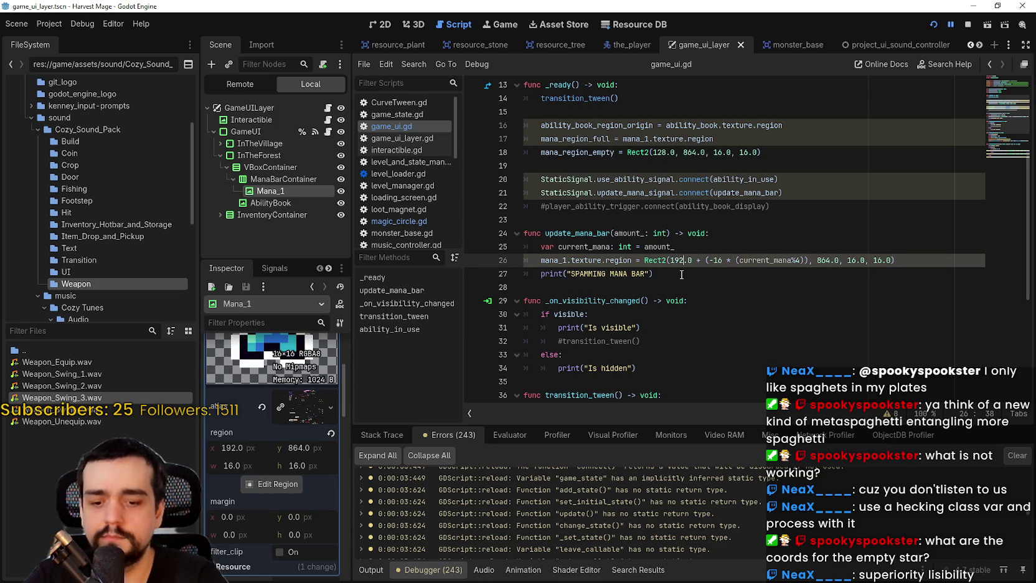
left_click(729, 260)
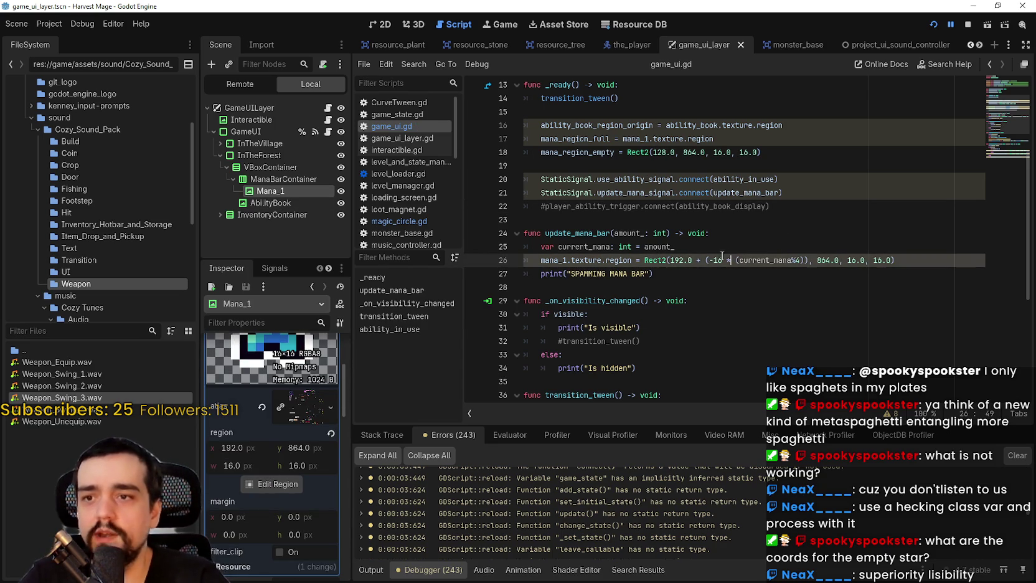
double_click(675, 260)
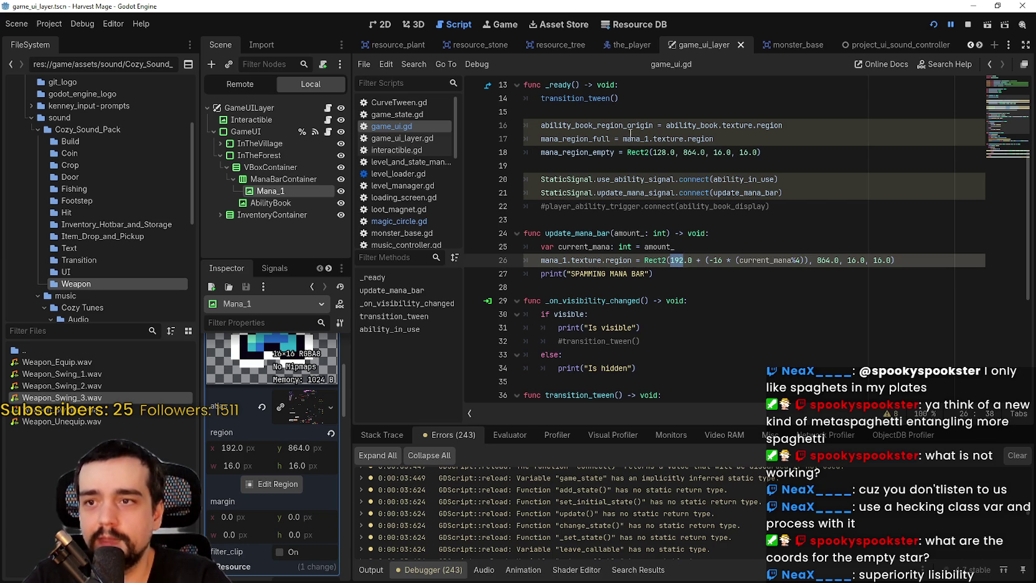
double_click(660, 154)
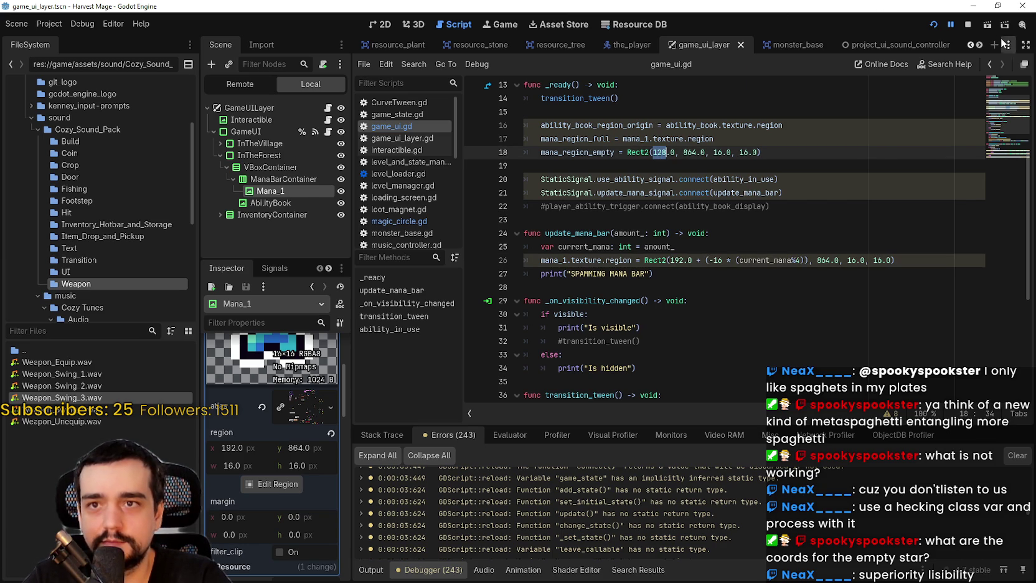
left_click(933, 24)
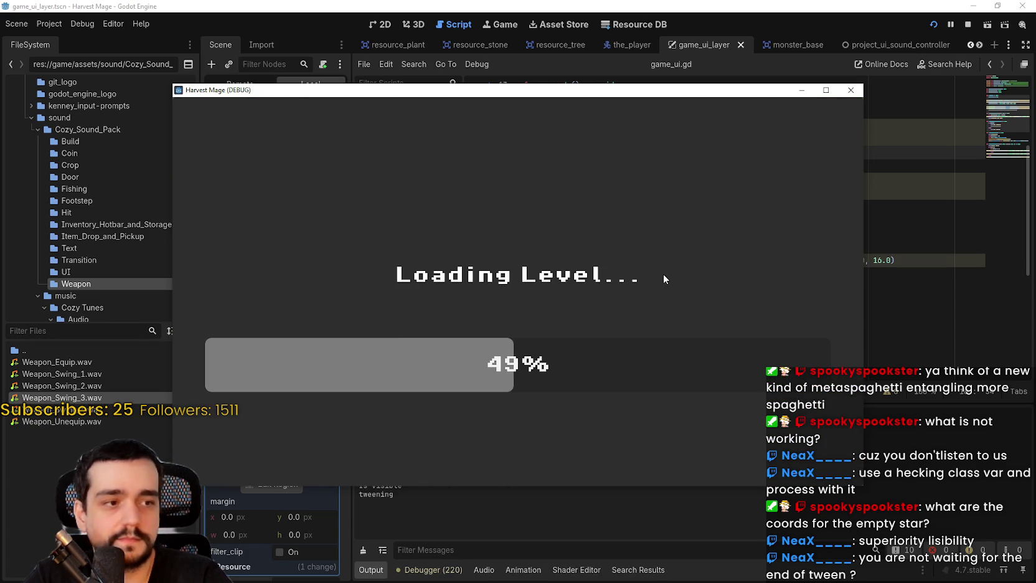
Walk the player with A, W and D, attack a nearby resource, then stop the game.
key("a")
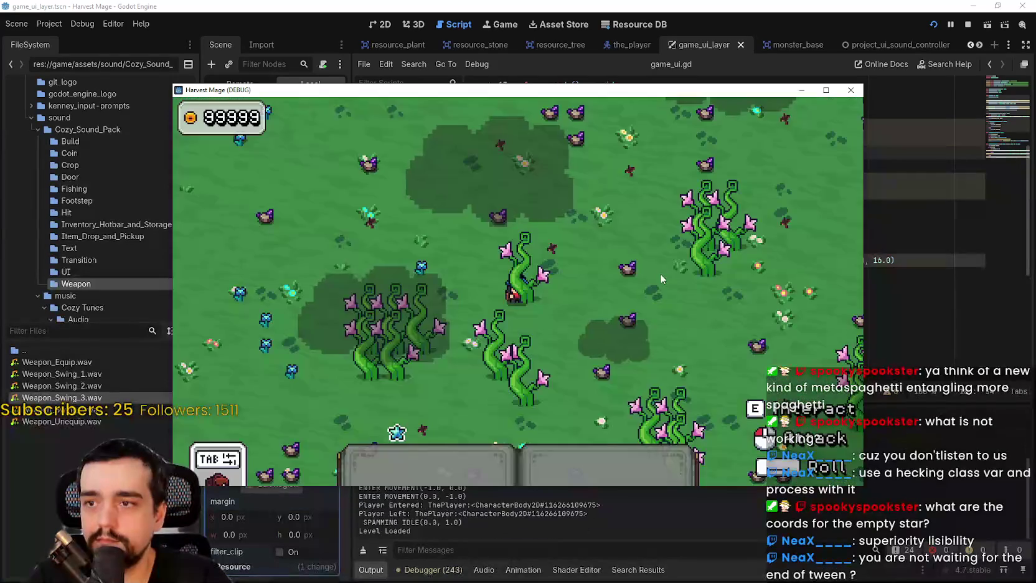
key("w")
key("d")
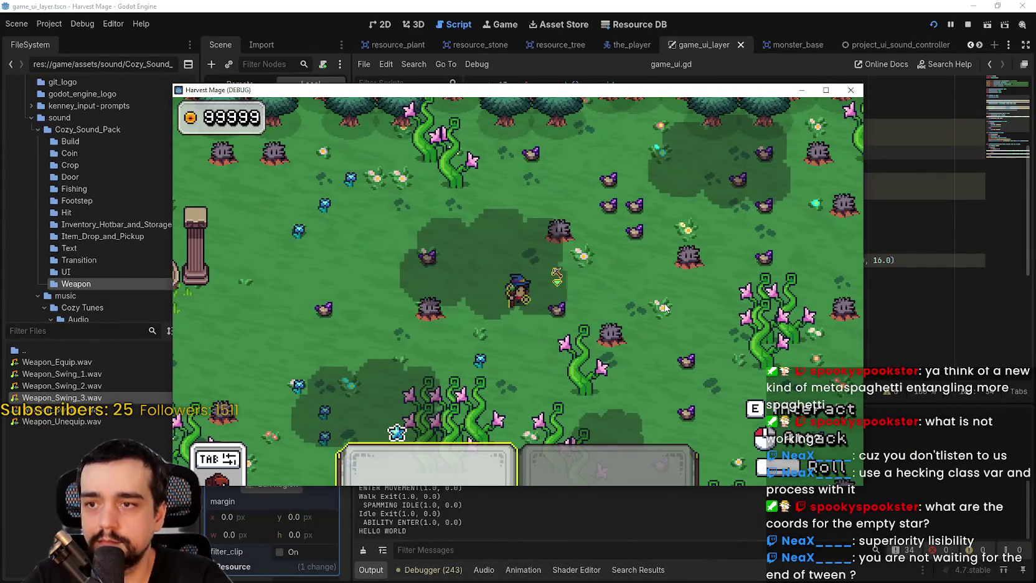
left_click(664, 308)
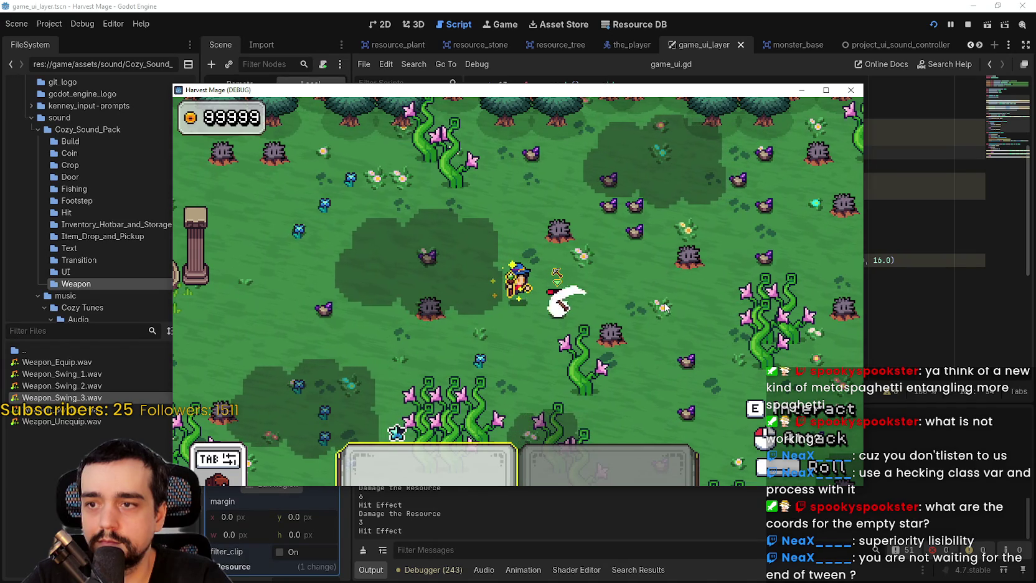
key("d")
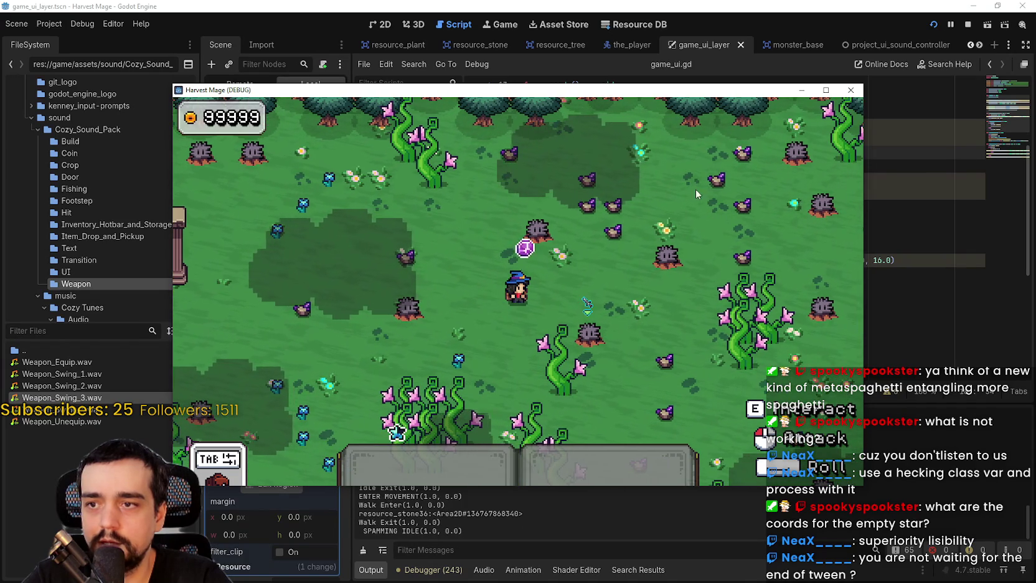
left_click(966, 25)
left_click(763, 262)
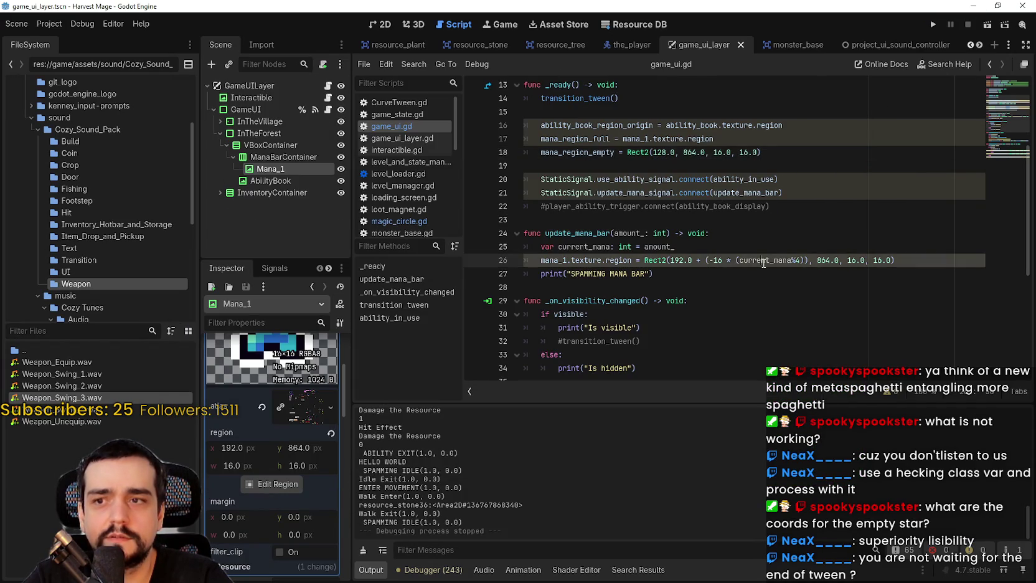
Review the star offset part of line 26's region formula and collapse the Mana_1 texture details.
left_click(763, 279)
double_click(766, 260)
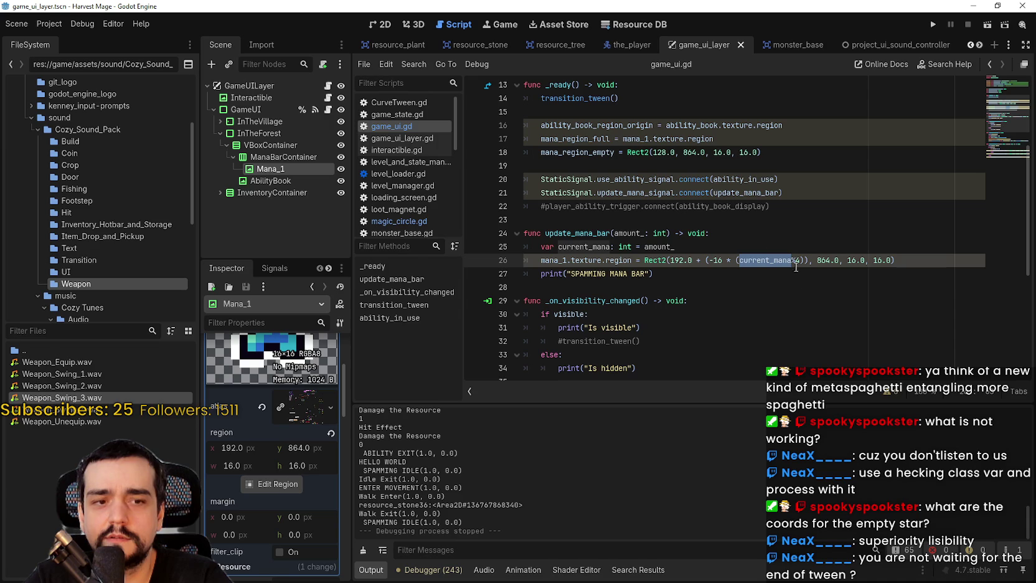
left_click(677, 288)
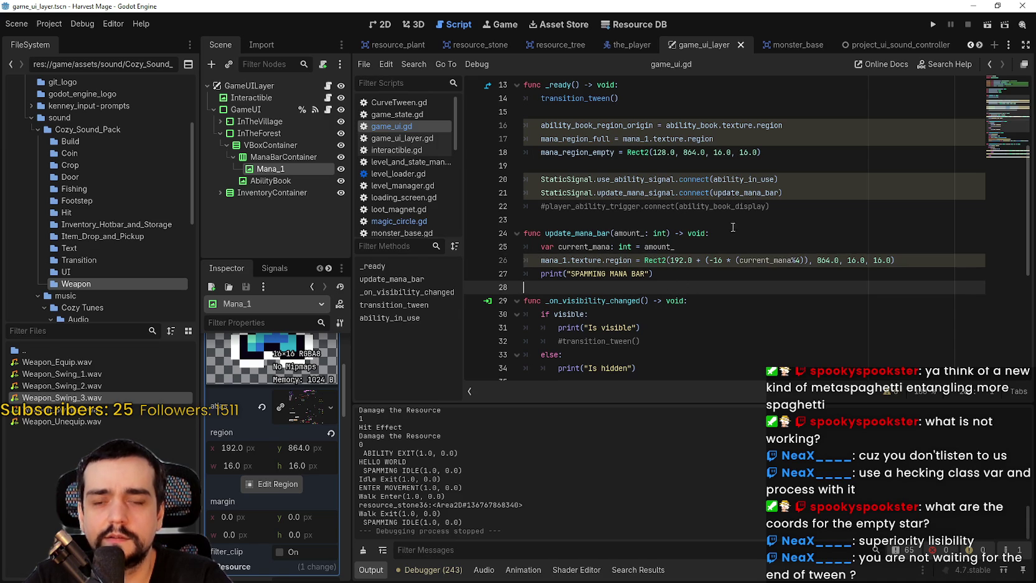
scroll(286, 461, "up", 5)
left_click(305, 374)
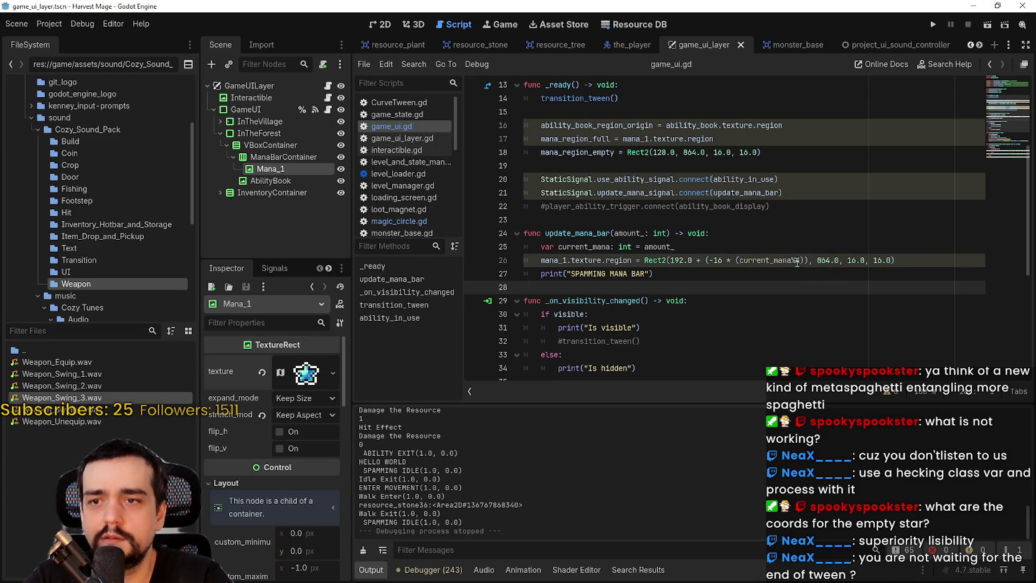
left_click_drag(807, 260, 705, 260)
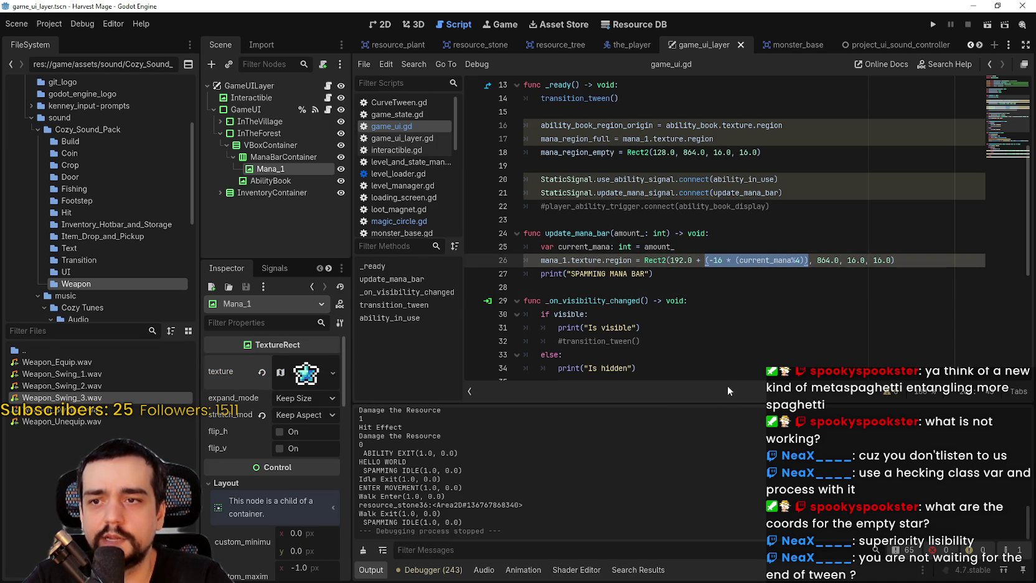
left_click(783, 291)
left_click(799, 261)
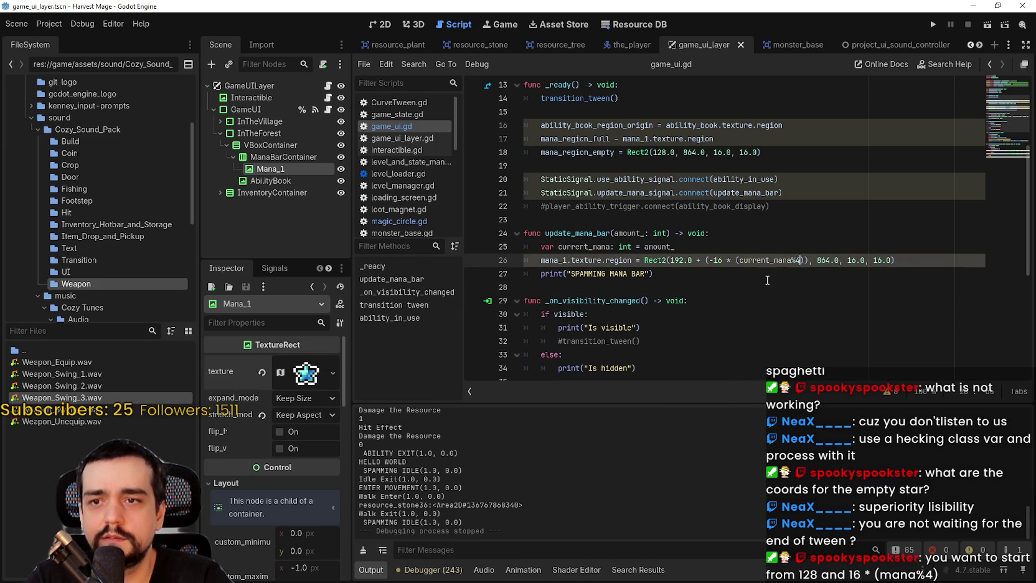
left_click(786, 273)
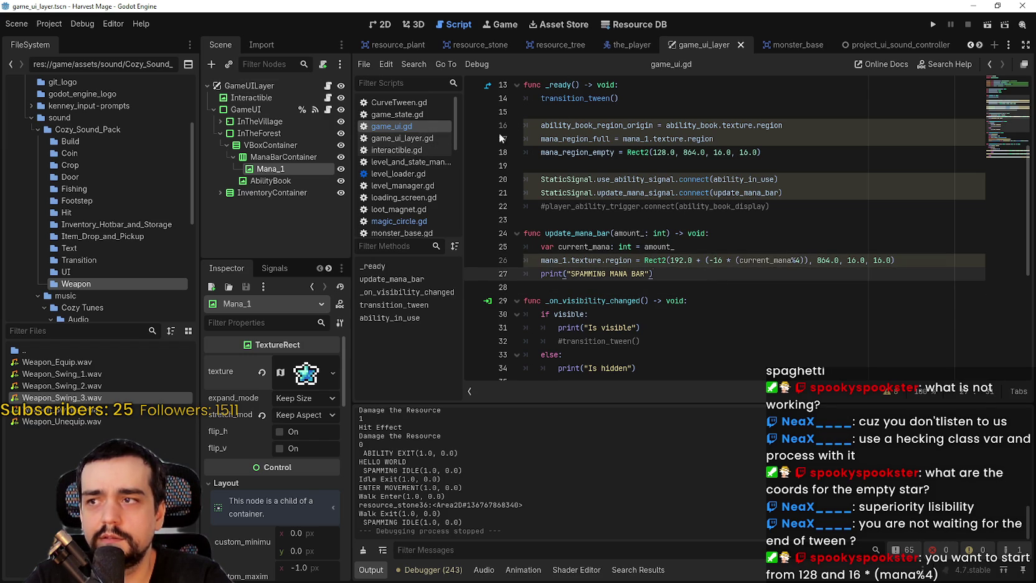
In the_player.gd, change the starting mana to 4 and run the project.
left_click(630, 46)
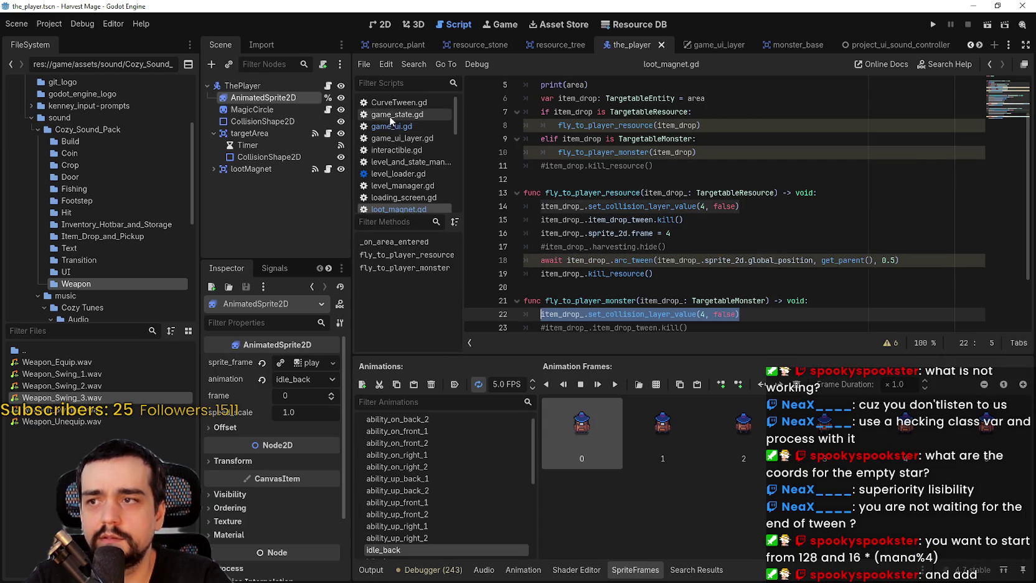
left_click(328, 85)
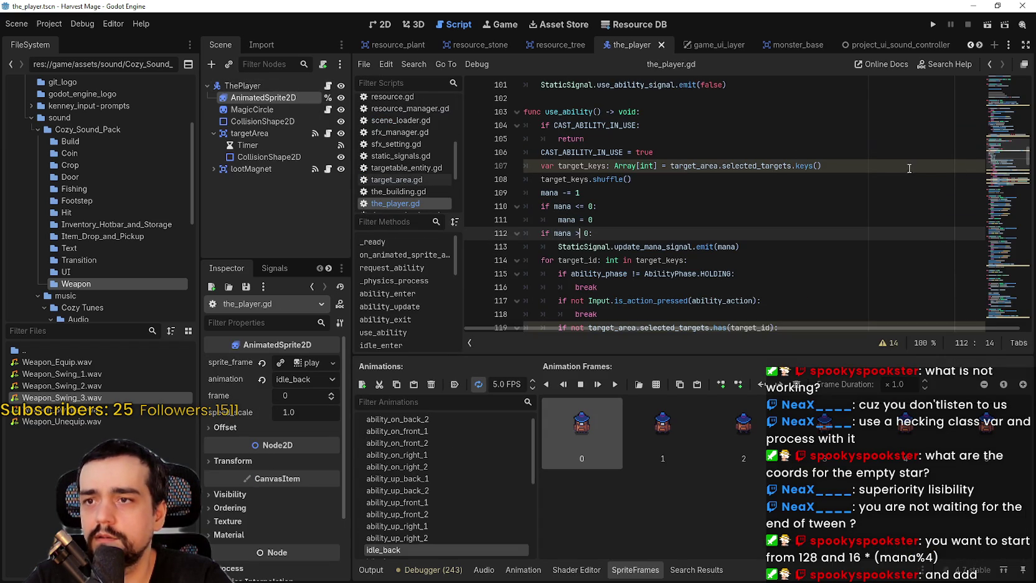
double_click(549, 192)
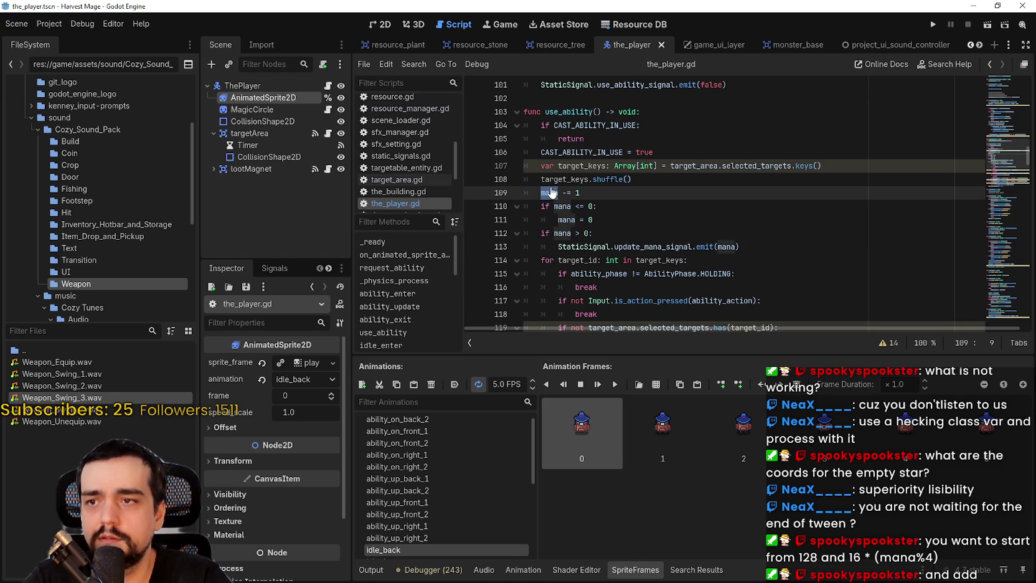
left_click_drag(1026, 161, 1026, 87)
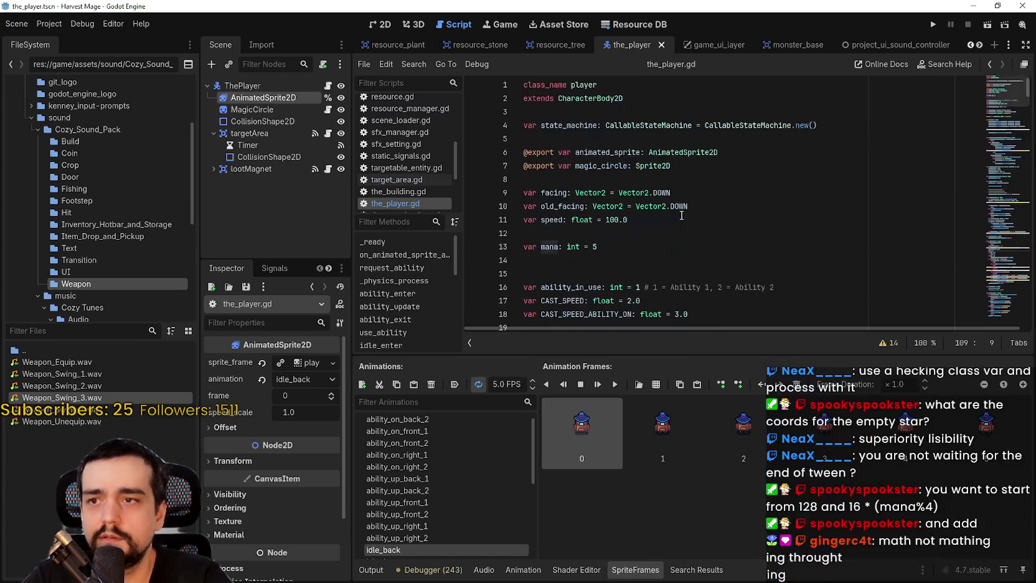
left_click(602, 247)
type("4")
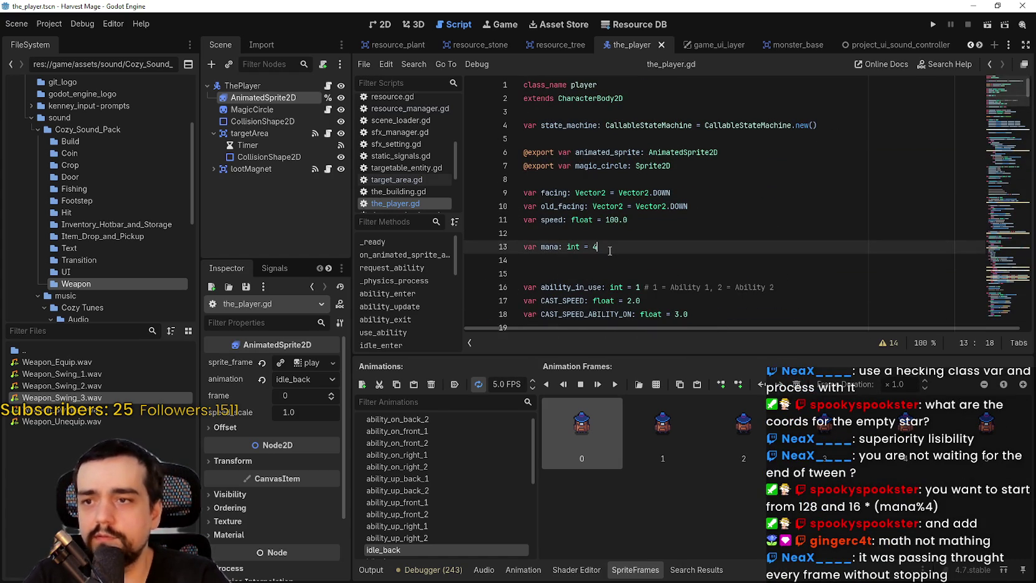
left_click(933, 24)
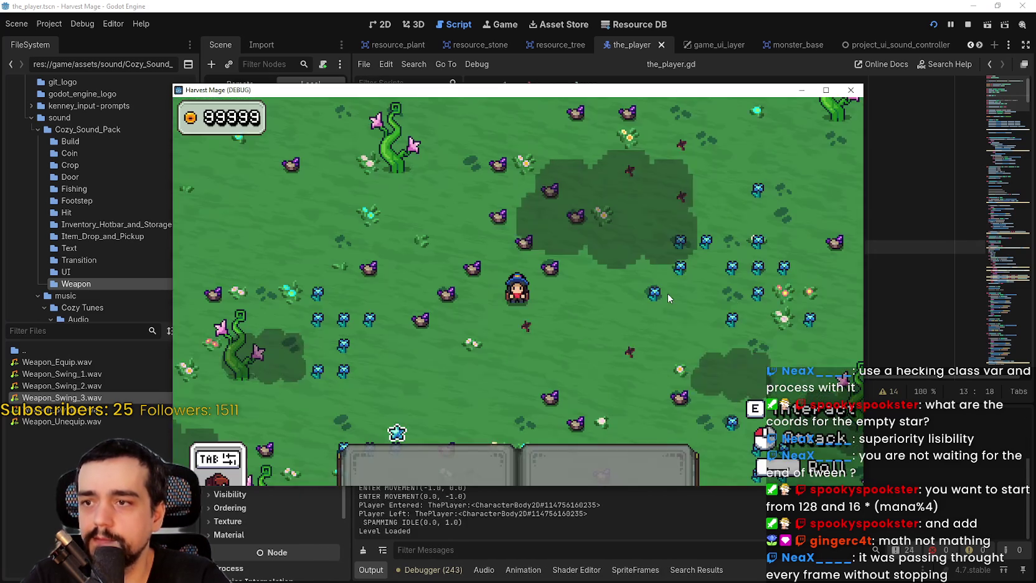
Walk the player, cast the ability on nearby resources, and stop the game.
key("a")
key("w")
left_click(671, 305)
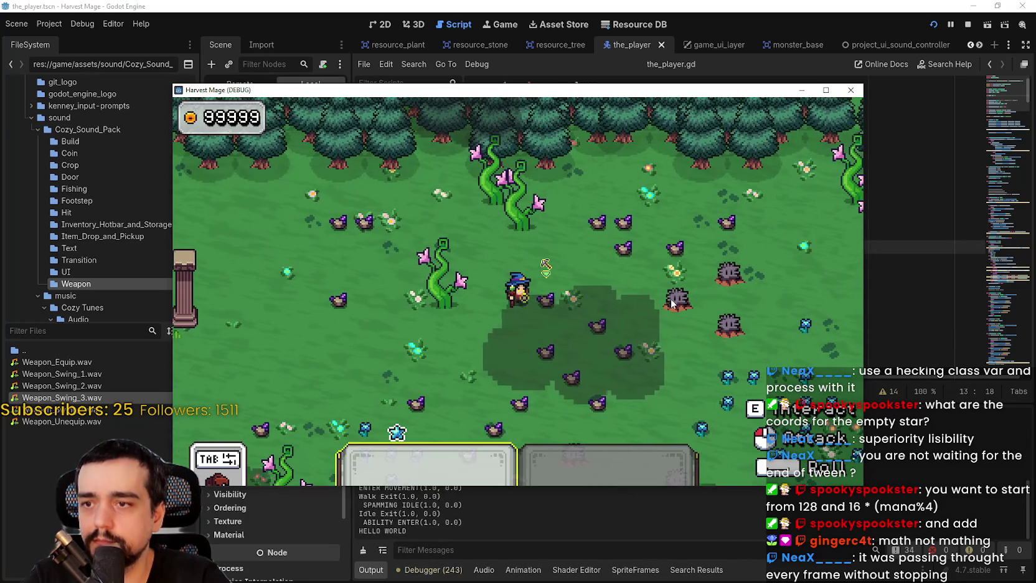
left_click(969, 24)
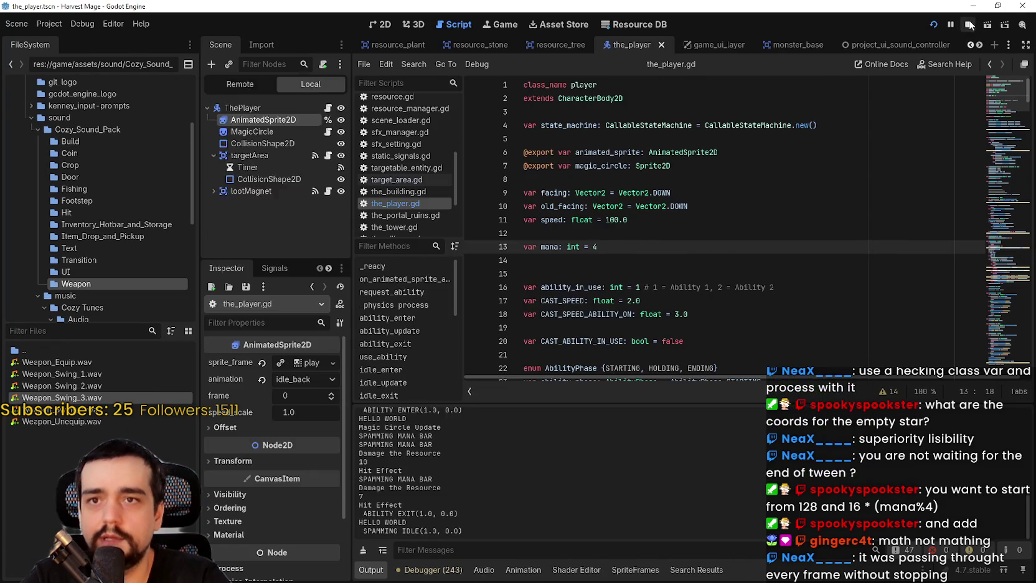
Go through magic circle and loot magnet scripts back to game_ui.gd's update_mana_bar line.
scroll(423, 199, "down", 3)
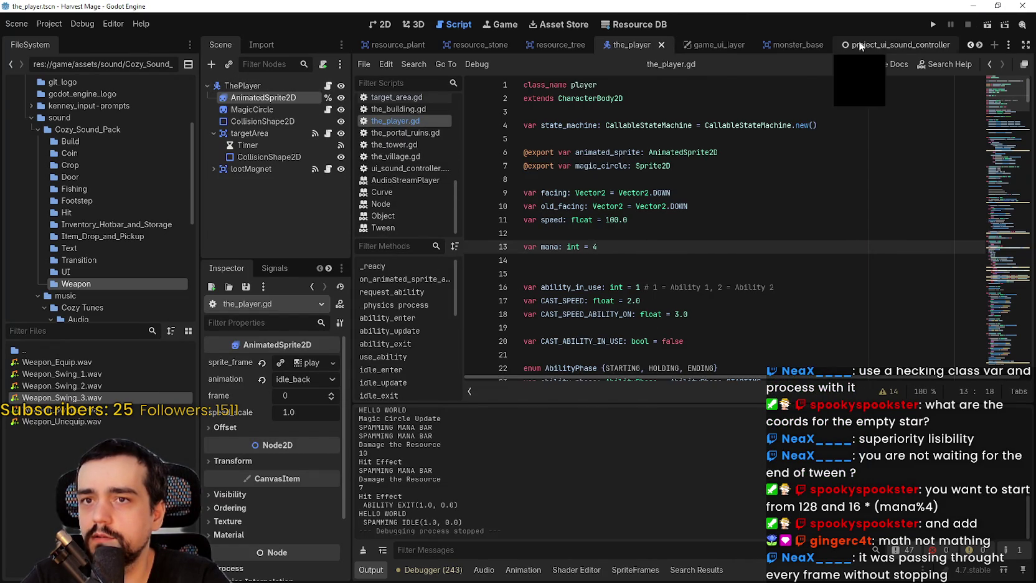
scroll(411, 187, "up", 4)
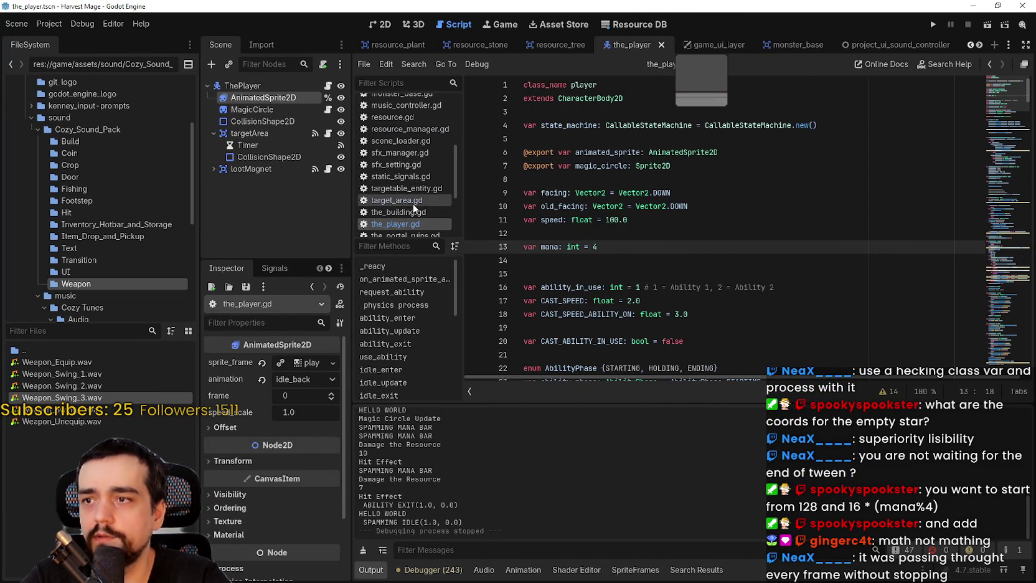
scroll(413, 195, "up", 2)
left_click(422, 133)
left_click(417, 120)
scroll(415, 120, "up", 3)
left_click(417, 127)
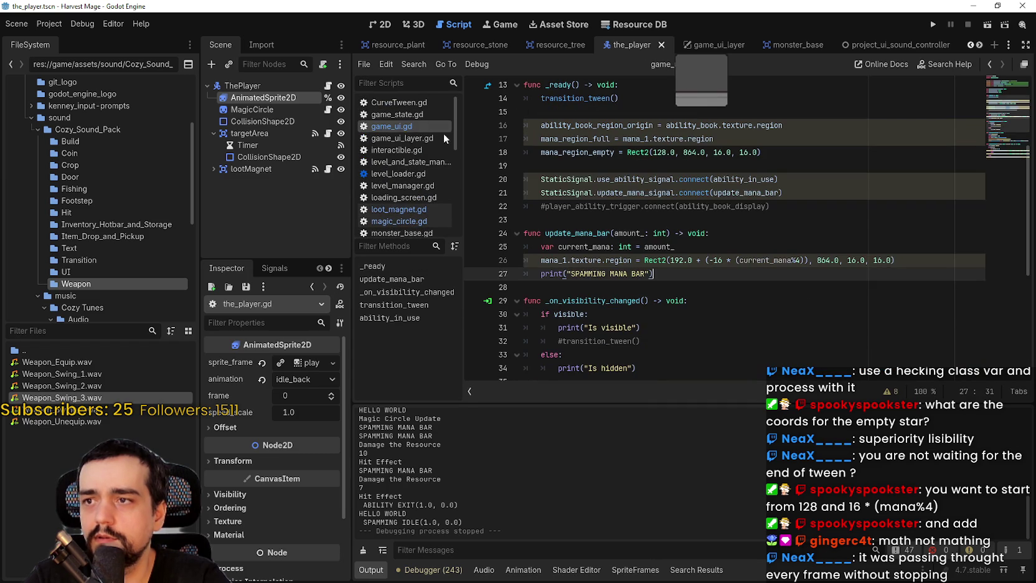
left_click(710, 230)
scroll(671, 308, "down", 2)
scroll(671, 308, "up", 2)
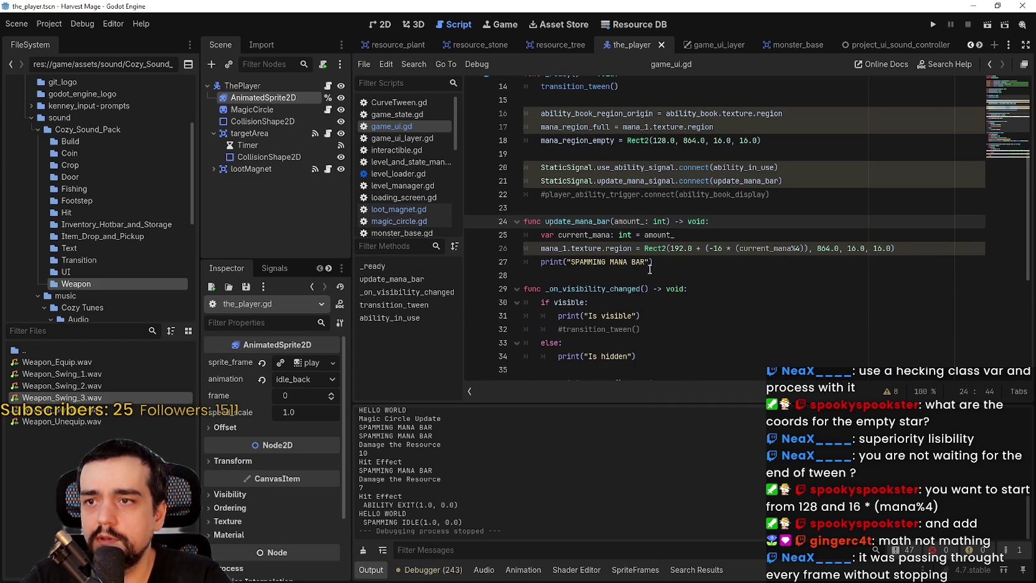
Compare mana_region_empty's 128 x coordinate with the full star's 192 x value.
left_click_drag(670, 249, 684, 249)
scroll(685, 257, "up", 2)
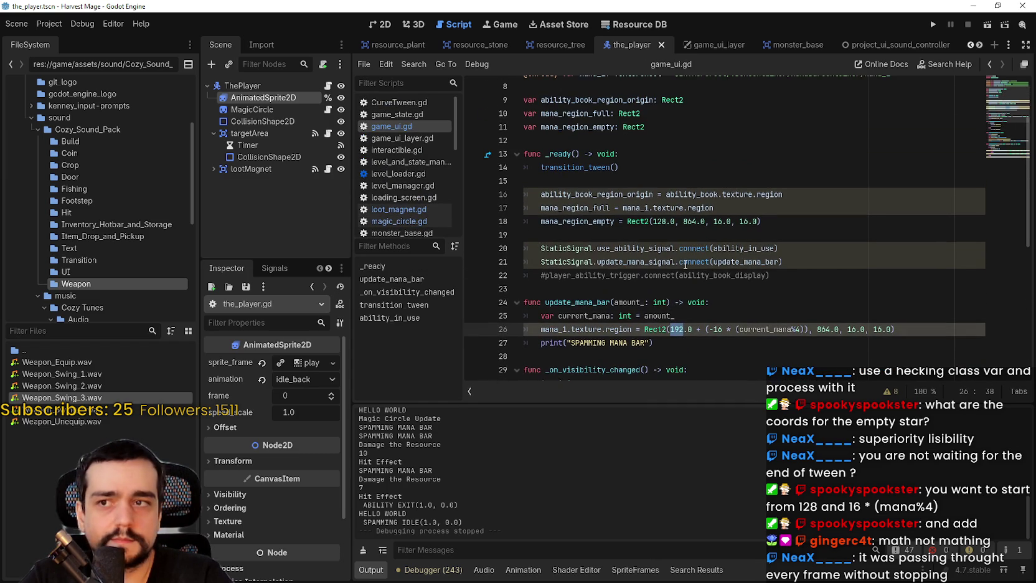
double_click(590, 221)
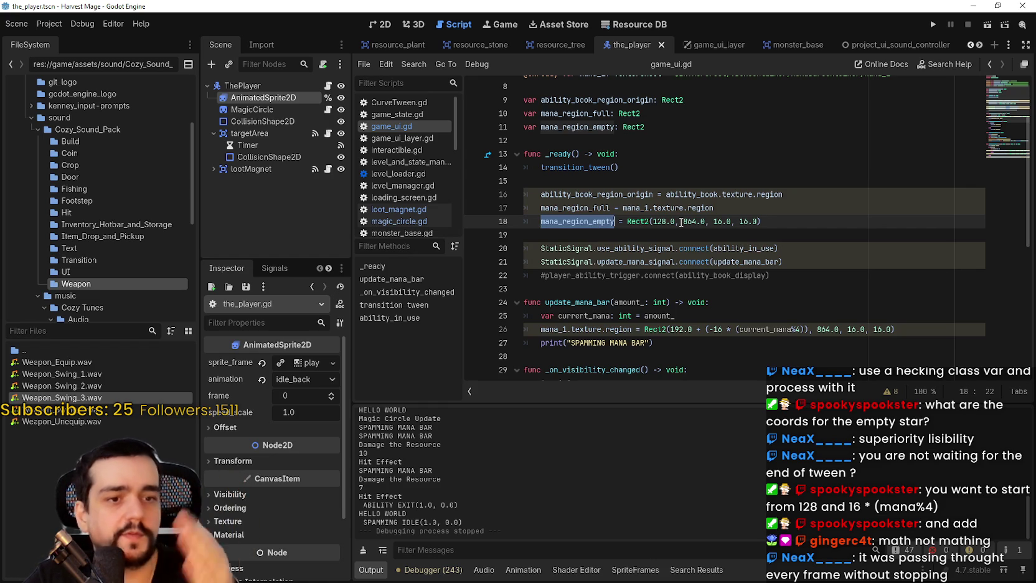
scroll(681, 222, "down", 3)
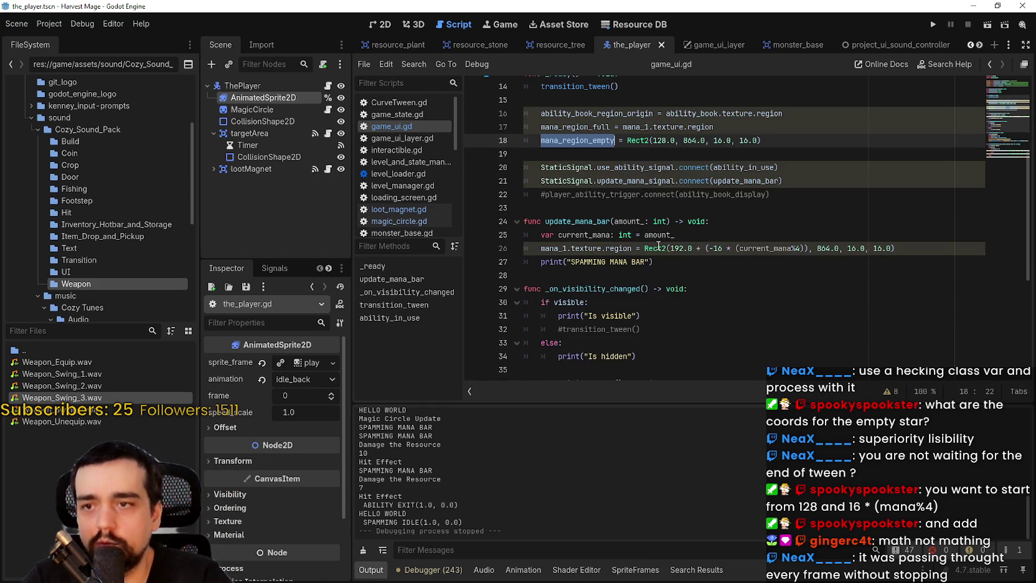
left_click(670, 209)
double_click(676, 208)
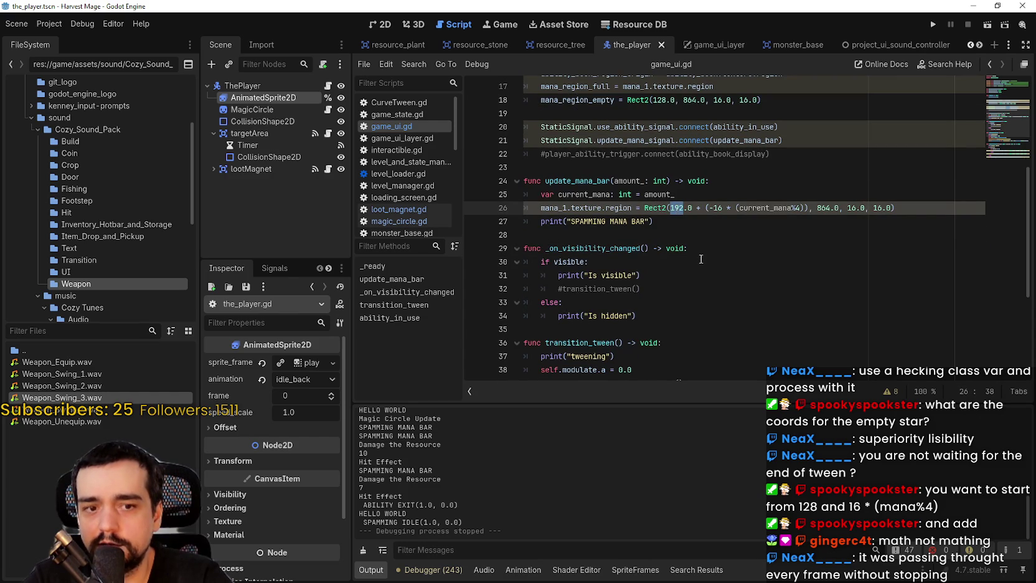
scroll(689, 221, "up", 1)
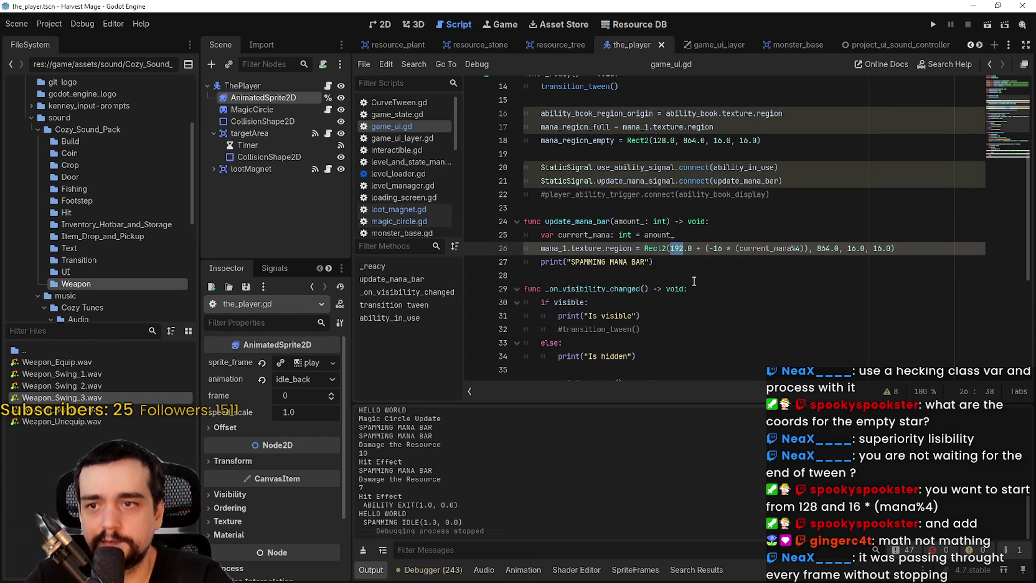
left_click(662, 140)
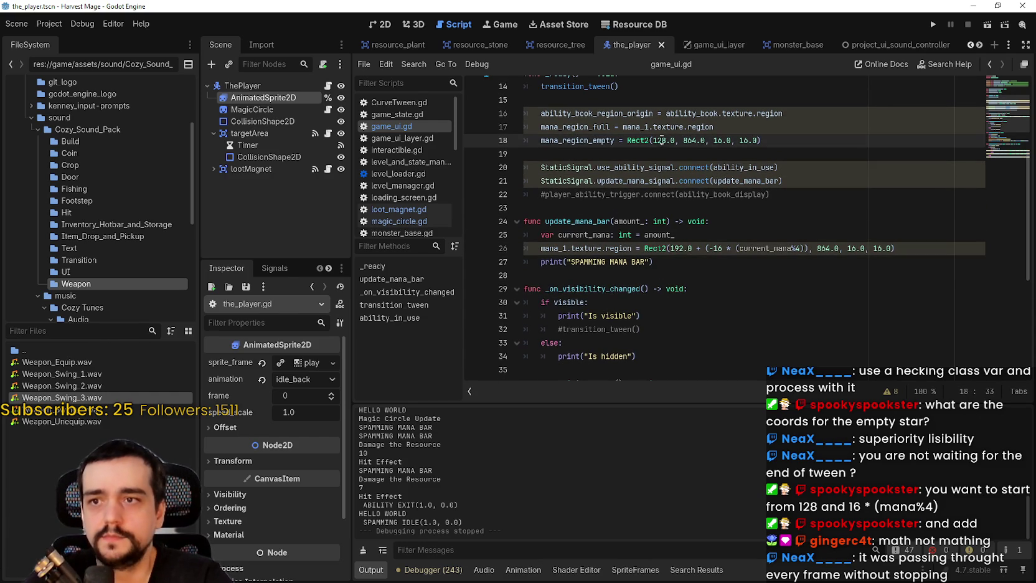
On line 26, replace the 192 start with 128 and delete the minus before 16.
left_click(675, 235)
double_click(676, 248)
type("128")
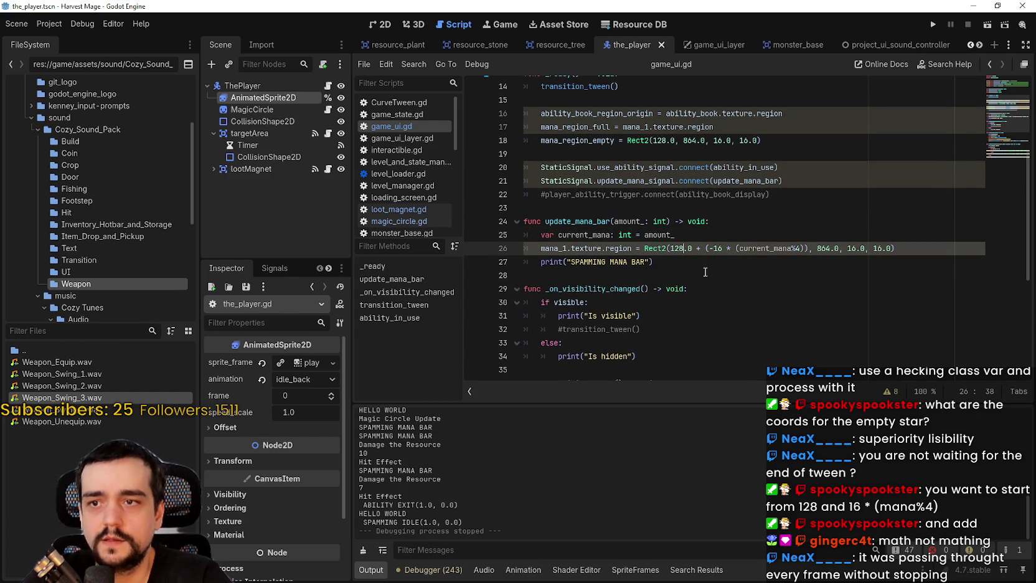
double_click(723, 248)
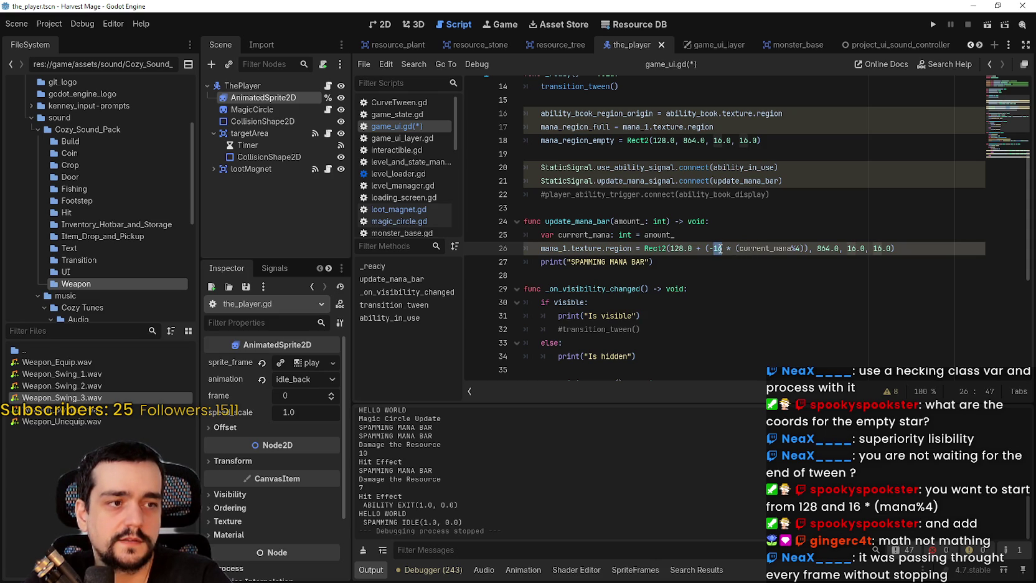
left_click(697, 248)
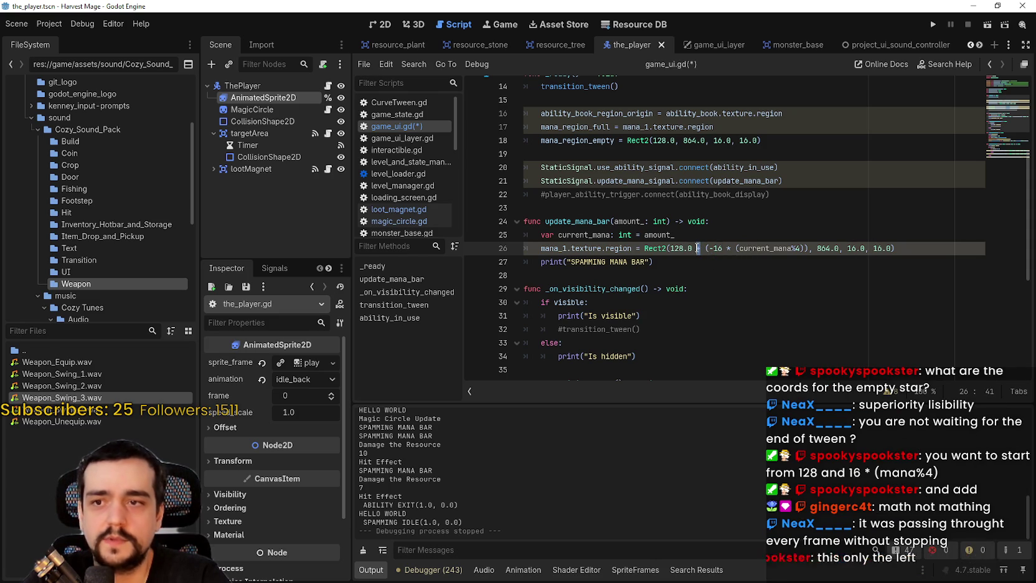
key("BackSpace")
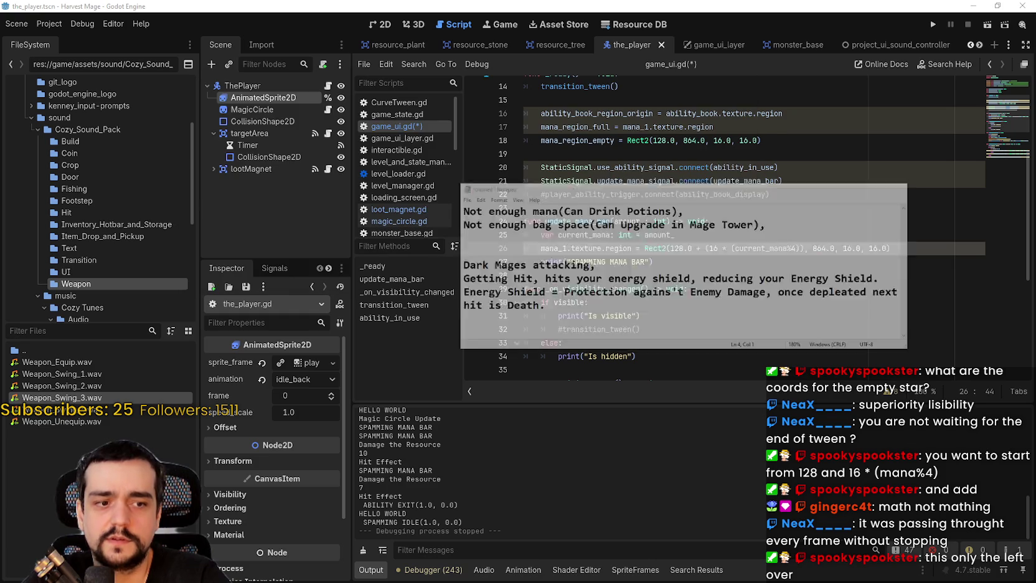
In Aseprite's main_atlas.png, marquee-select the top row of five stars, then minimize back to Godot.
key("alt+Tab")
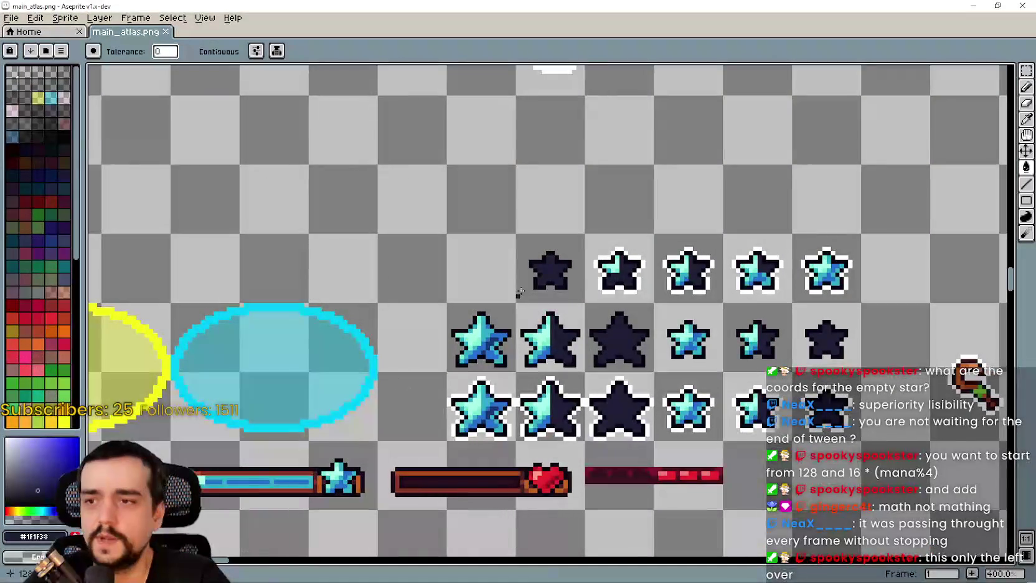
left_click_drag(535, 266, 498, 238)
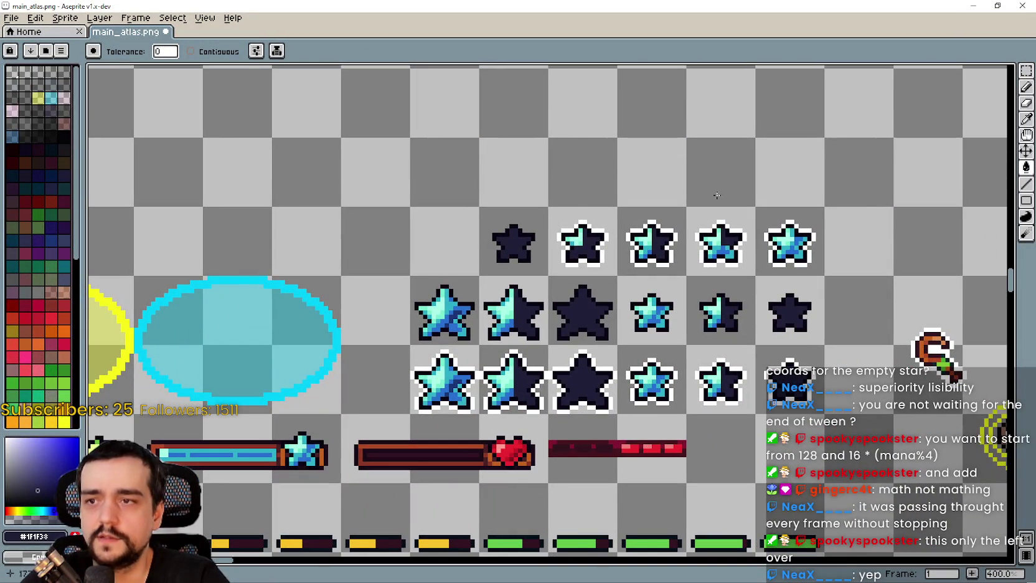
left_click(1026, 71)
mouse_move(518, 246)
left_mouse_down()
mouse_move(822, 244)
mouse_move(457, 247)
mouse_move(666, 246)
left_mouse_up()
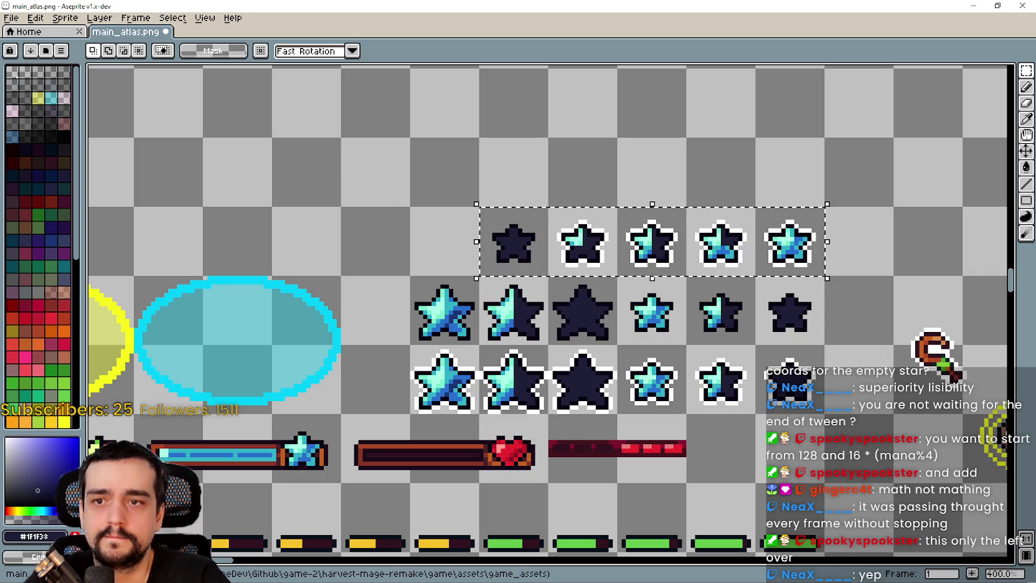
left_click(973, 5)
left_click(698, 261)
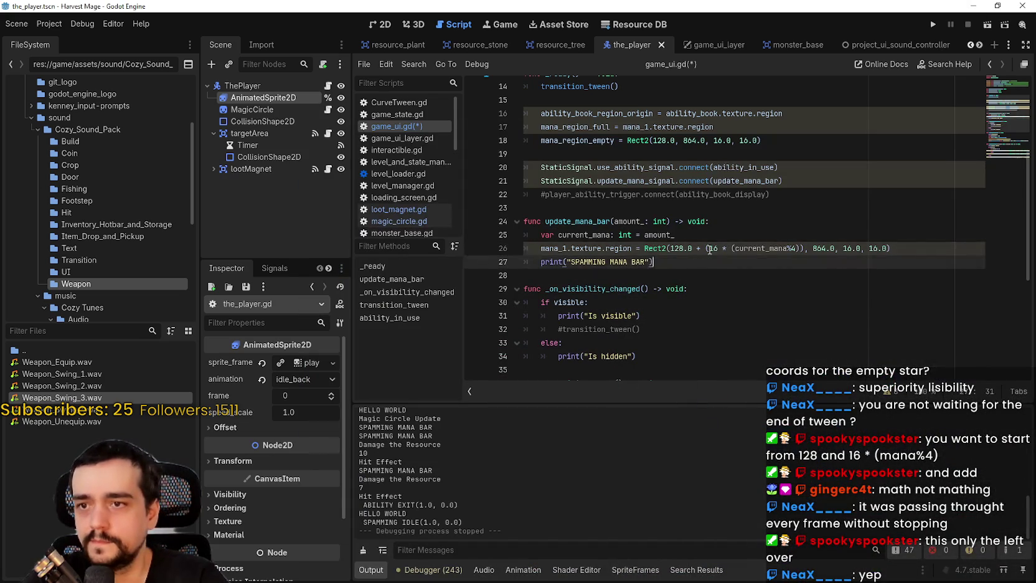
Rearrange line 26's offset so (current_mana%4) comes before the * 16 multiplier.
double_click(712, 248)
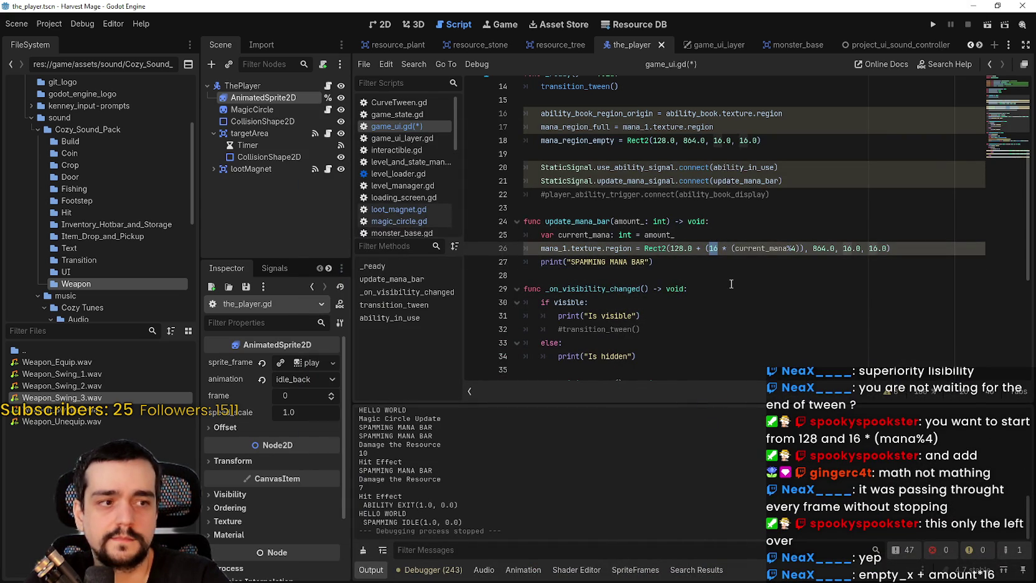
left_click(730, 285)
double_click(712, 249)
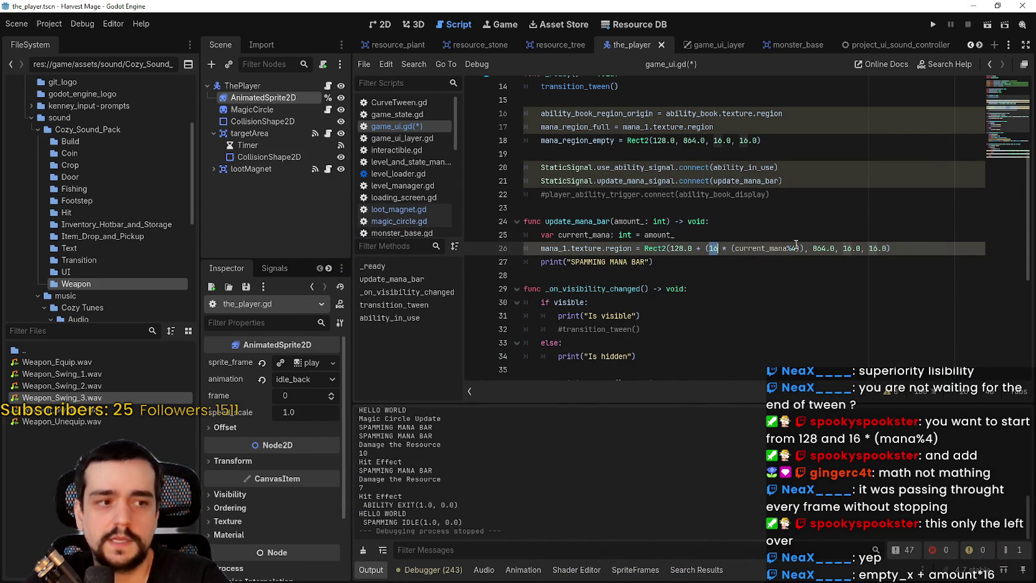
double_click(745, 249)
left_click_drag(747, 249, 798, 248)
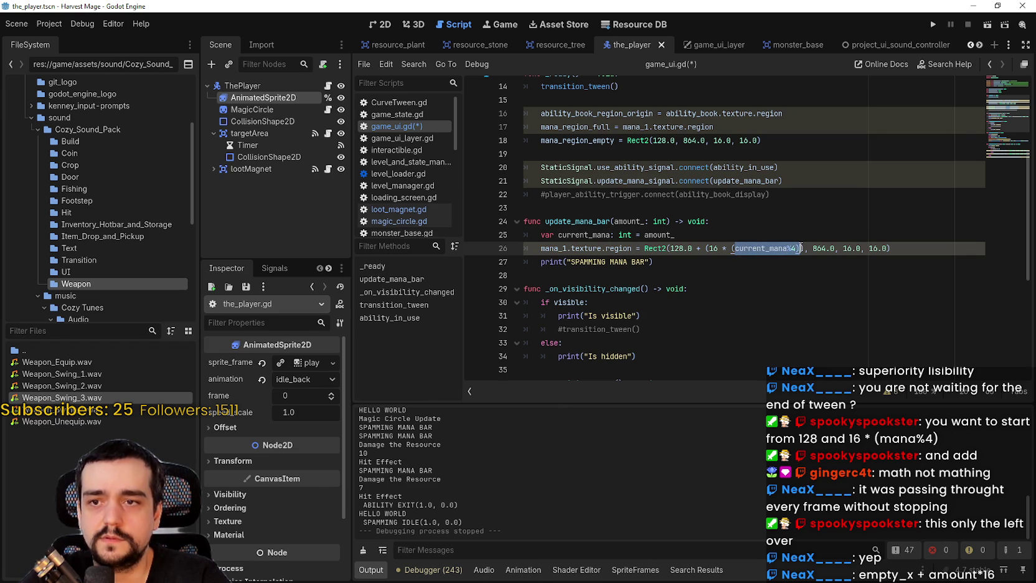
left_click(800, 248)
left_click_drag(799, 248, 722, 249)
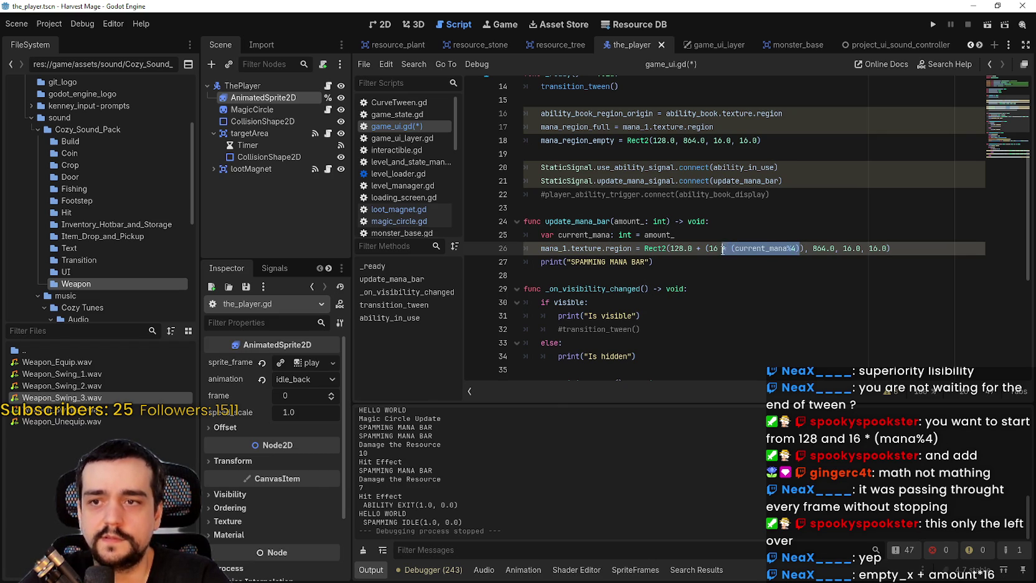
key("BackSpace")
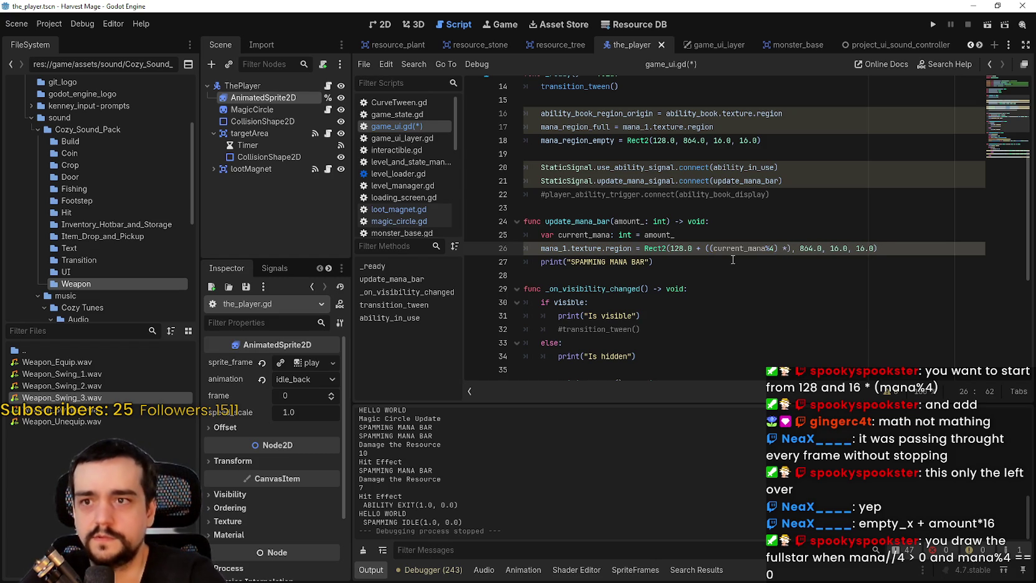
type("16")
Save game_ui.gd and run the project to test the mana bar.
key("ctrl+s")
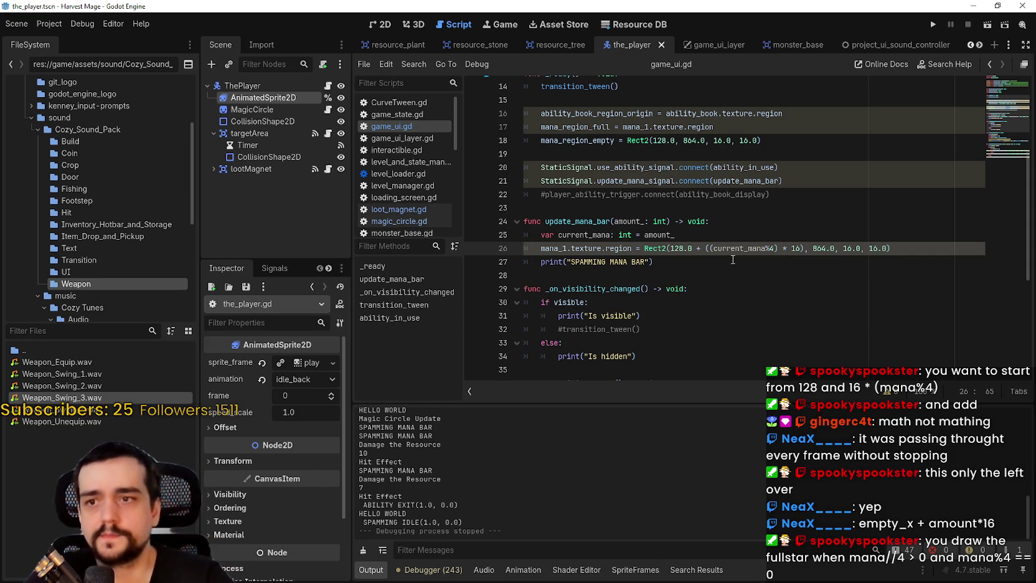
left_click(733, 260)
left_click(931, 25)
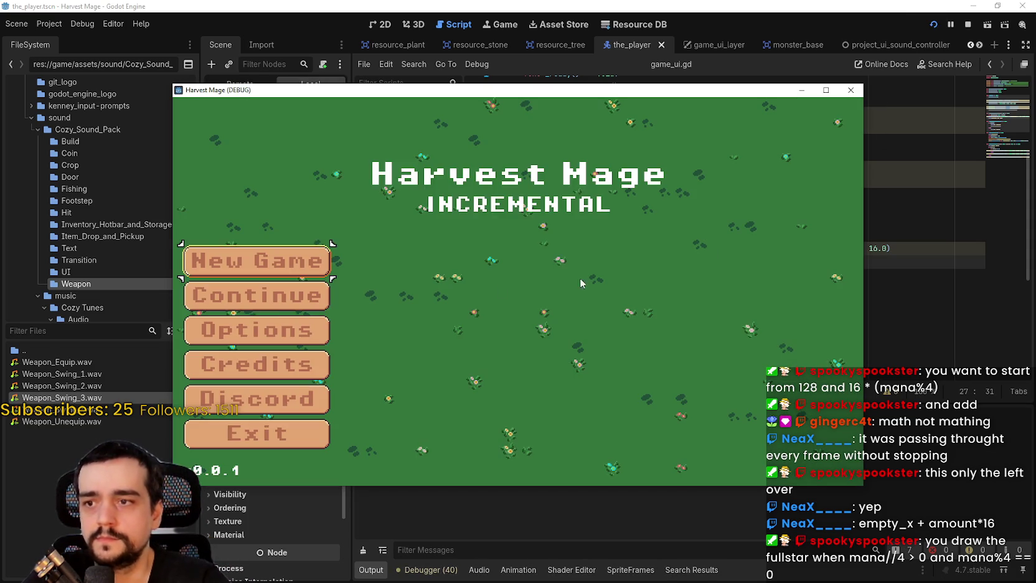
Start a New Game, walk left and up, use hotbar ability 1 on plants, then stop with F8.
left_click(329, 295)
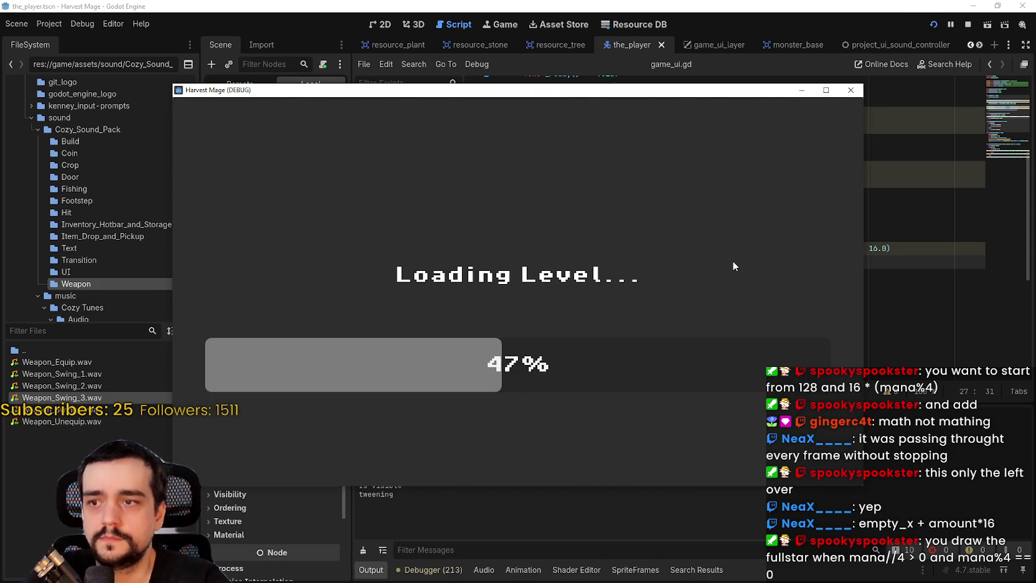
key("a")
key("w")
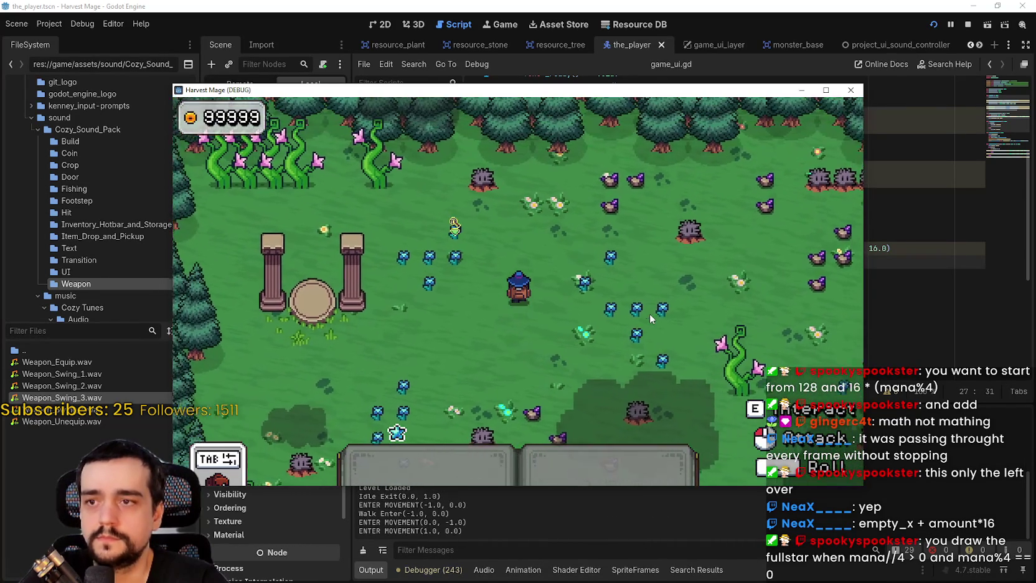
key("1")
left_click(650, 313)
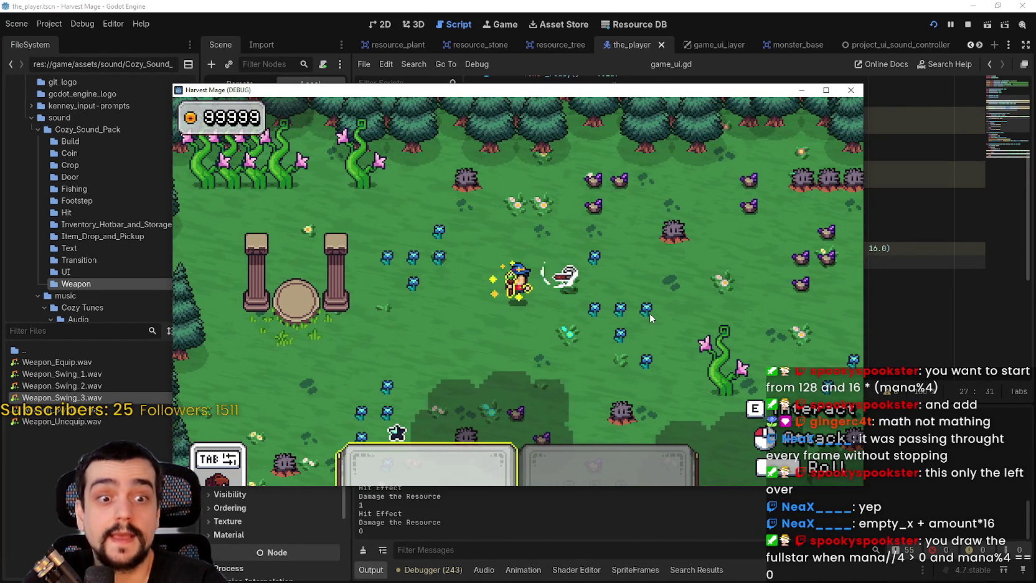
key("1")
key("F8")
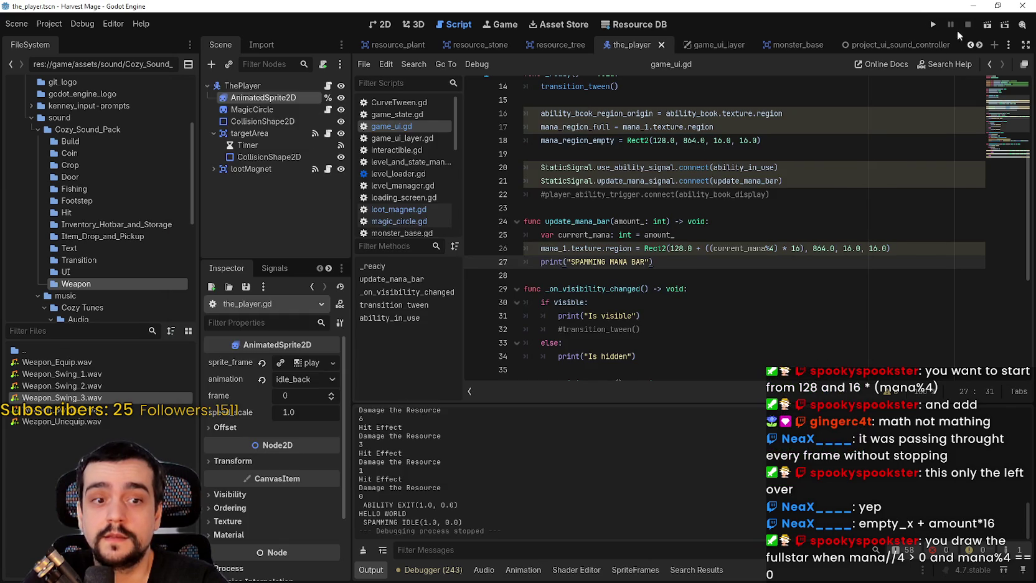
Inspect the amount_ parameter of update_mana_bar in game_ui.gd.
left_click(798, 272)
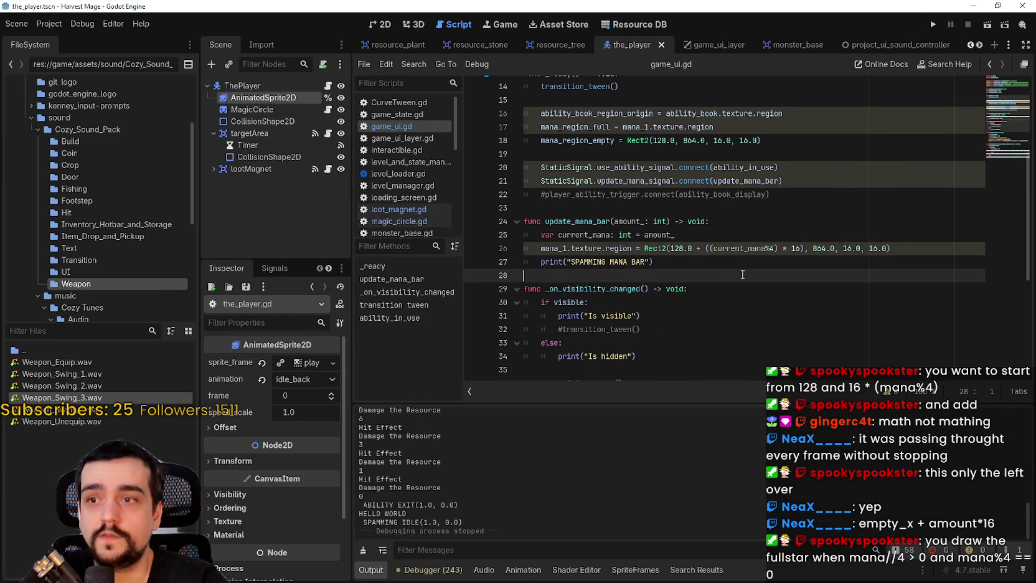
double_click(661, 237)
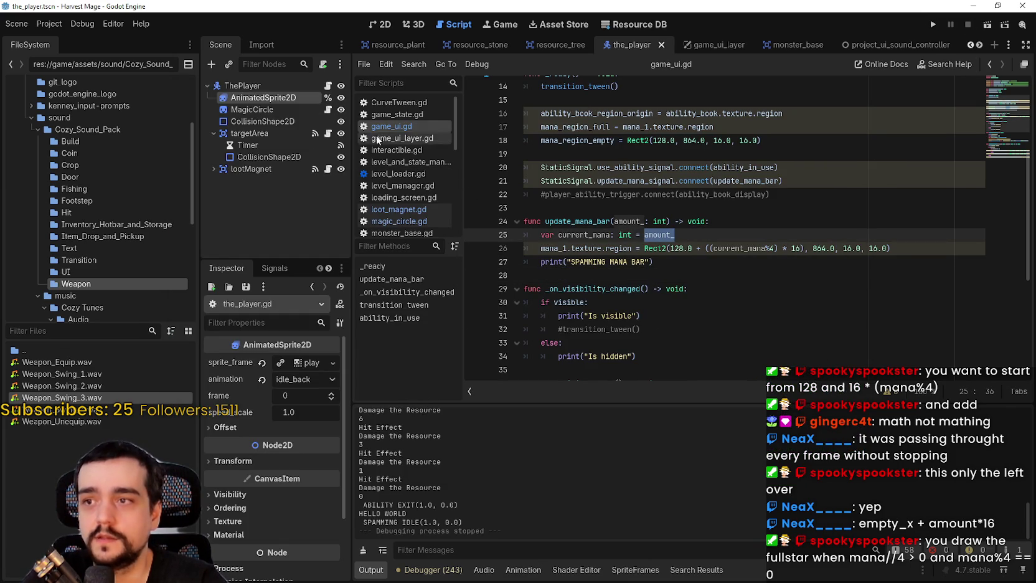
left_click(401, 235)
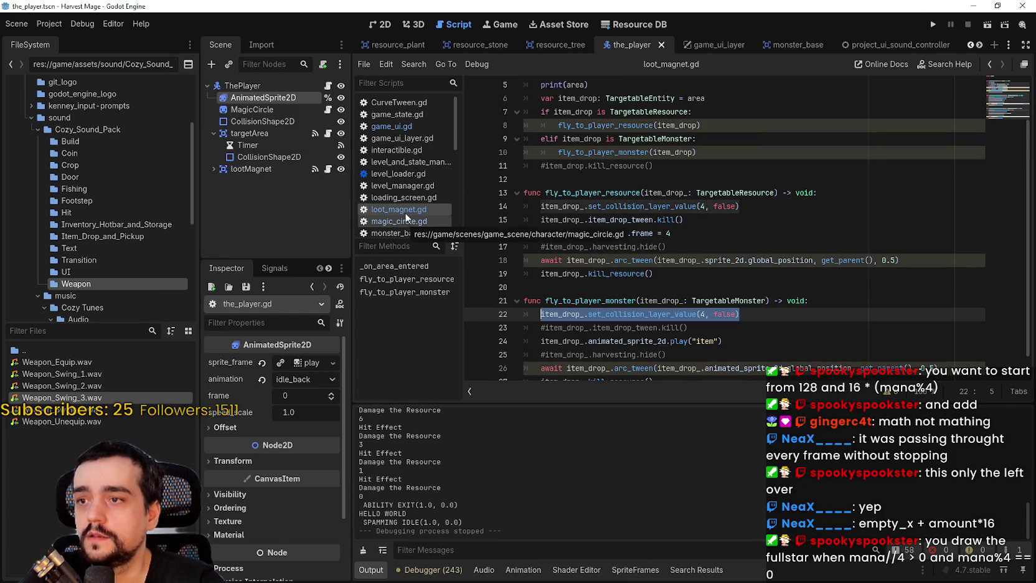
left_click(422, 125)
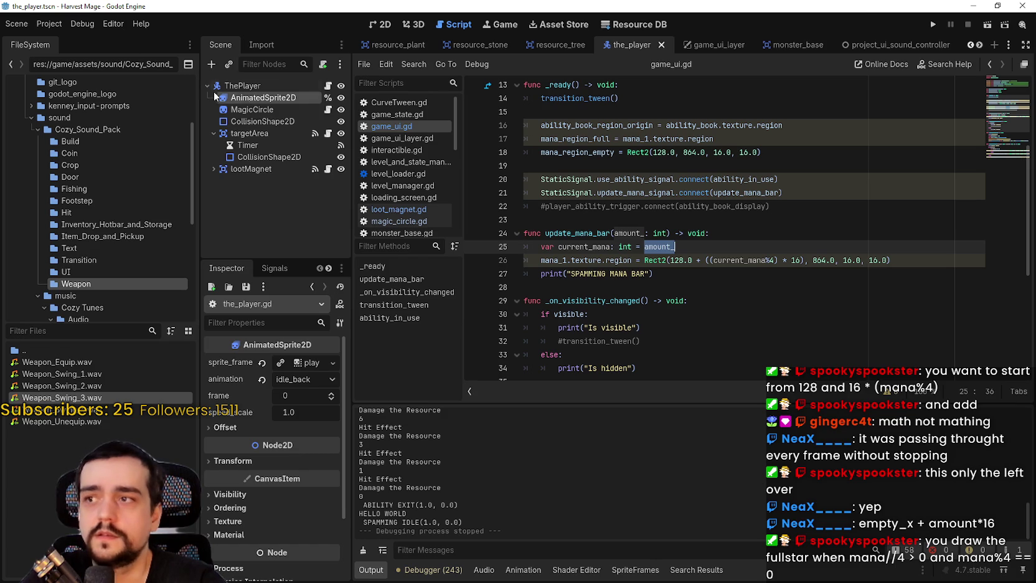
Open the_player.gd and search it for 'mana' to reach use_ability.
left_click(328, 85)
double_click(549, 246)
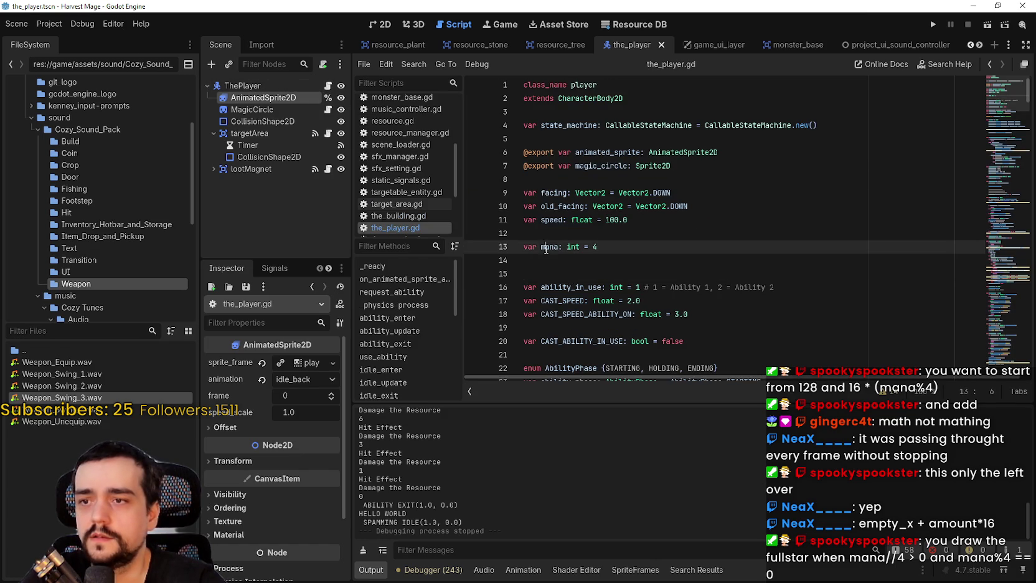
key("ctrl+f")
key("Return")
key("Return")
key("Return")
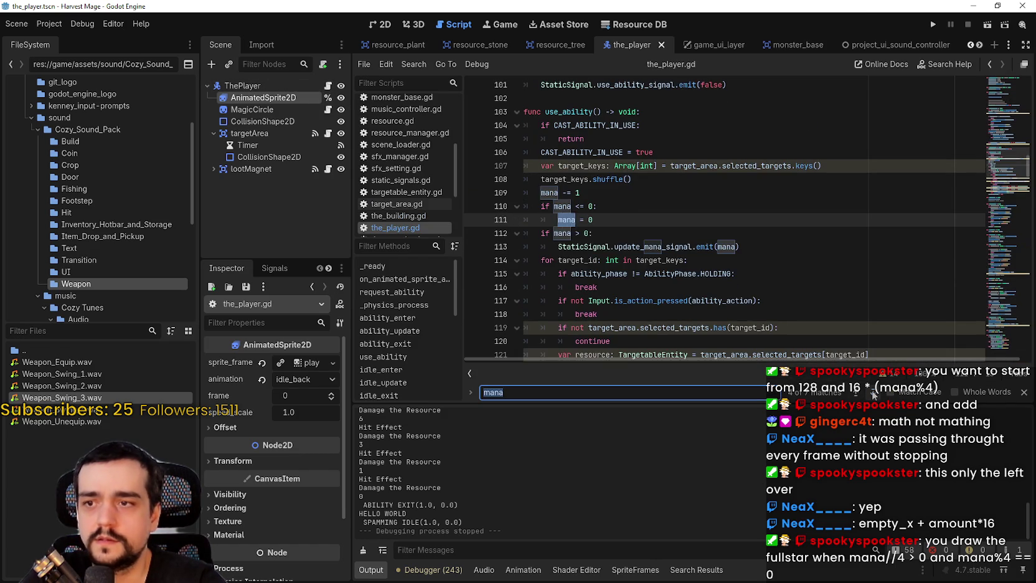
Comment out 'if mana > 0:', unindent the mana emit line, save, and run the game.
left_click(571, 234)
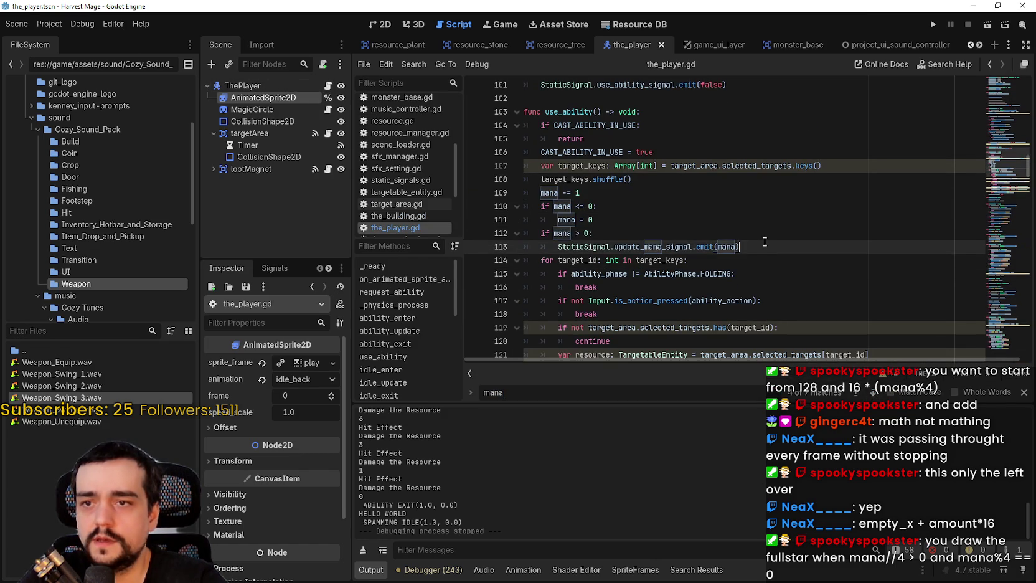
left_click(550, 246)
key("BackSpace")
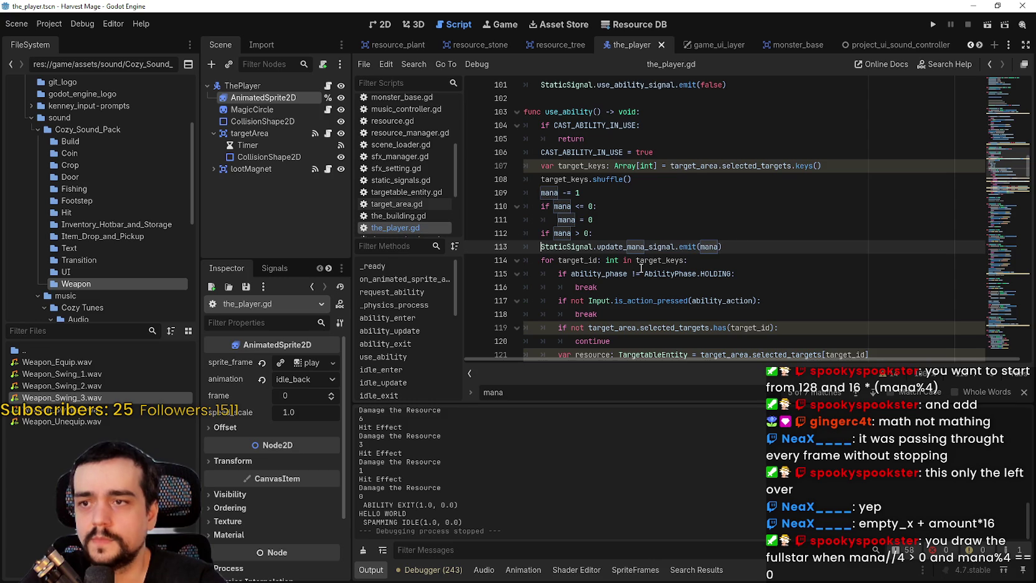
left_click(540, 233)
type("#")
key("ctrl+s")
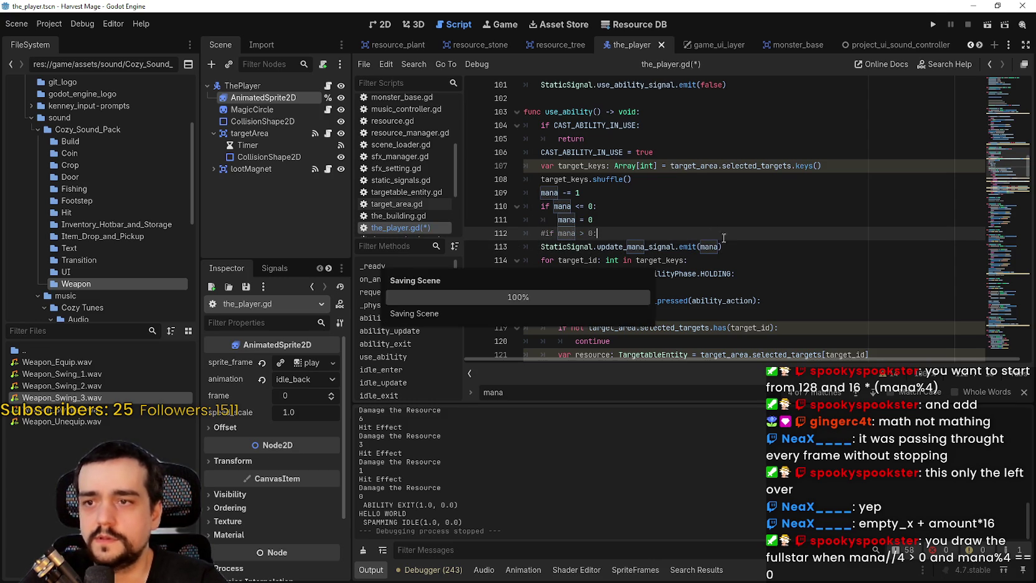
left_click(932, 24)
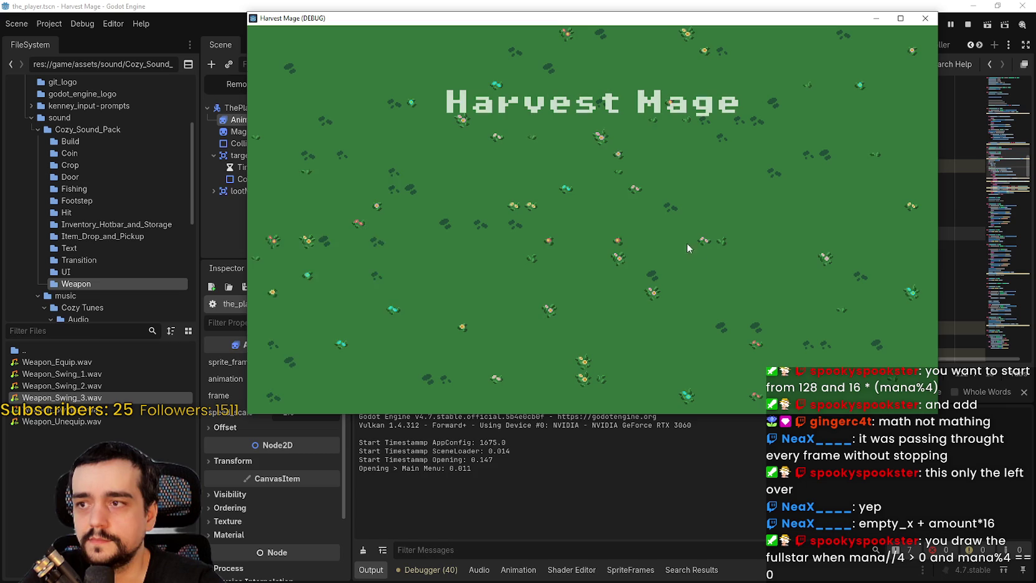
Start a new game in Harvest Mage and walk the player into the field.
key("Return")
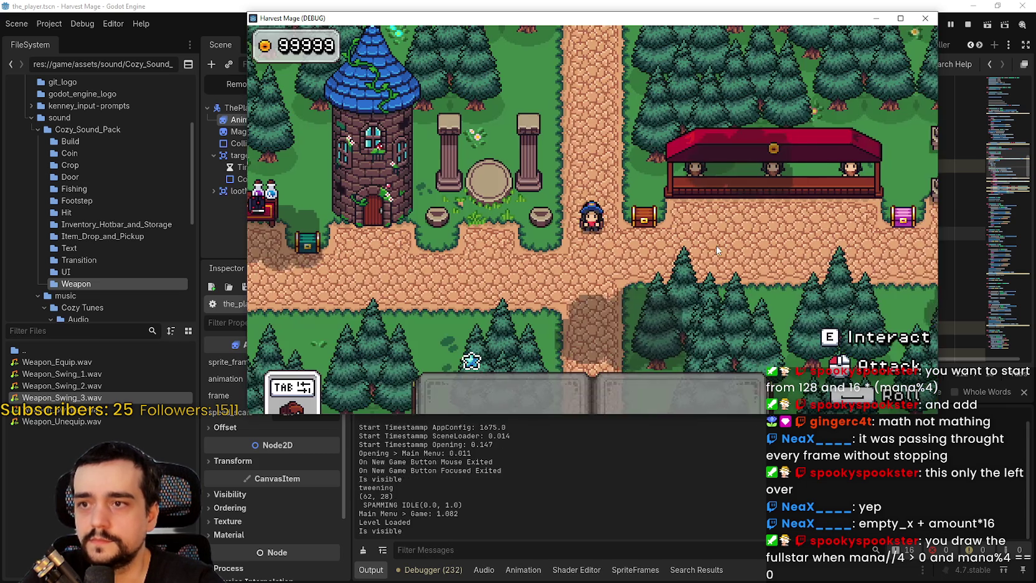
key("w")
key("a")
key("w")
key("d")
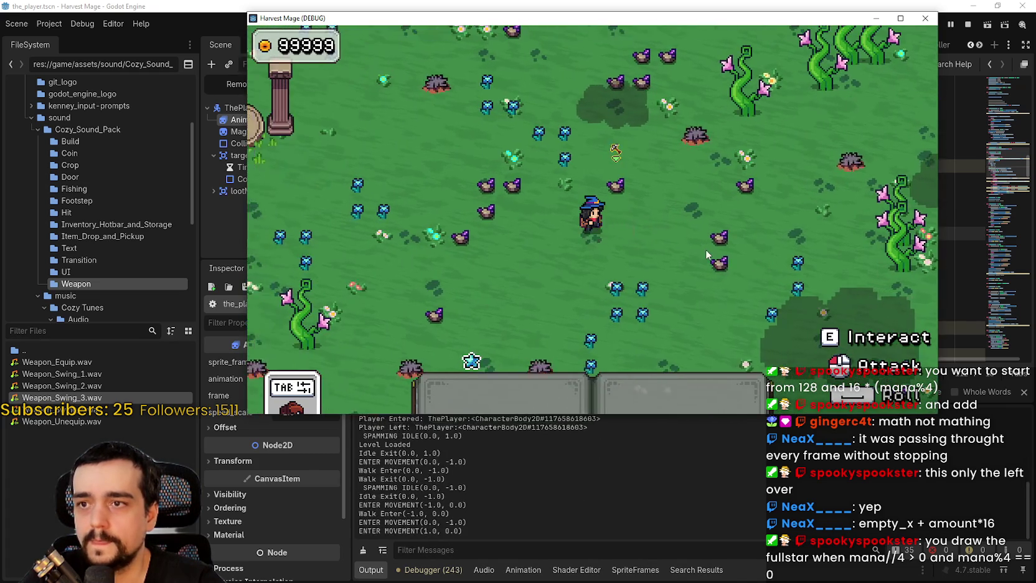
Use the ability repeatedly on nearby resources to spend mana, then stop the game.
left_click(676, 239)
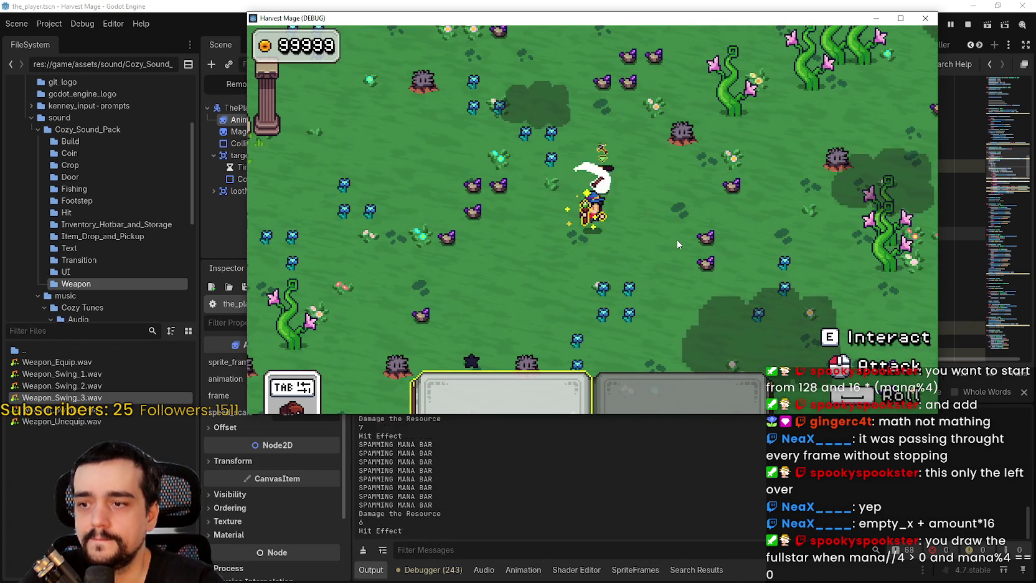
left_click(676, 239)
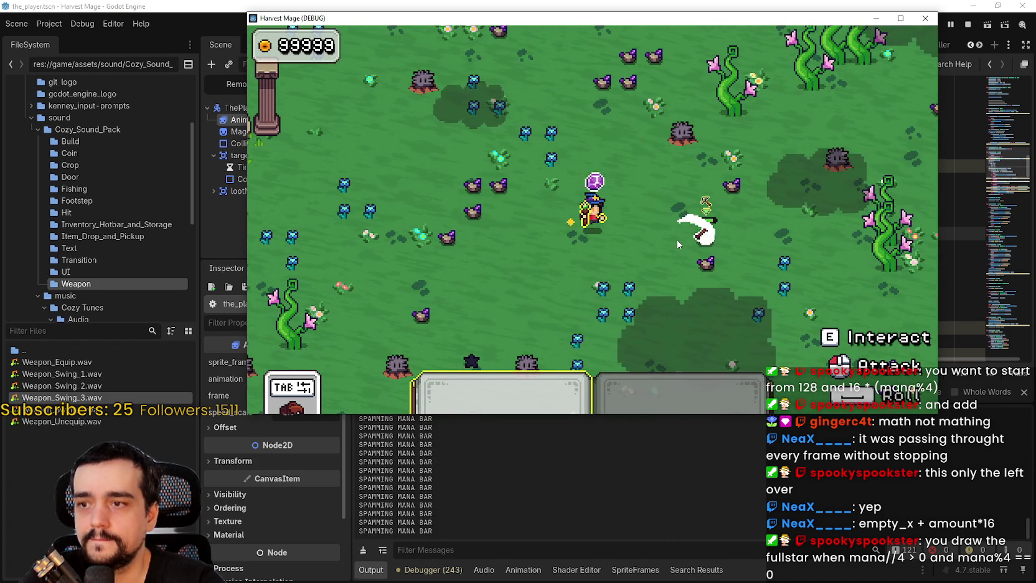
key("d")
left_click(688, 270)
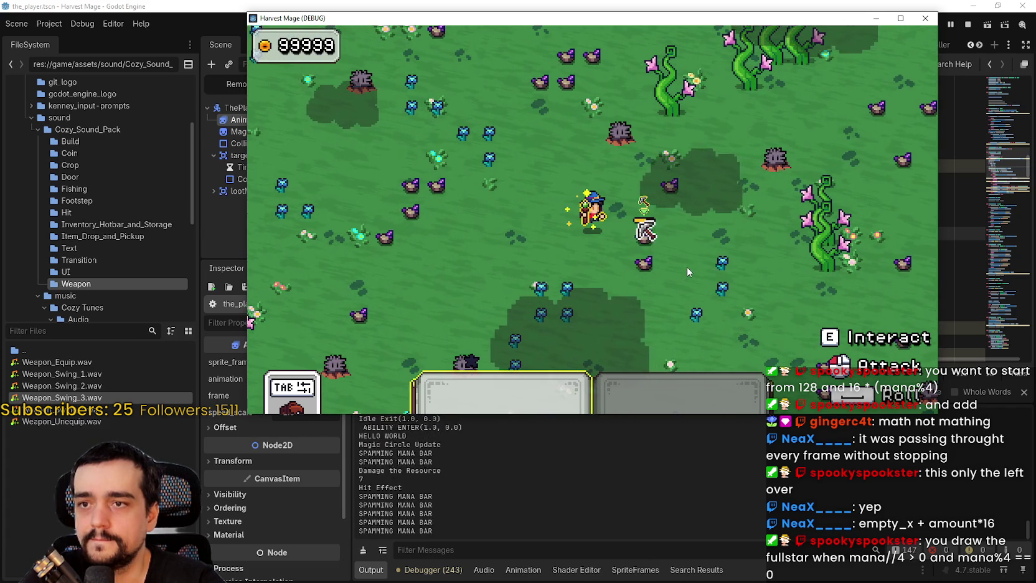
left_click(686, 265)
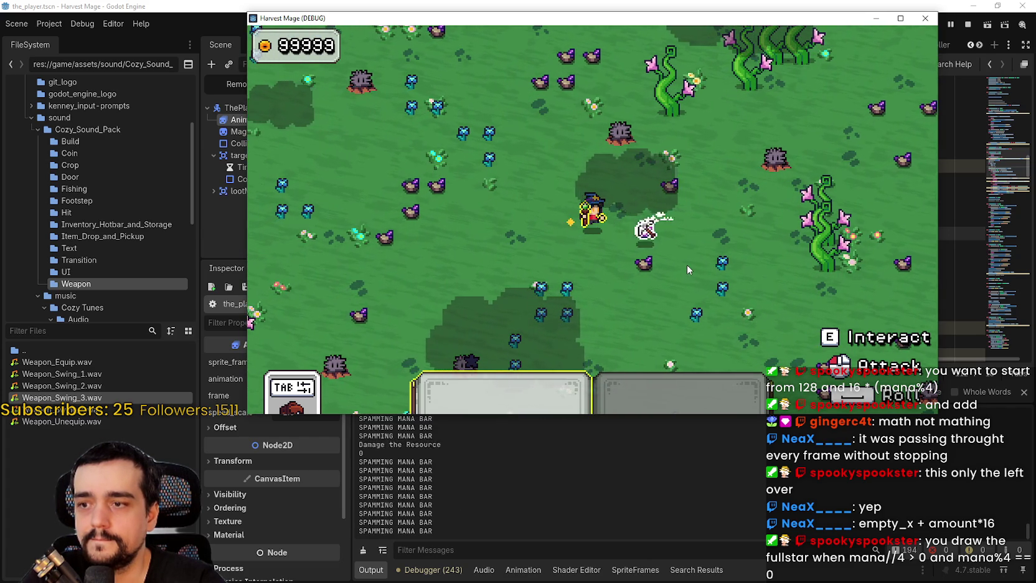
left_click(686, 264)
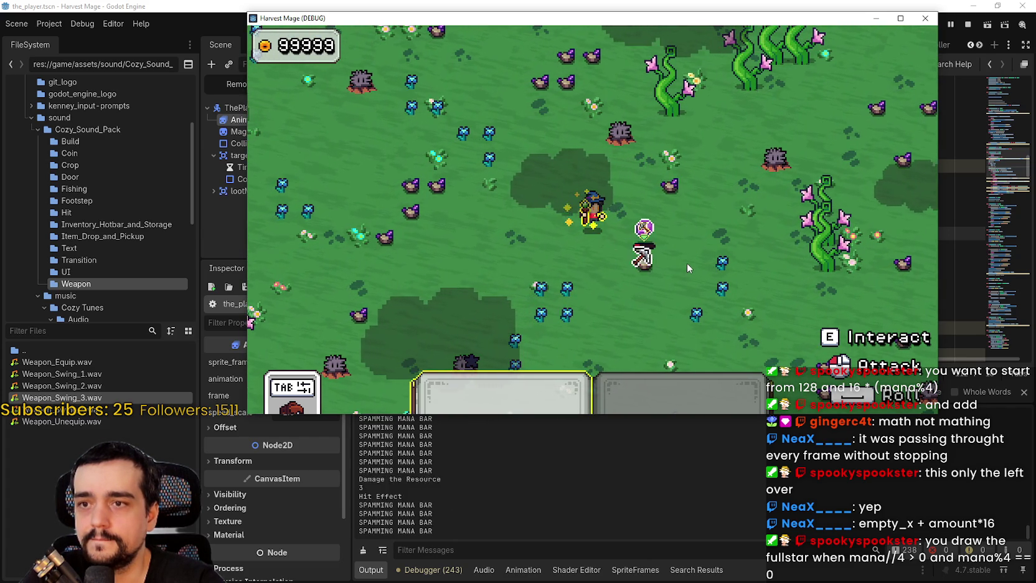
left_click(970, 25)
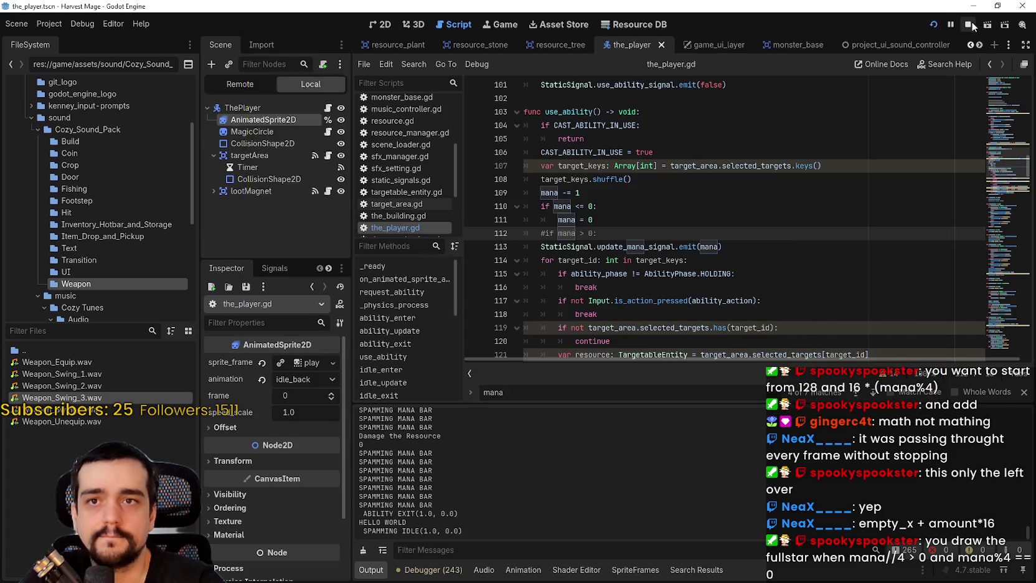
Move mana lines 109–113 to after the timer wait line and save the script.
mouse_move(754, 241)
left_mouse_down()
mouse_move(548, 219)
mouse_move(503, 192)
left_mouse_up()
key("ctrl+c")
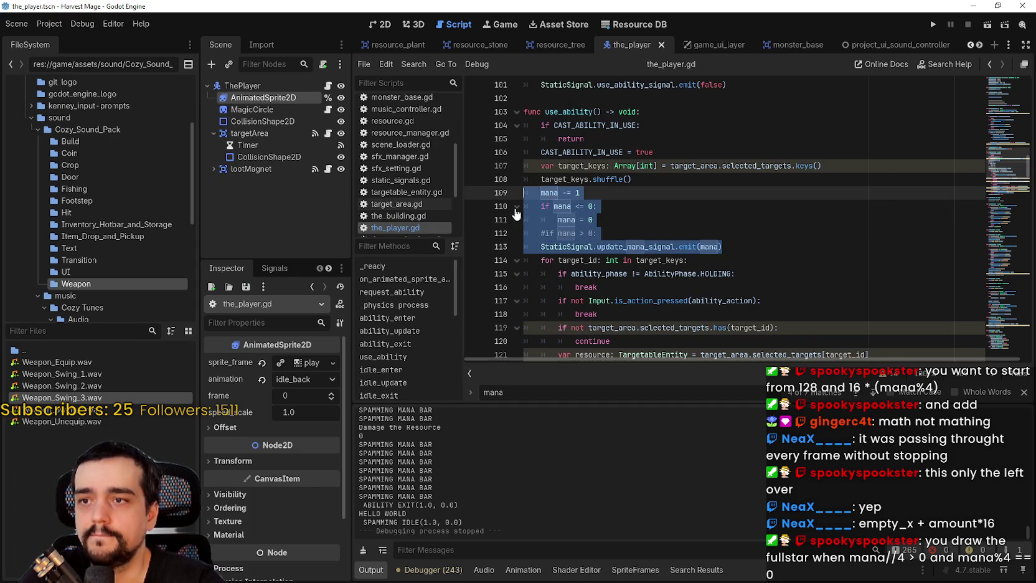
key("BackSpace")
key("BackSpace")
key("ctrl+s")
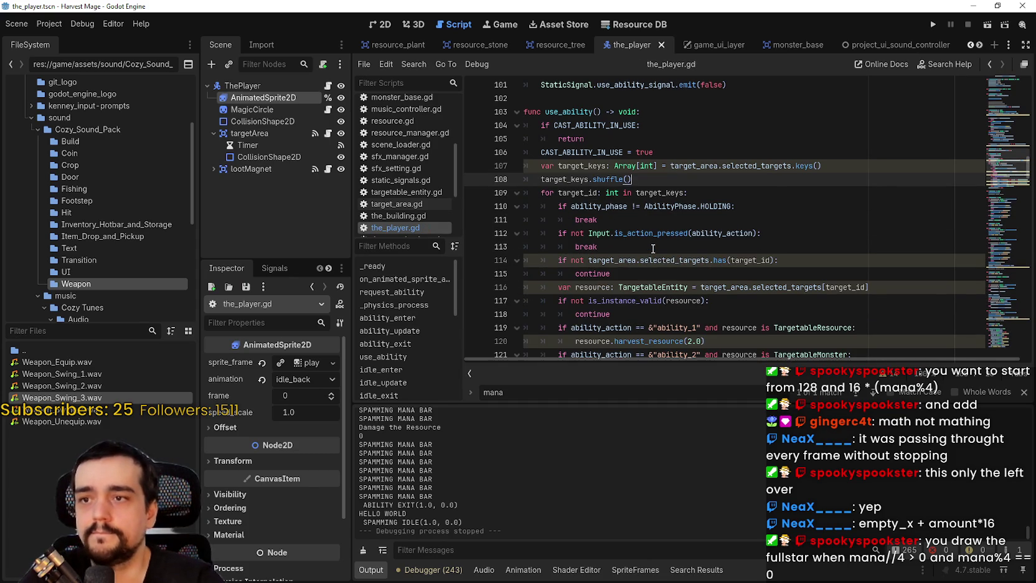
left_click(670, 223)
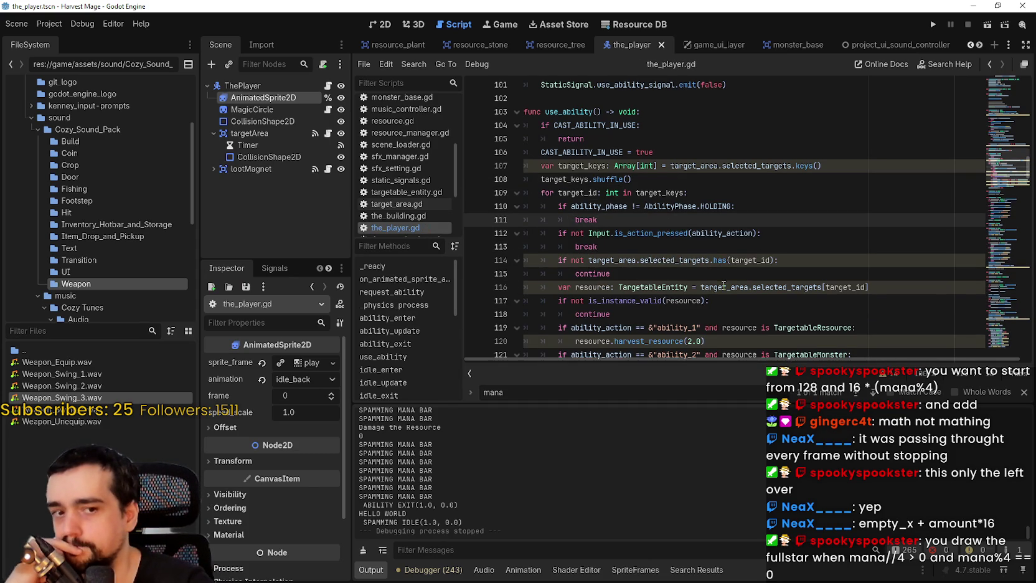
scroll(724, 284, "down", 1)
scroll(668, 319, "down", 1)
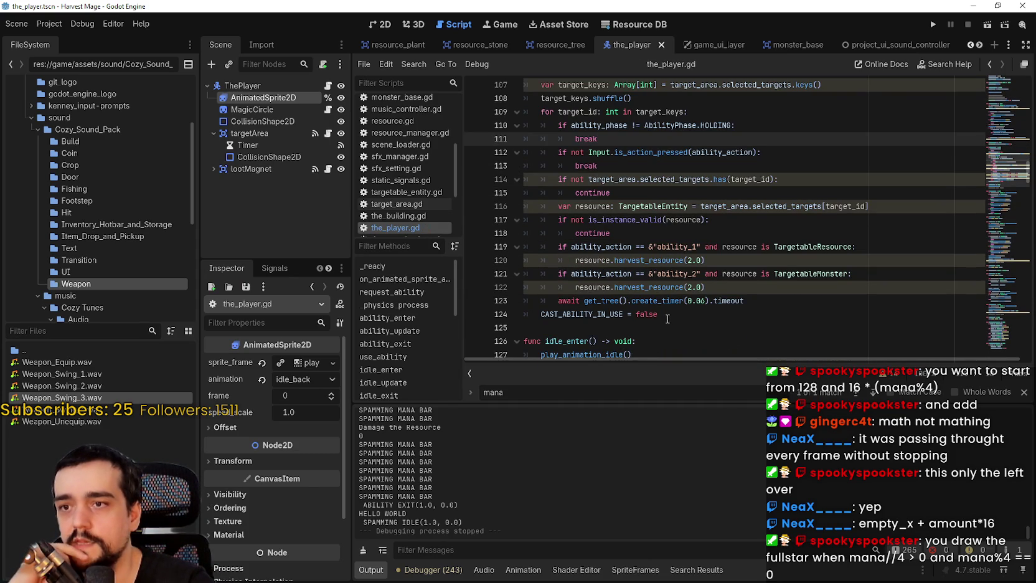
left_click(749, 294)
key("Return")
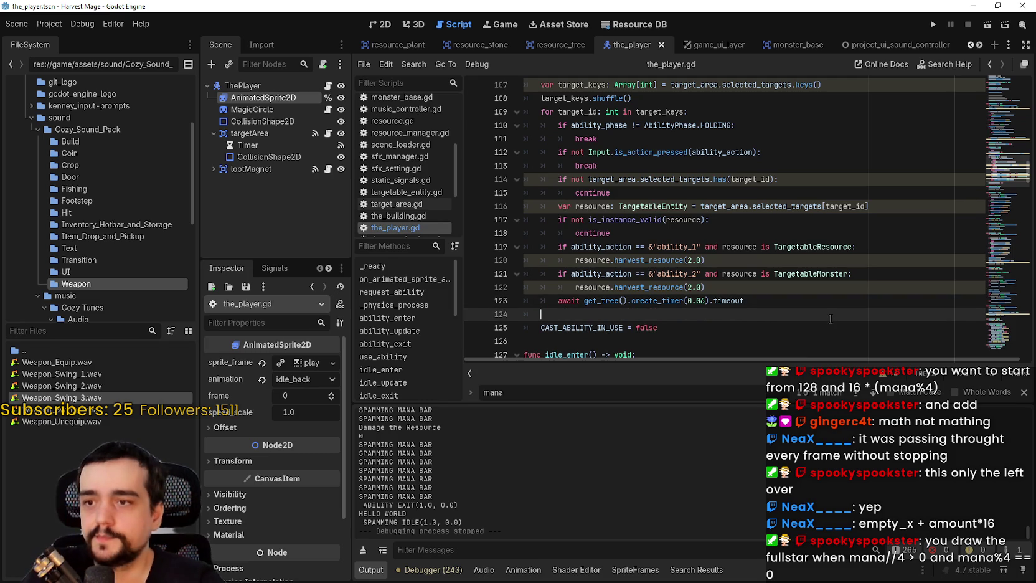
key("ctrl+v")
key("ctrl+s")
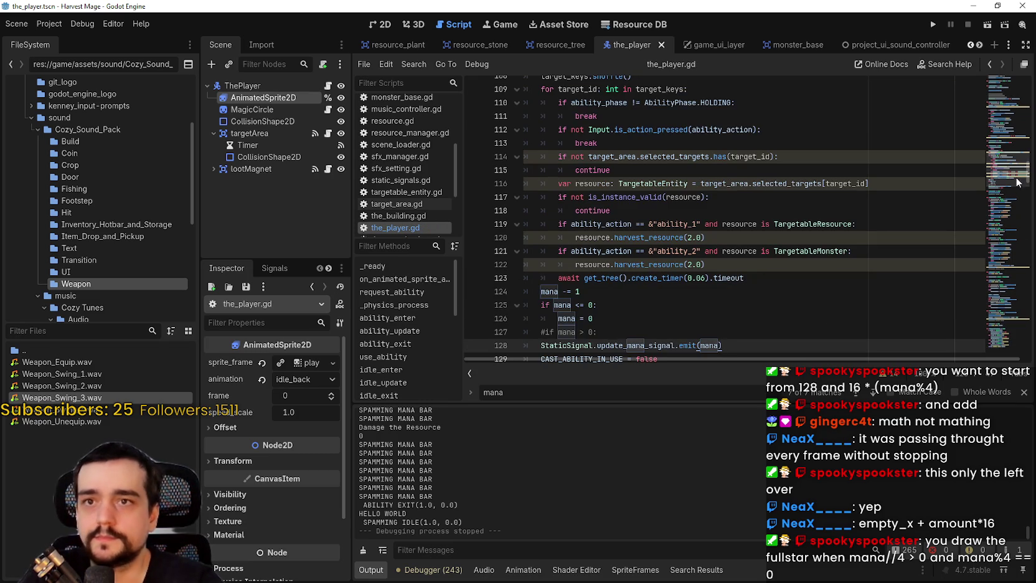
Run the game, continue the saved game, use the ability on resources, then stop.
left_click(939, 21)
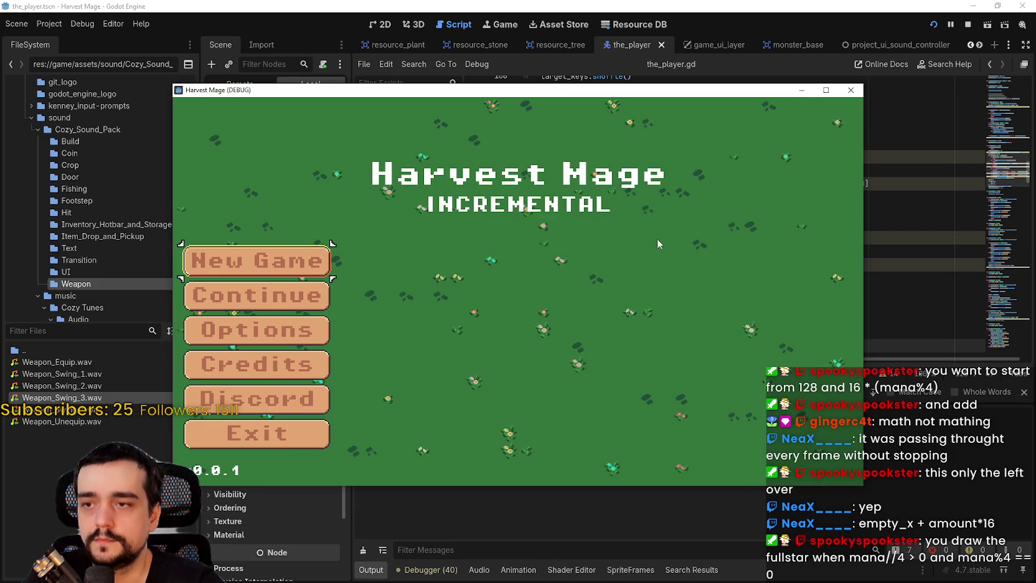
left_click(319, 296)
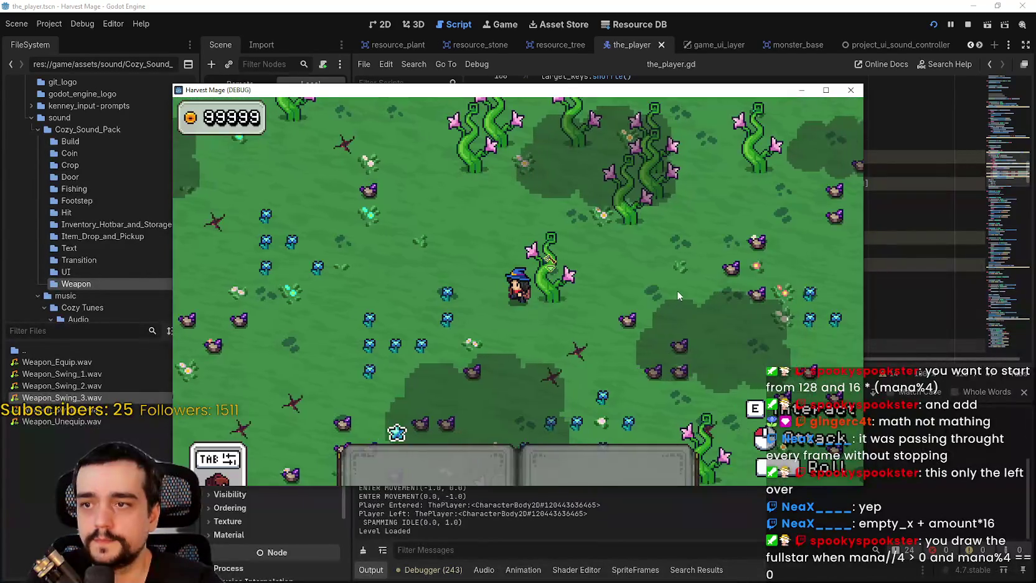
key("a")
key("1")
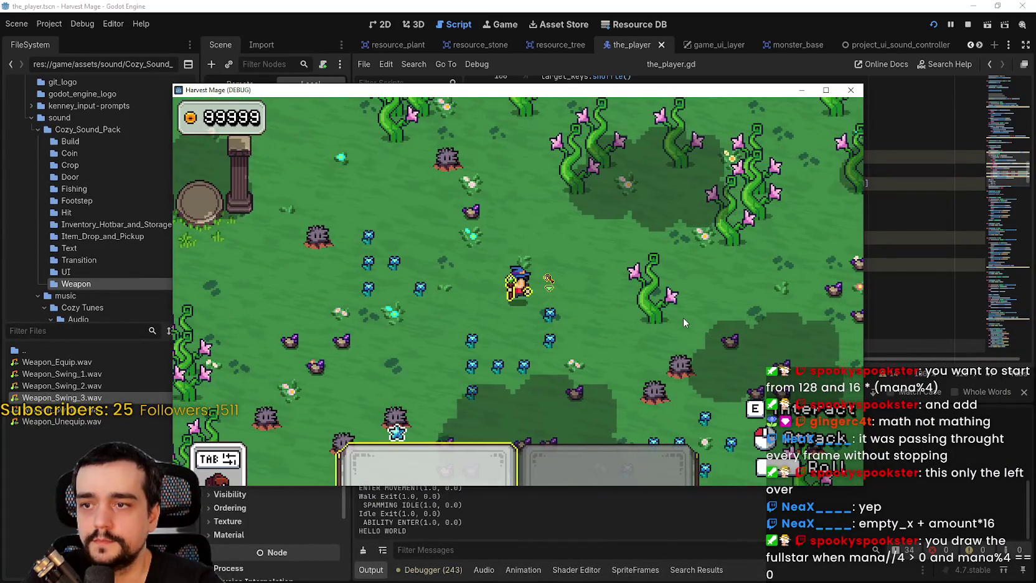
left_click(683, 317)
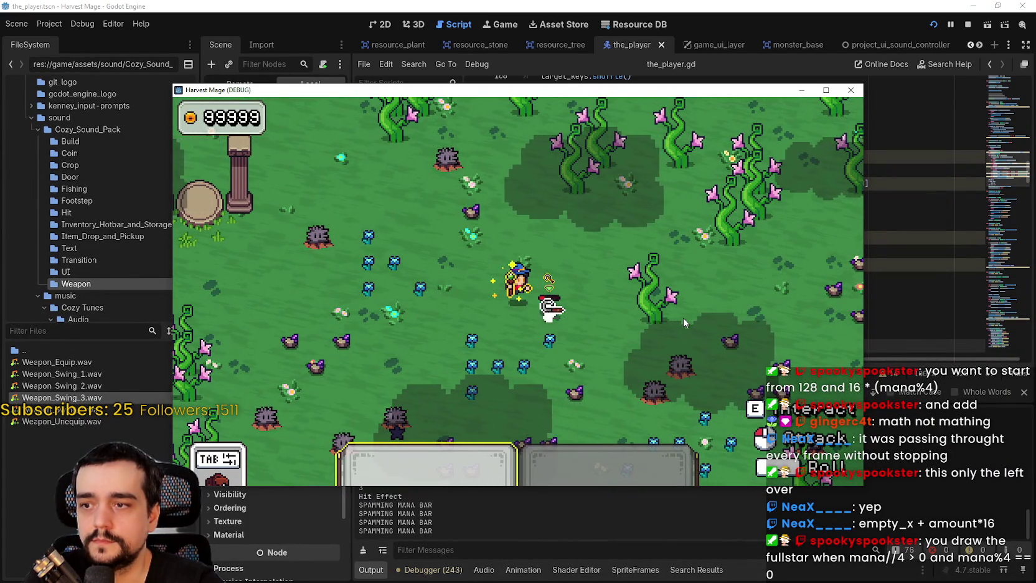
key("d")
key("s")
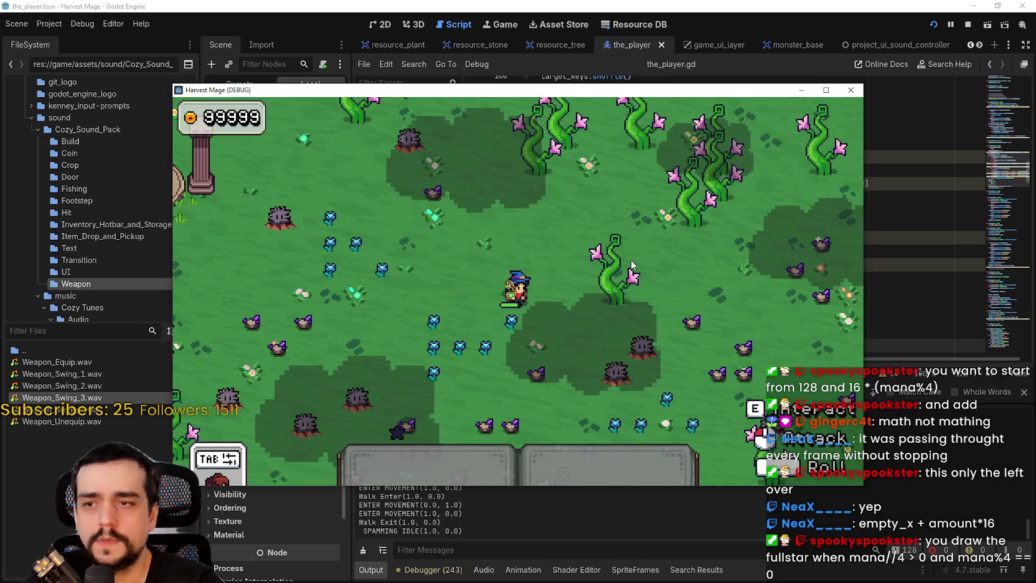
key("a")
key("w")
key("1")
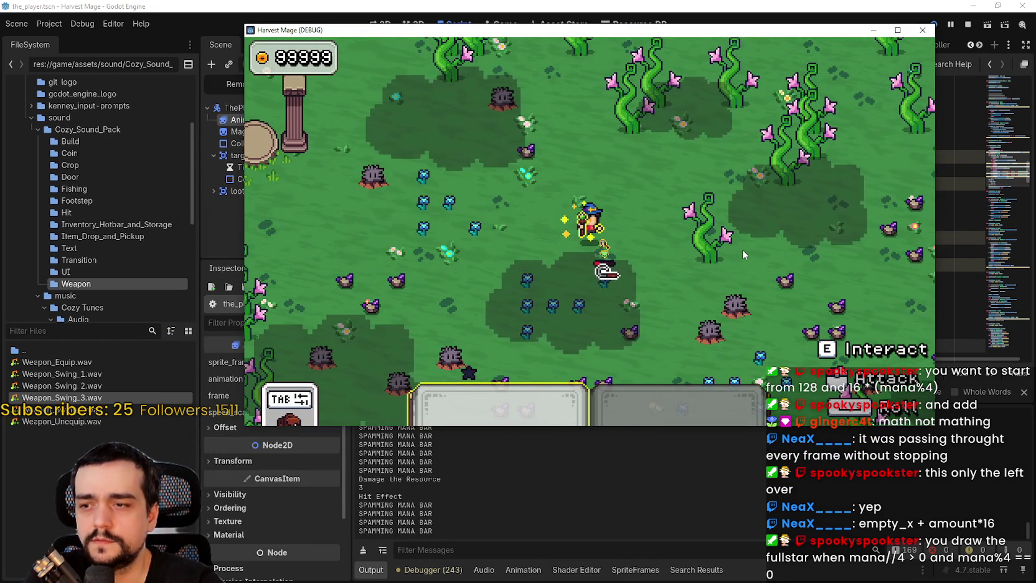
left_click(968, 24)
scroll(726, 303, "down", 1)
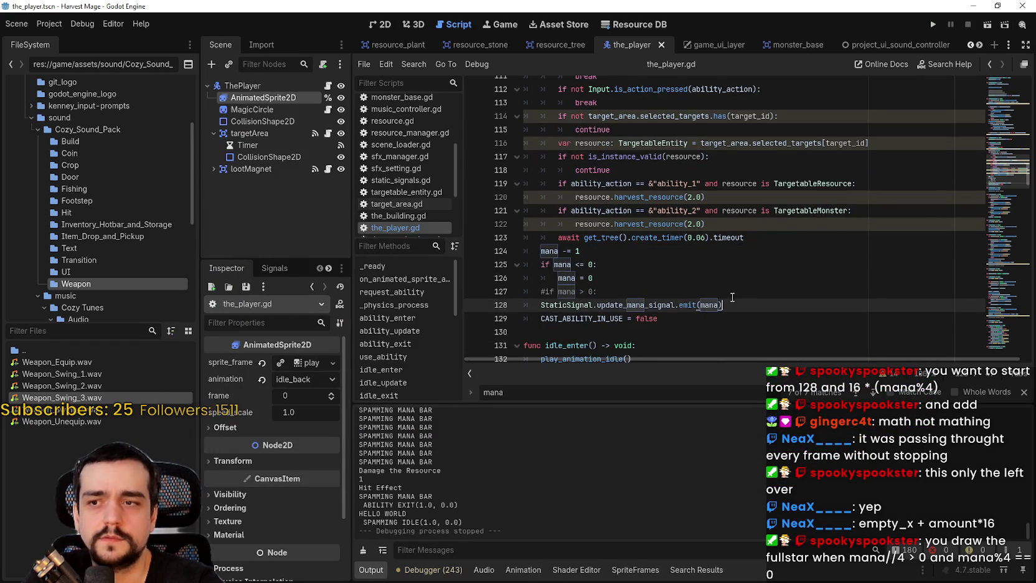
Delete the moved mana lines 124–128 from the end of use_ability.
left_click_drag(732, 300, 454, 255)
key("ctrl+c")
key("BackSpace")
key("BackSpace")
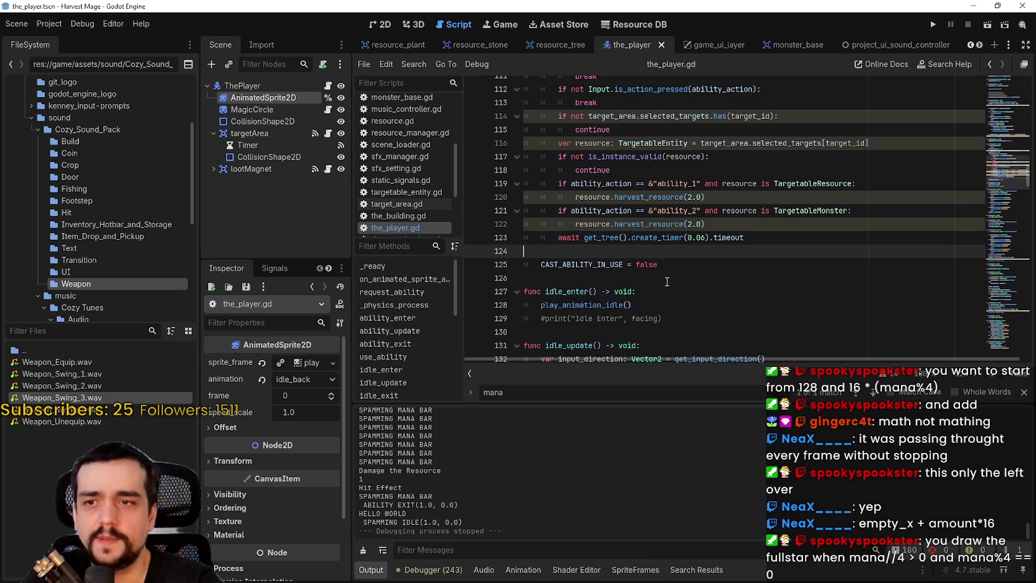
scroll(666, 281, "up", 3)
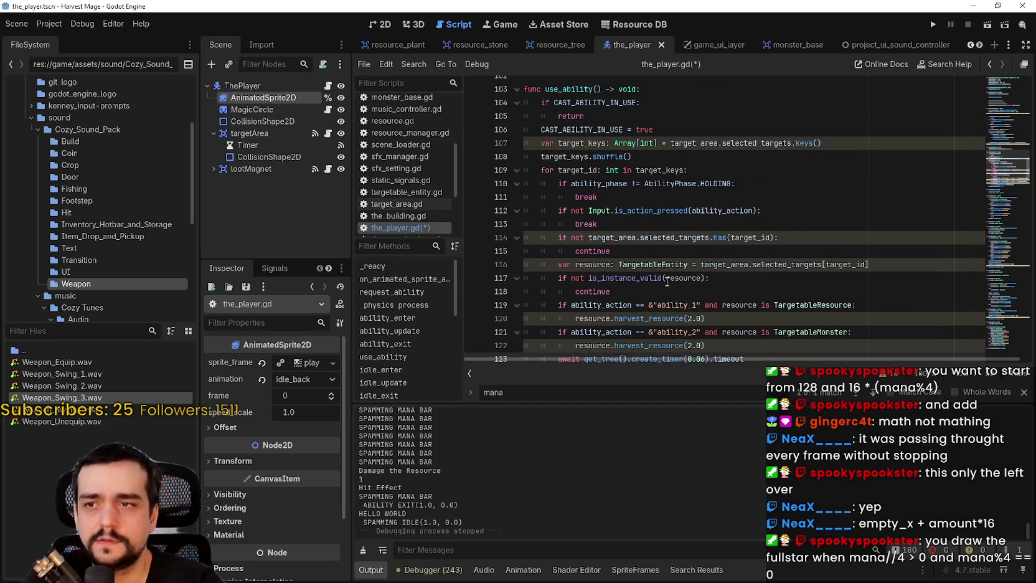
scroll(676, 279, "down", 3)
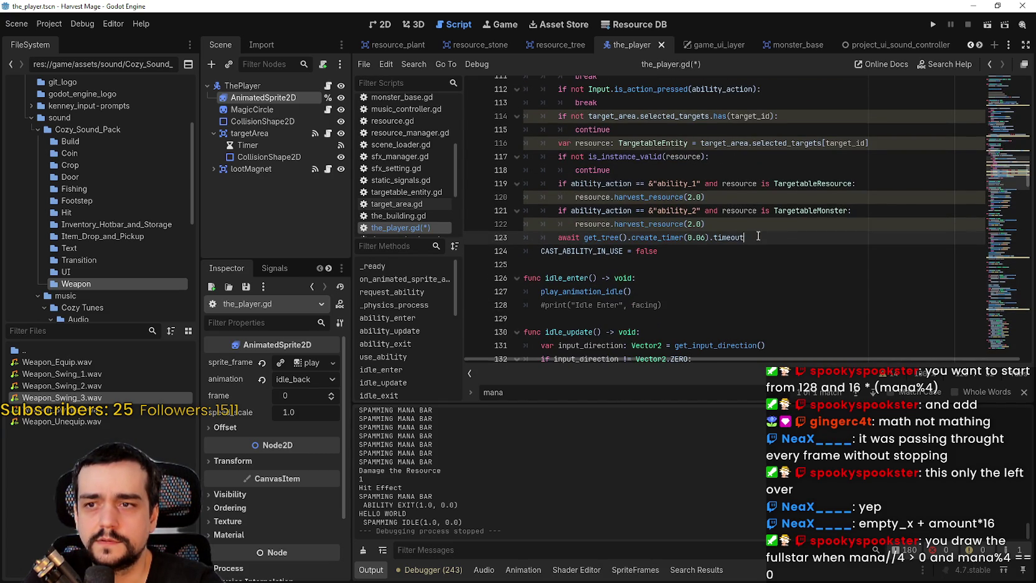
scroll(747, 299, "up", 1)
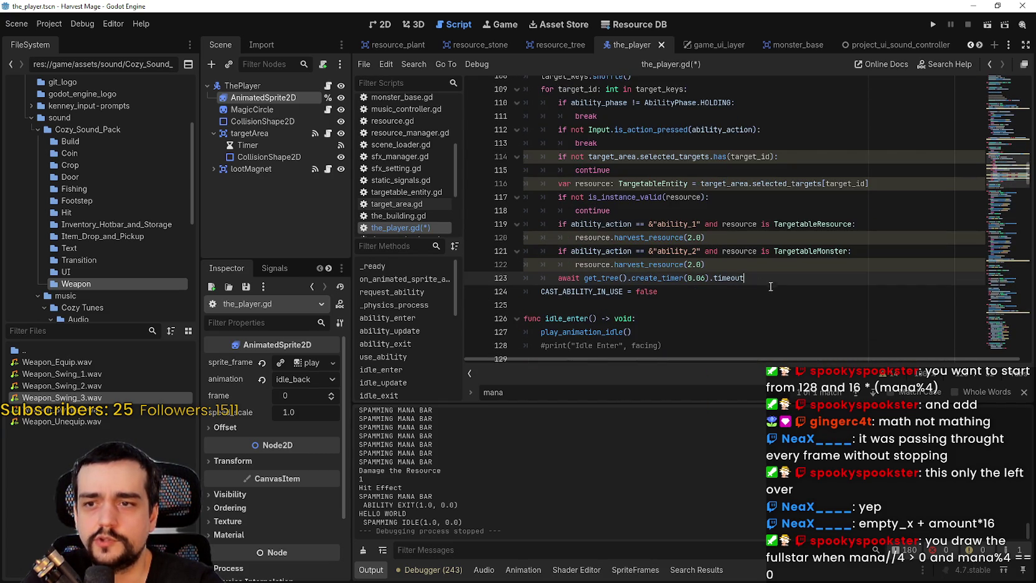
Review the use_ability loop body and leave the caret at the end of line 123.
mouse_move(760, 281)
left_mouse_down()
mouse_move(535, 103)
mouse_move(481, 86)
left_mouse_up()
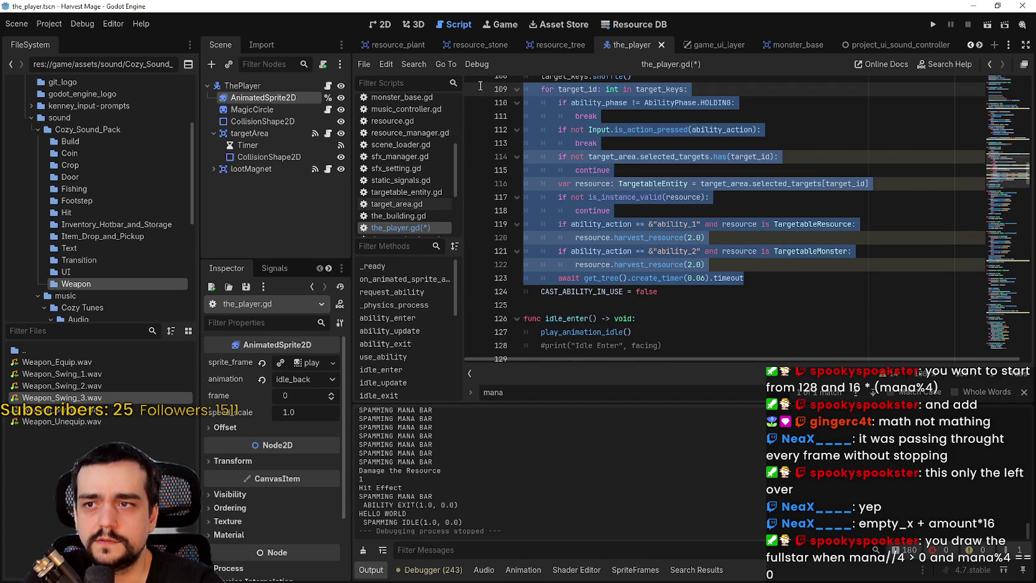
scroll(678, 285, "up", 3)
scroll(660, 290, "down", 3)
left_click(676, 286)
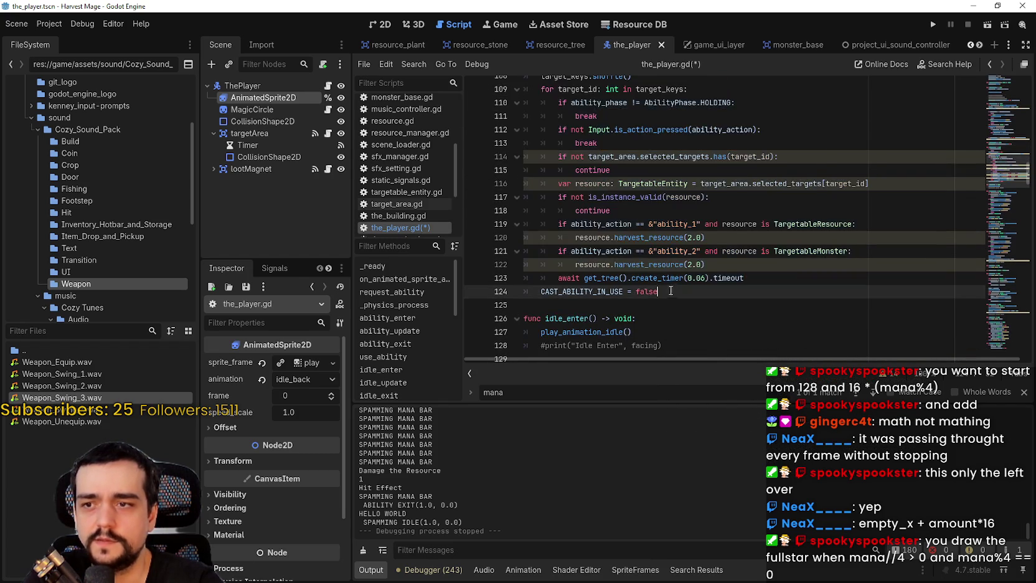
scroll(632, 249, "up", 4)
scroll(625, 241, "down", 2)
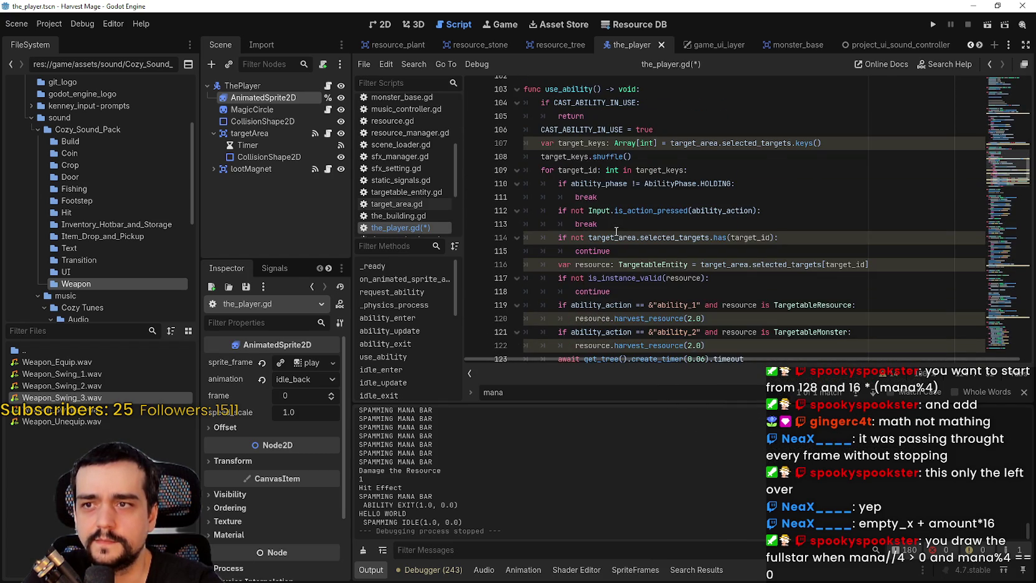
scroll(622, 213, "up", 2)
double_click(585, 171)
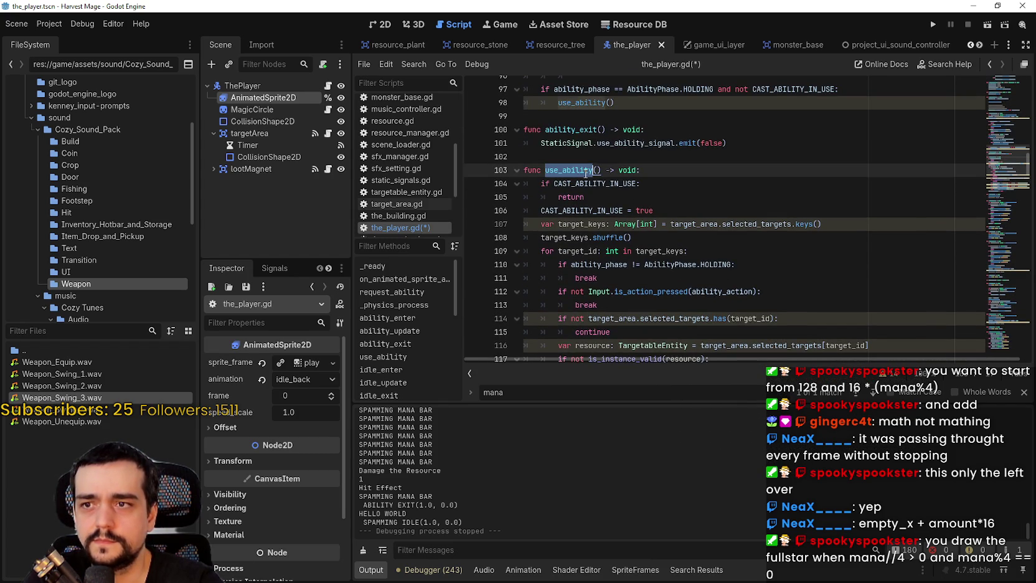
scroll(671, 213, "up", 1)
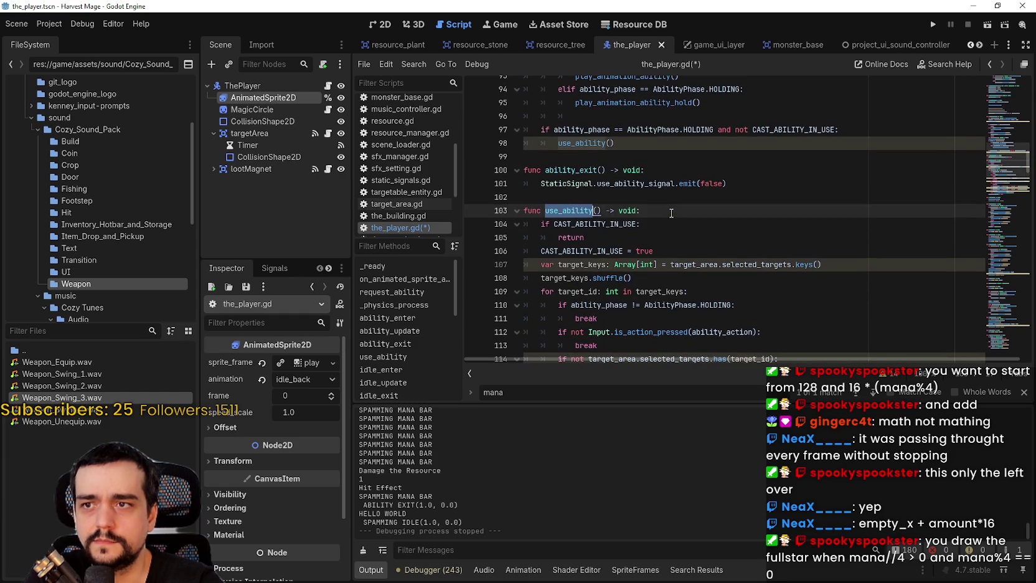
scroll(667, 209, "down", 6)
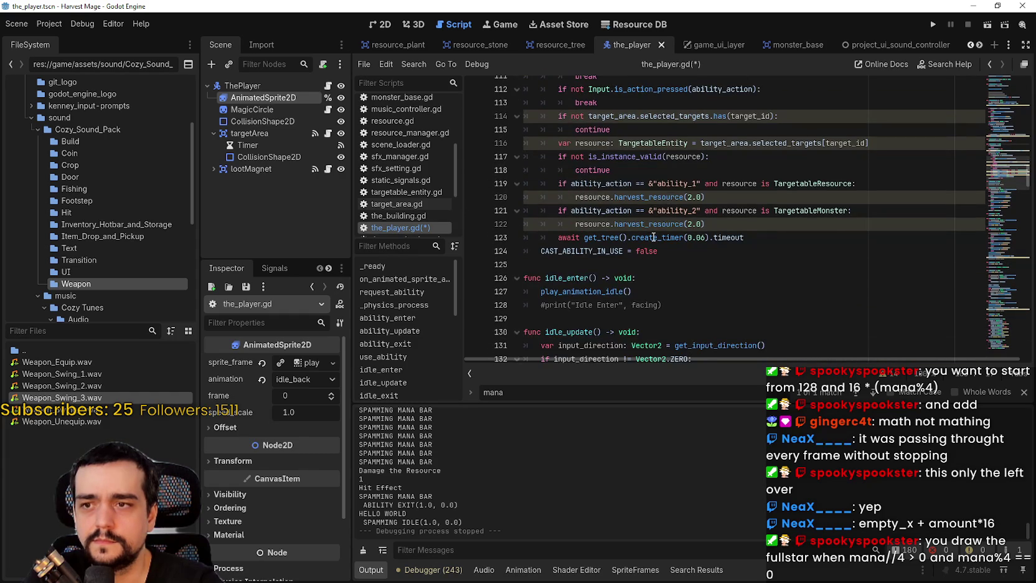
scroll(655, 234, "up", 1)
left_click(764, 276)
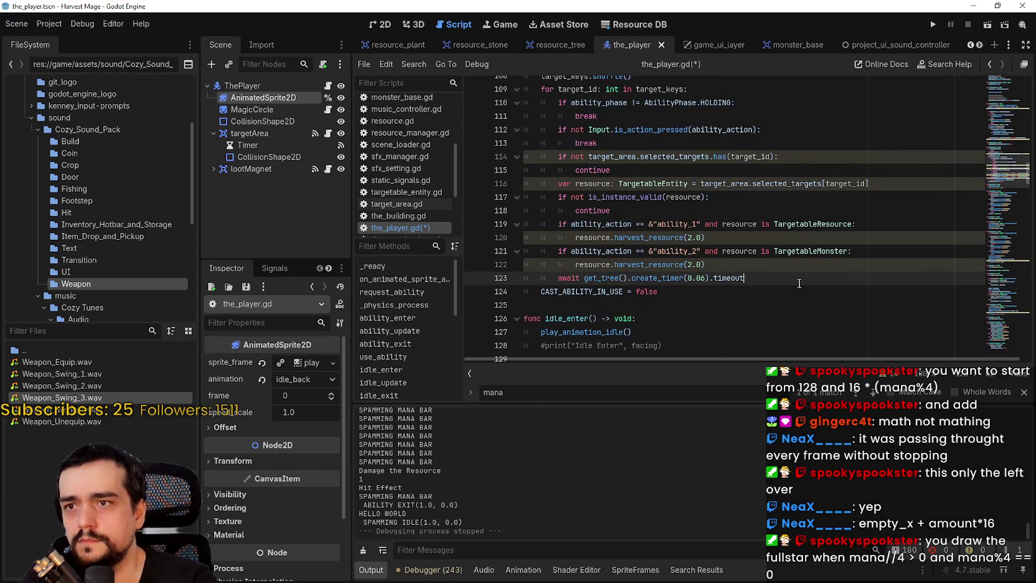
After the timer wait, paste the mana -= 1, floor-at-0 and update_mana_signal emit block.
key("Return")
key("BackSpace")
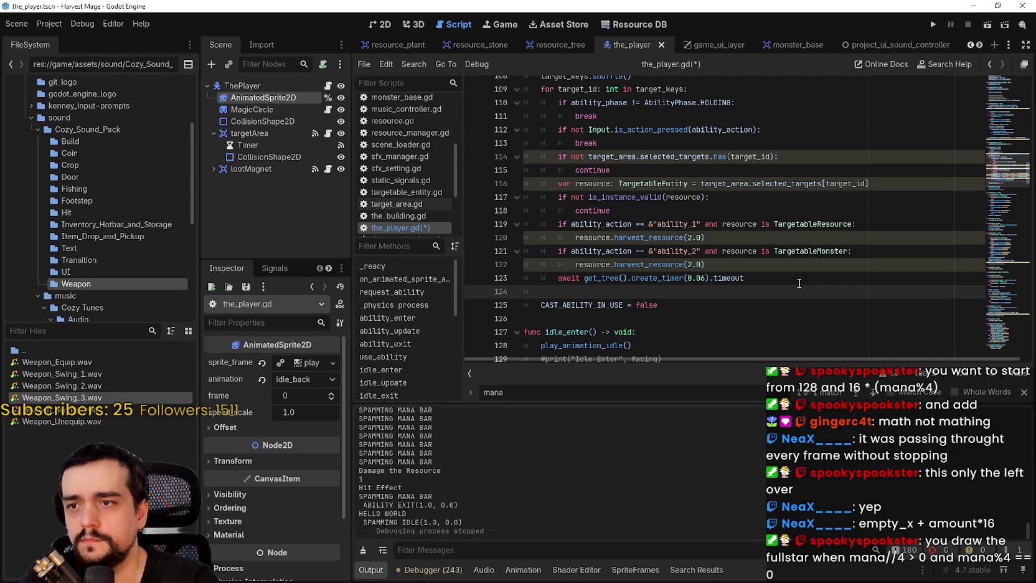
key("ctrl+v")
scroll(798, 283, "down", 4)
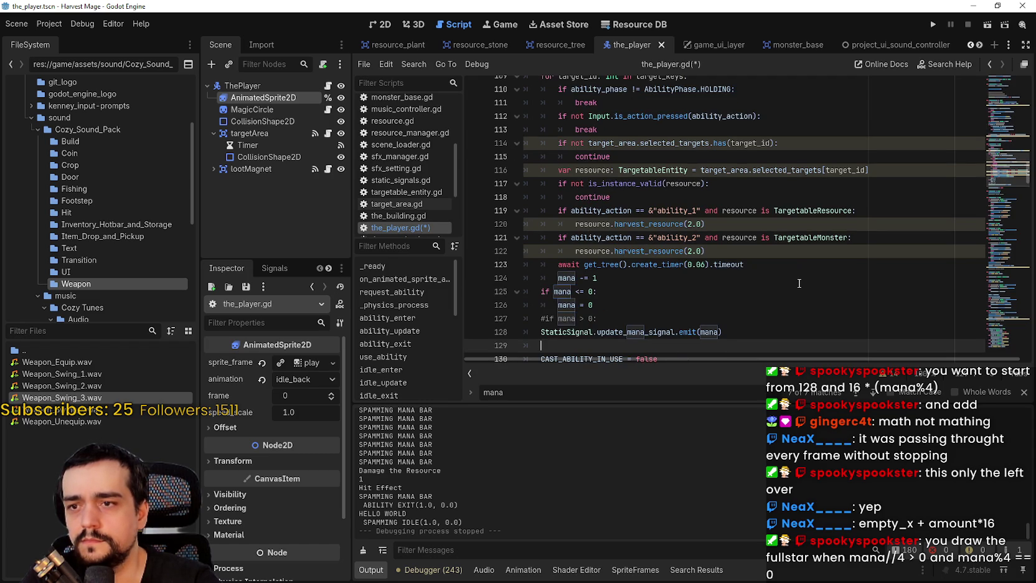
key("shift+Up")
key("shift+Up")
key("shift+Up")
key("shift+Up")
key("Tab")
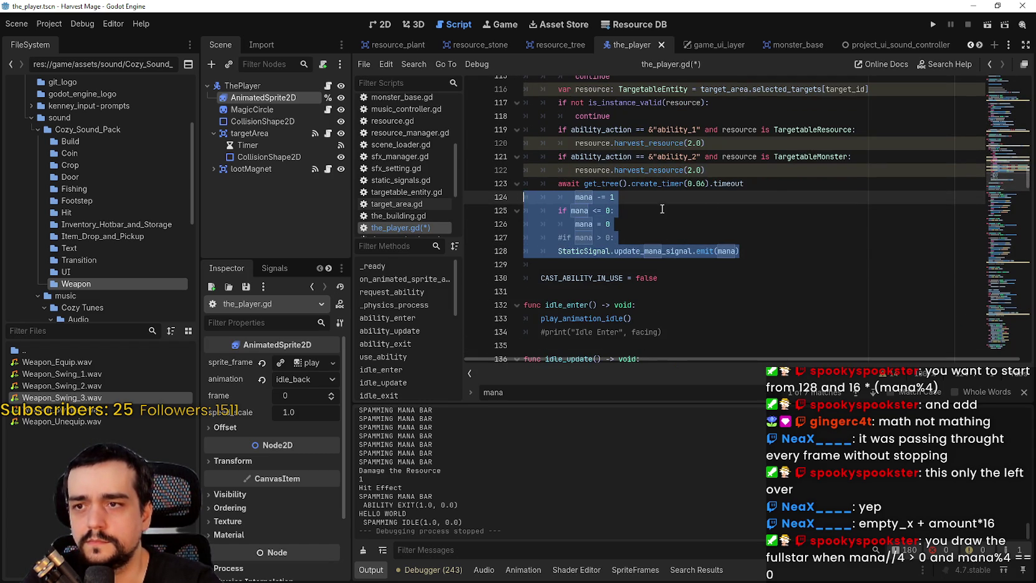
key("shift+Tab")
left_click(741, 237)
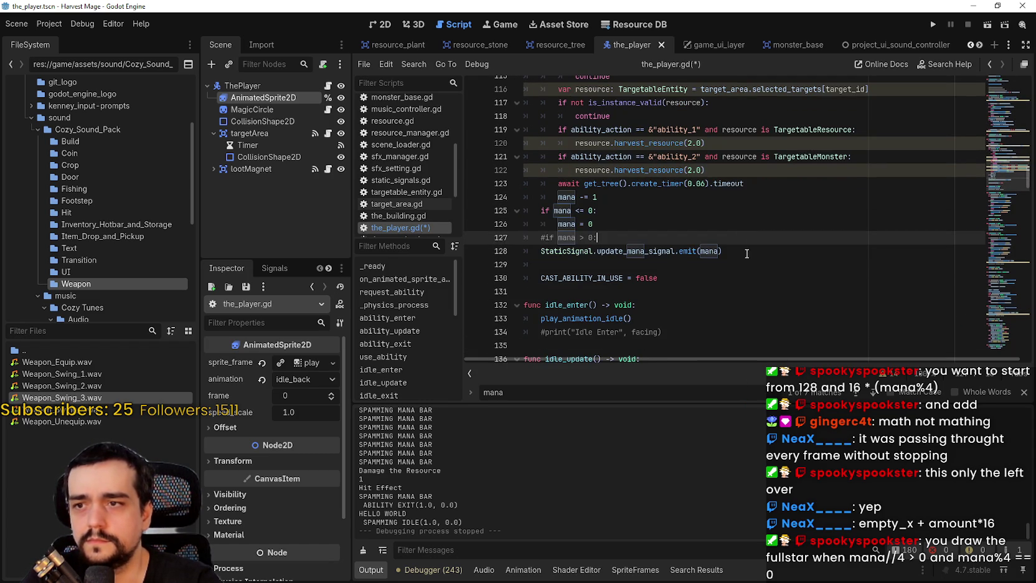
Fix the block's indentation, delete the '#if mana > 0' line, save, and relaunch the game.
left_click(534, 210)
key("Tab")
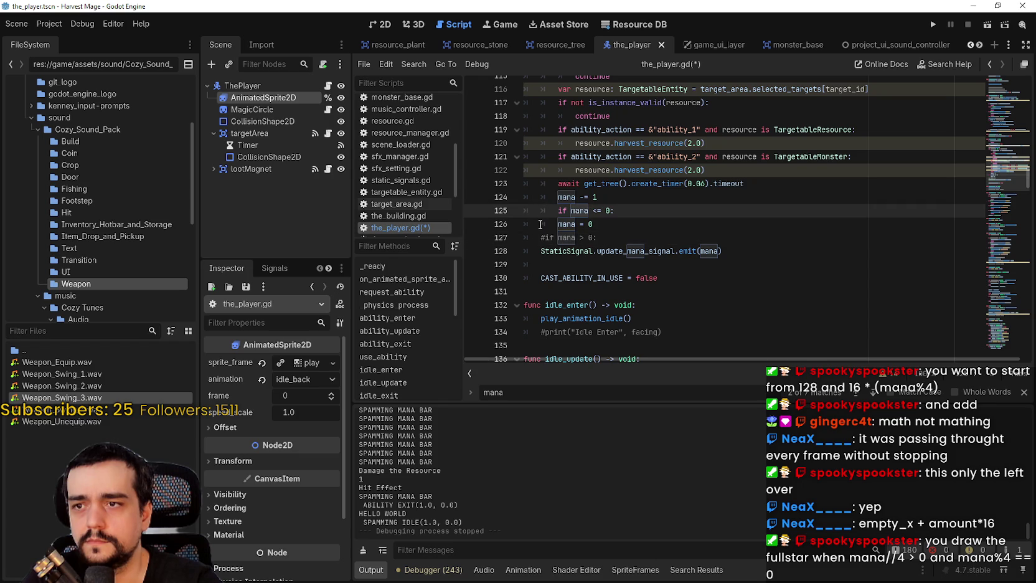
left_click(539, 224)
left_click(542, 237)
key("Tab")
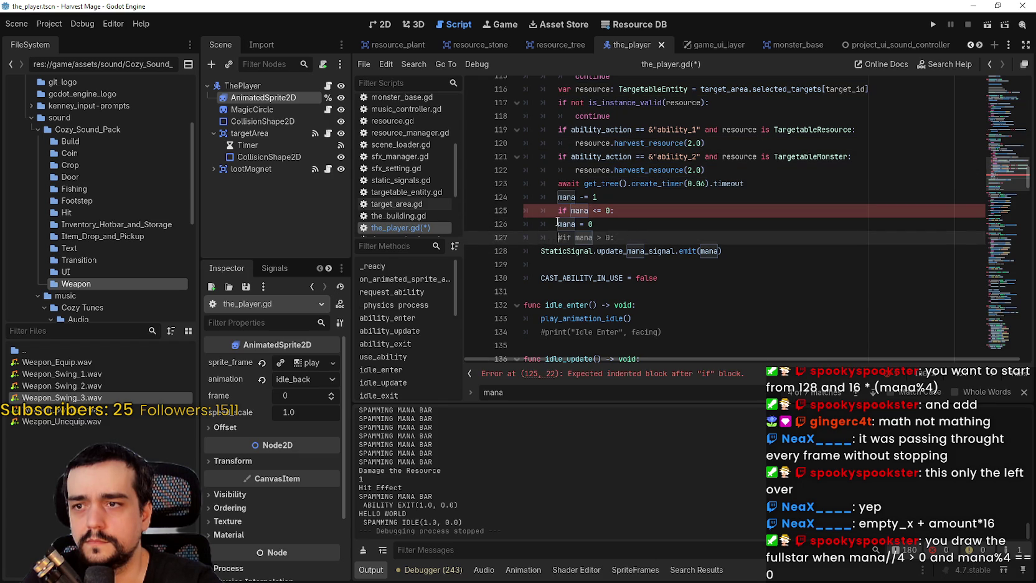
left_click(557, 223)
key("Tab")
left_click_drag(614, 237, 523, 237)
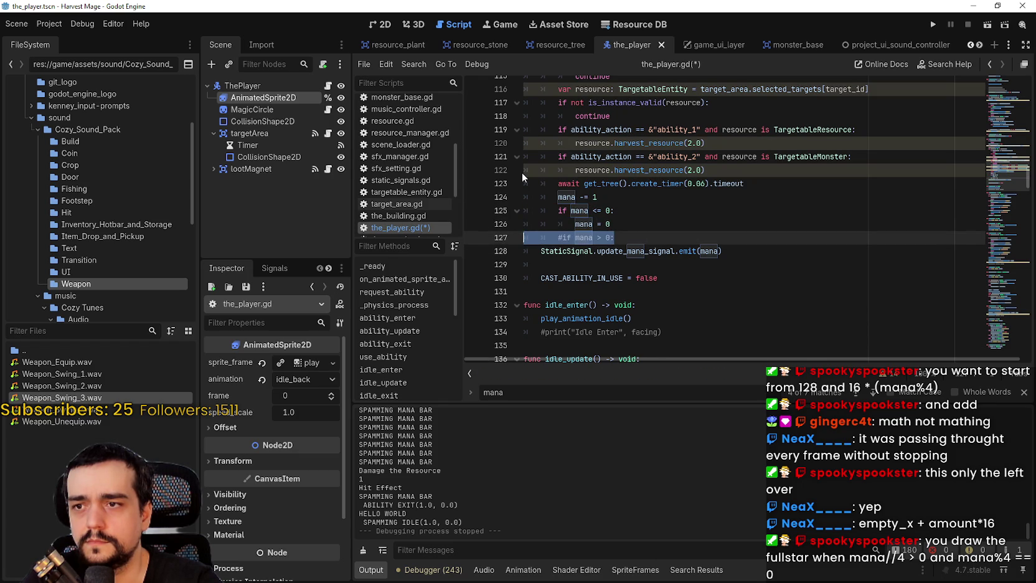
key("Delete")
key("Delete")
key("Tab")
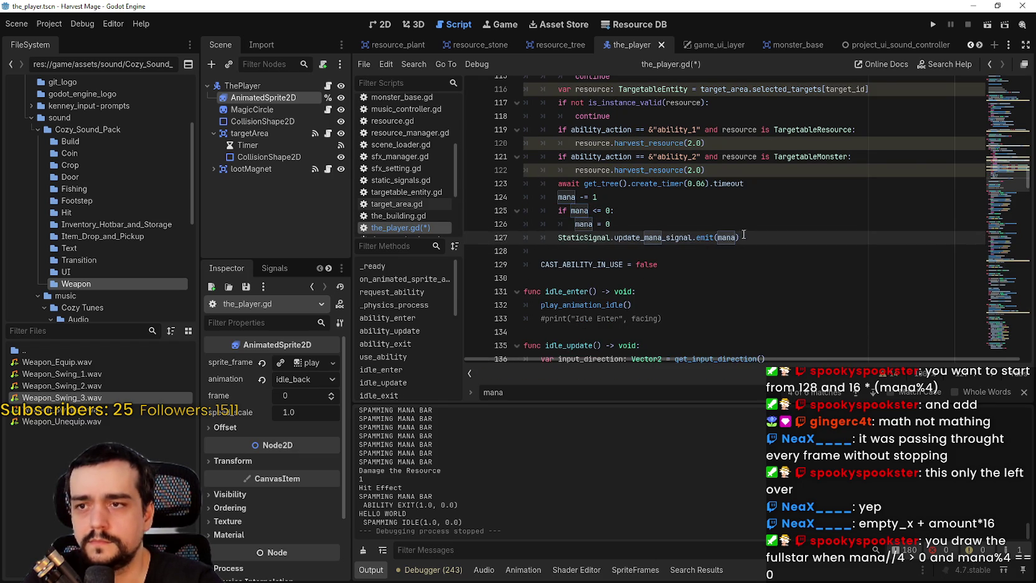
key("ctrl+s")
left_click(934, 25)
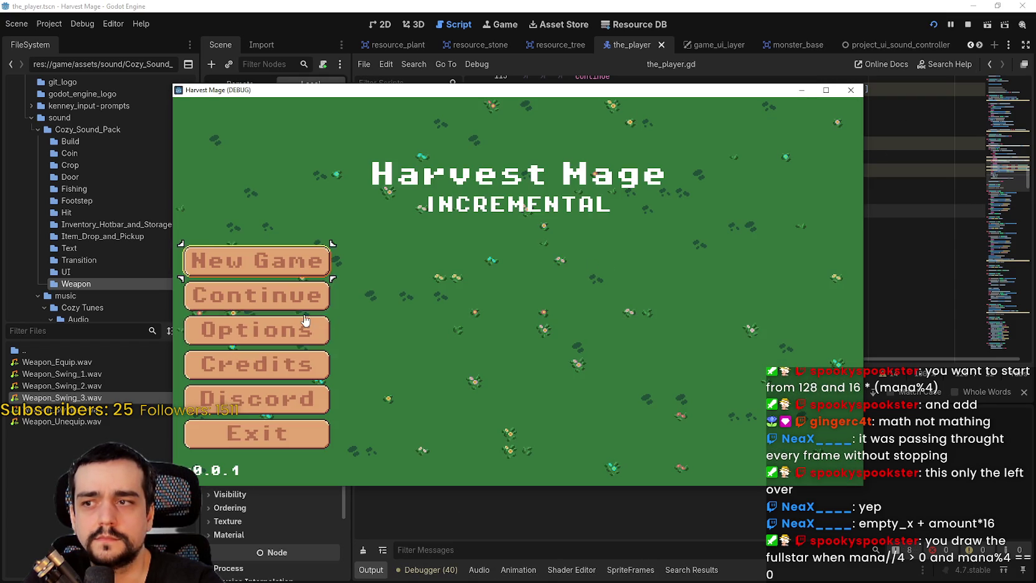
left_click(305, 296)
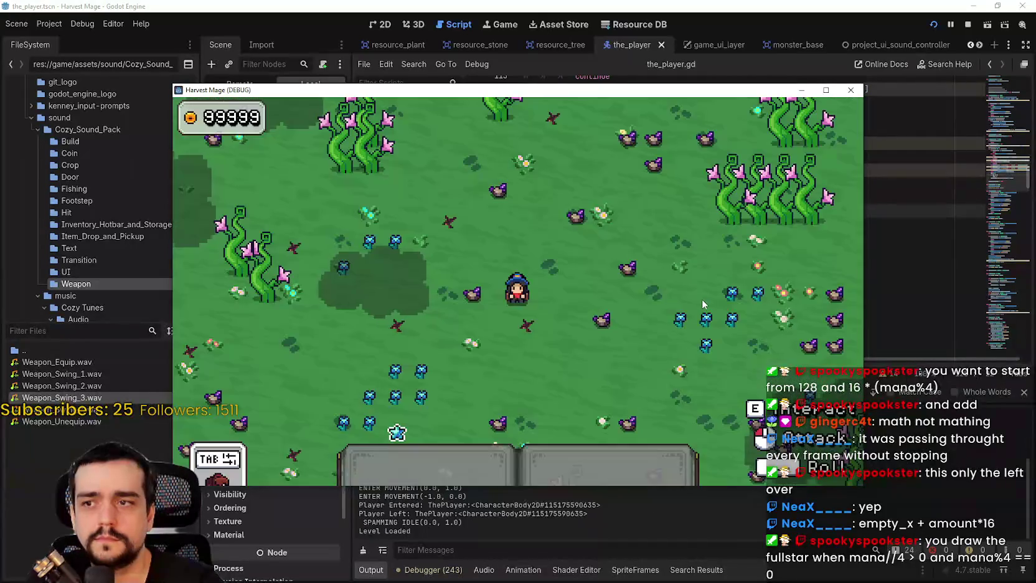
key("d")
left_click(721, 327)
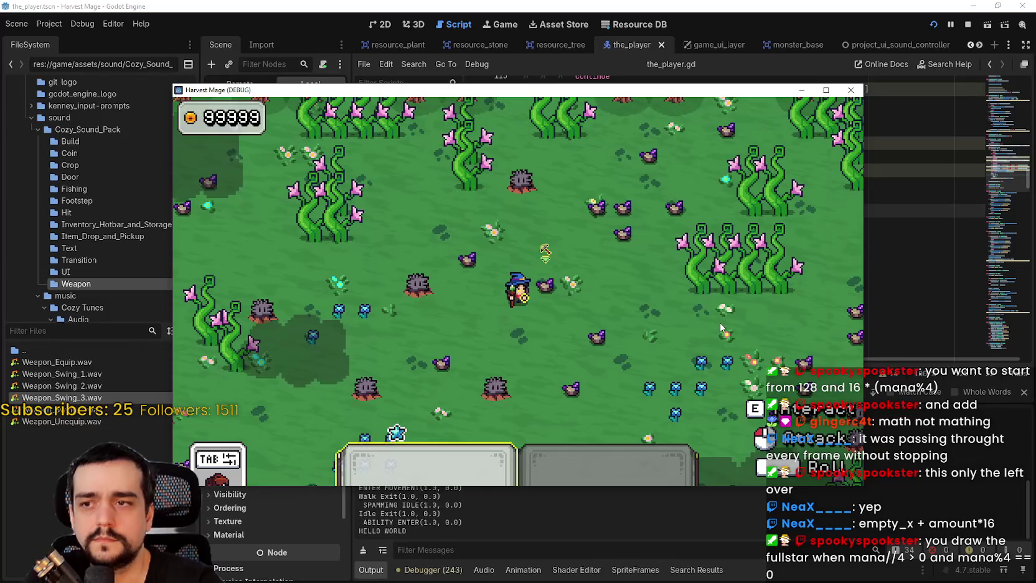
left_click(968, 25)
left_click_drag(740, 237, 497, 199)
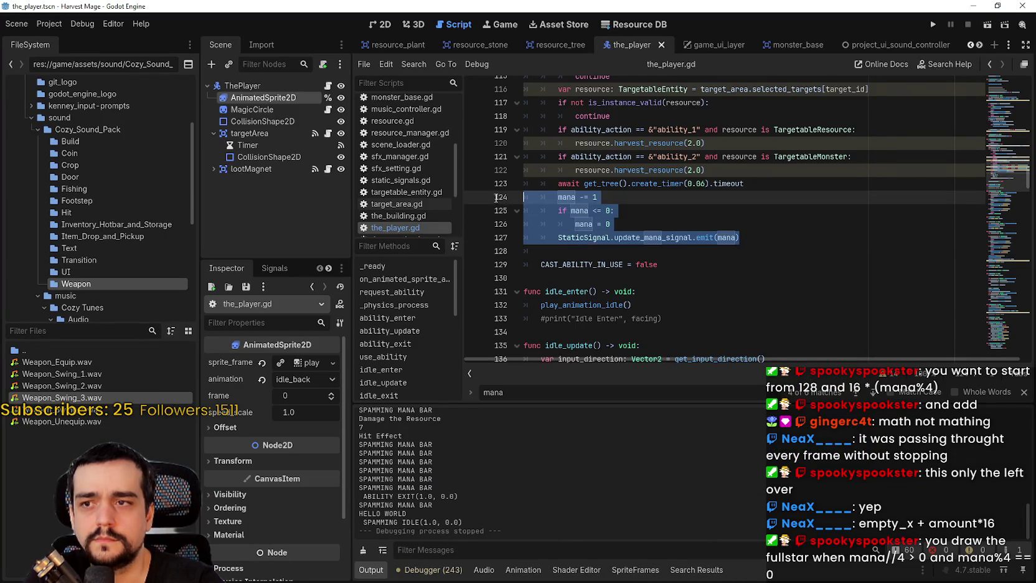
Delete the mana lines from the end of use_ability and save the script.
key("BackSpace")
key("BackSpace")
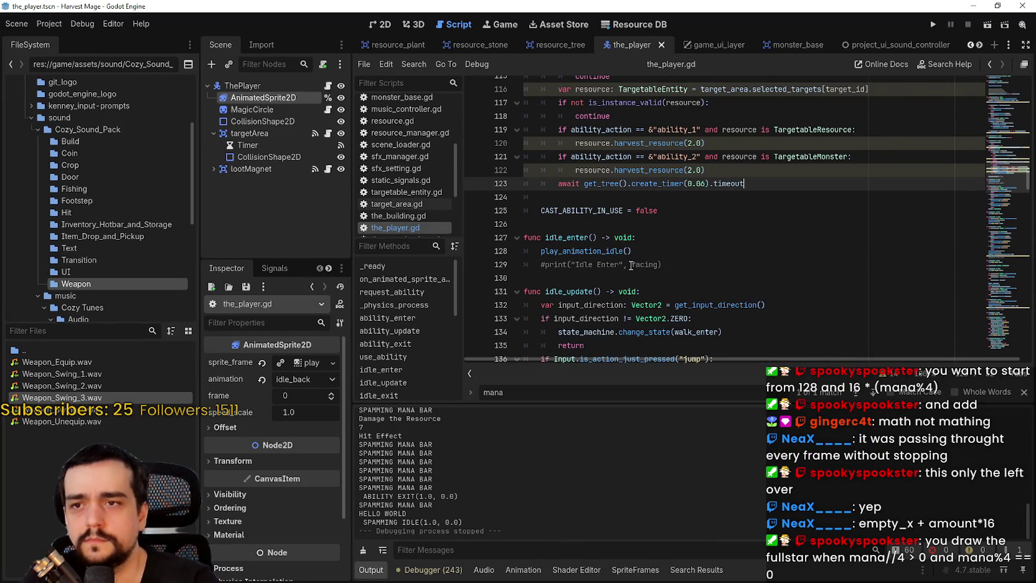
left_click(611, 193)
key("ctrl+s")
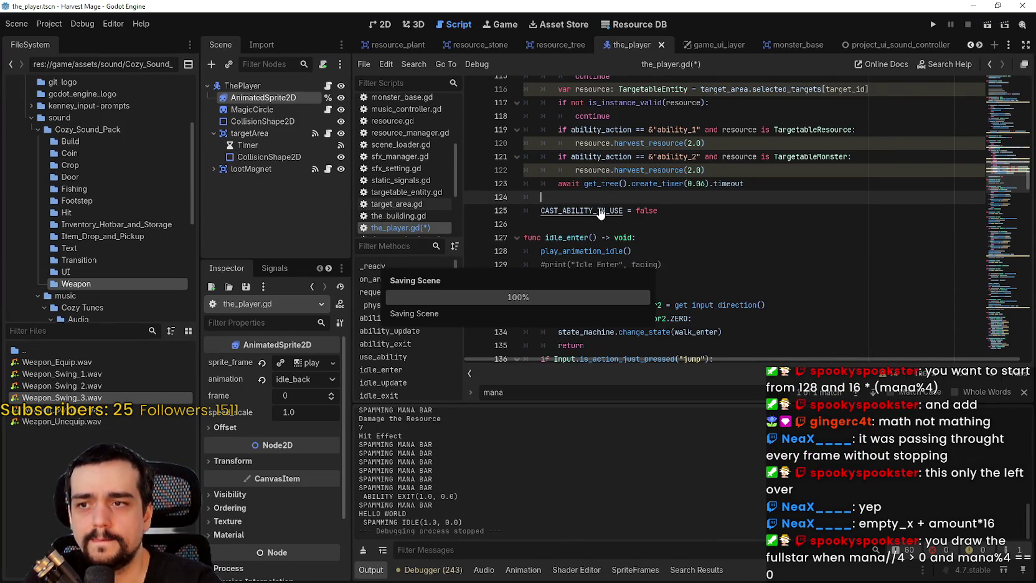
Search the_player.gd for every use of use_ability.
scroll(623, 221, "down", 1)
scroll(622, 221, "down", 3)
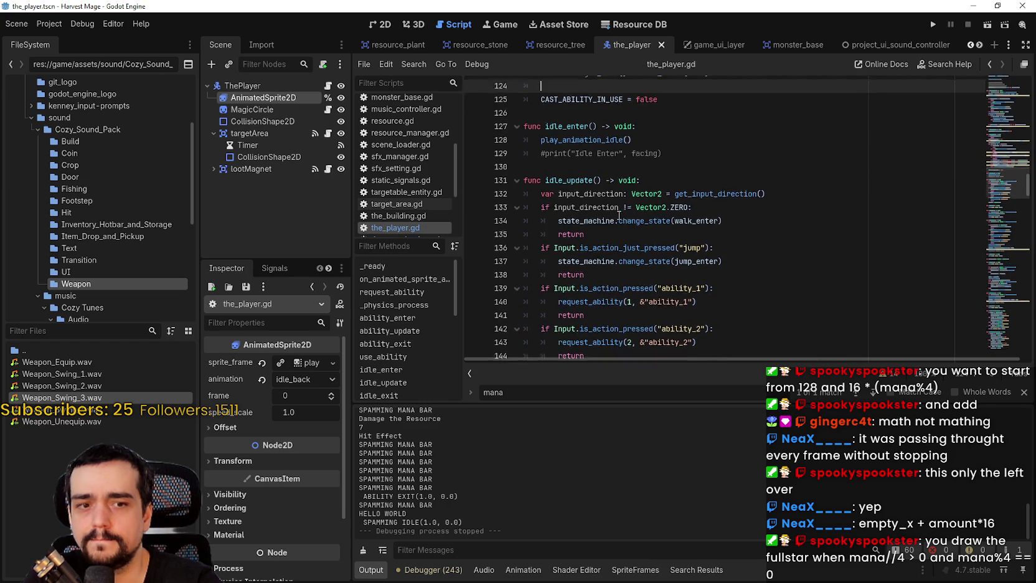
scroll(619, 219, "up", 8)
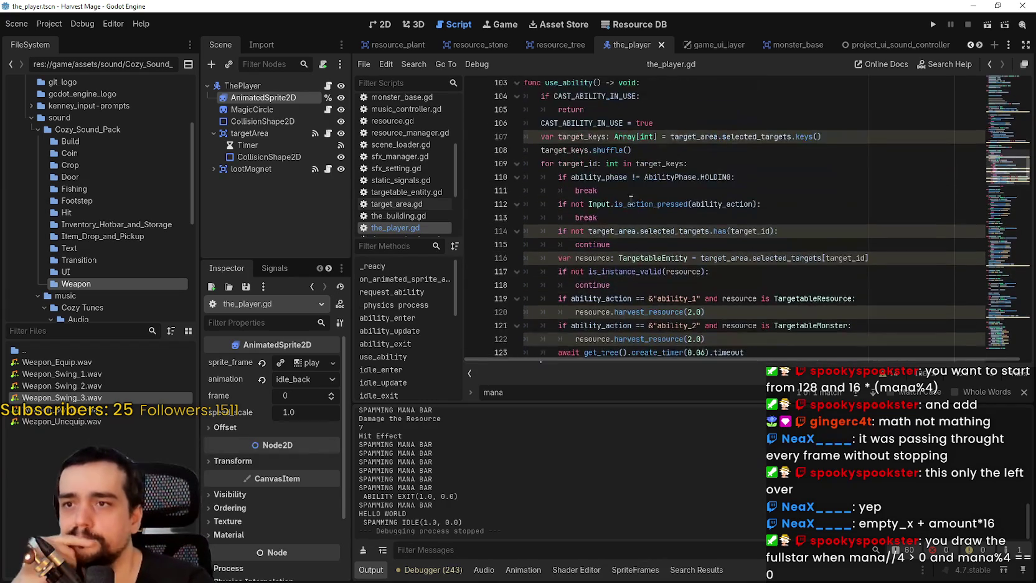
double_click(567, 115)
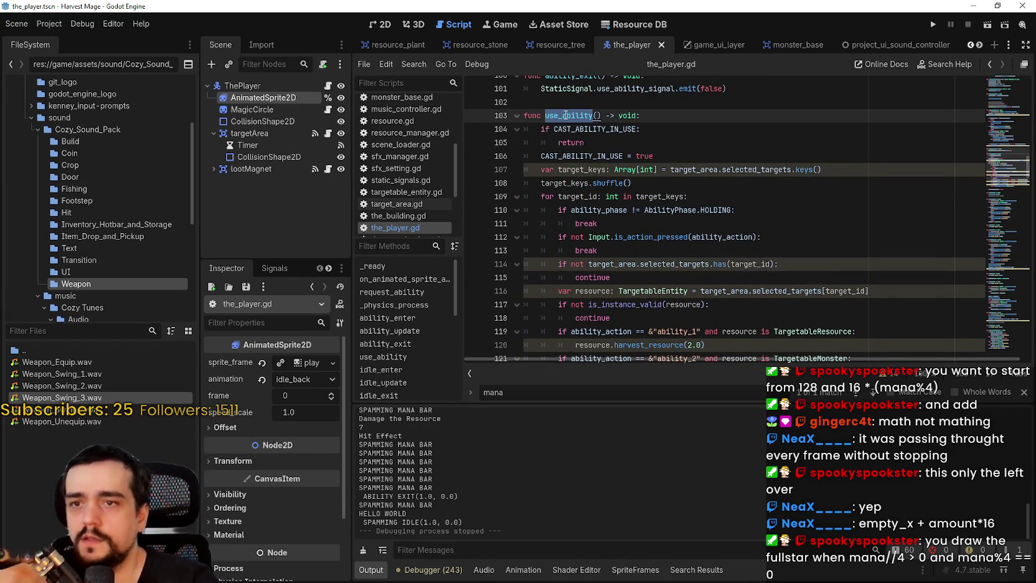
key("ctrl+f")
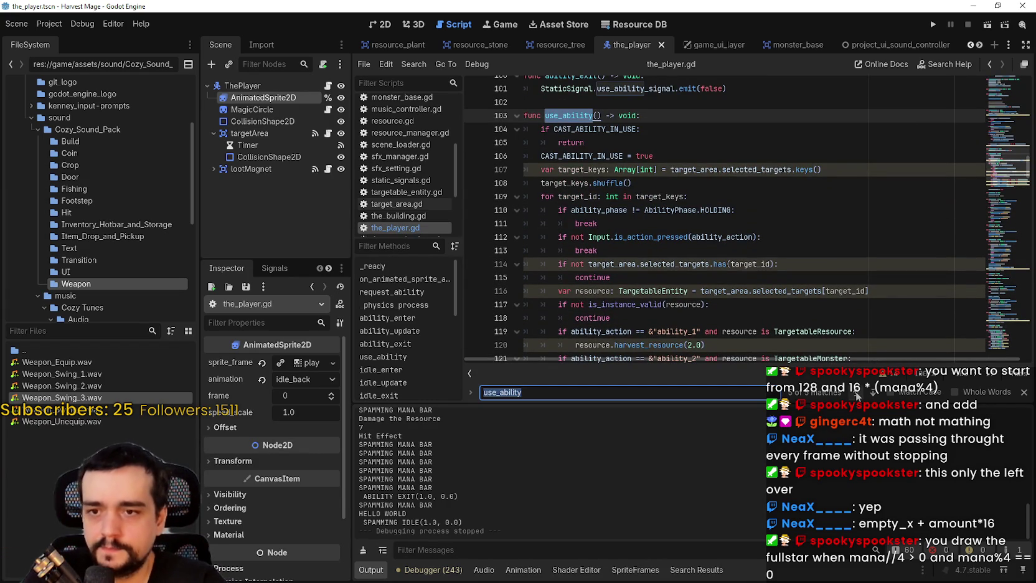
left_click(857, 394)
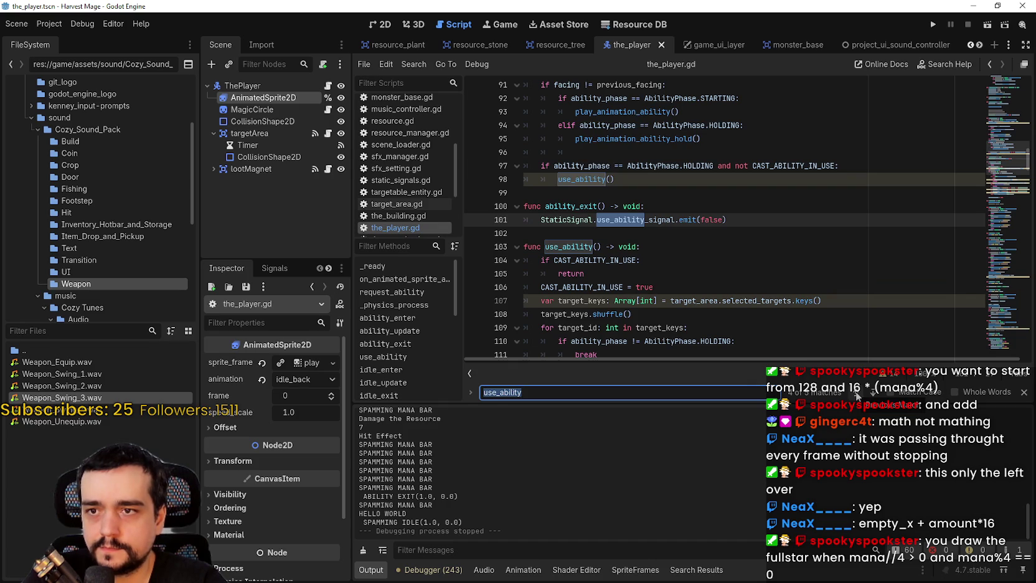
left_click(857, 393)
left_click(857, 394)
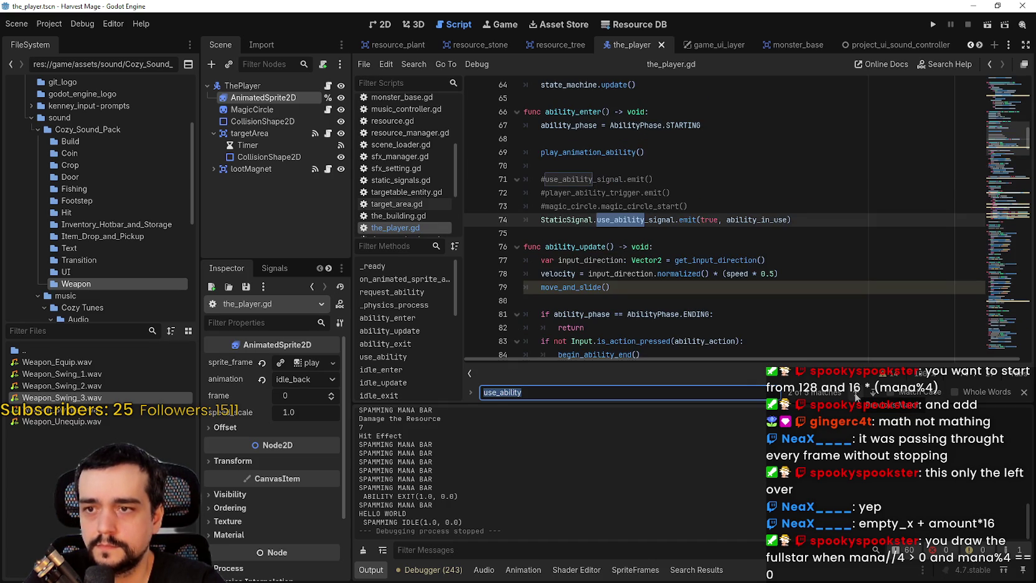
scroll(544, 272, "down", 3)
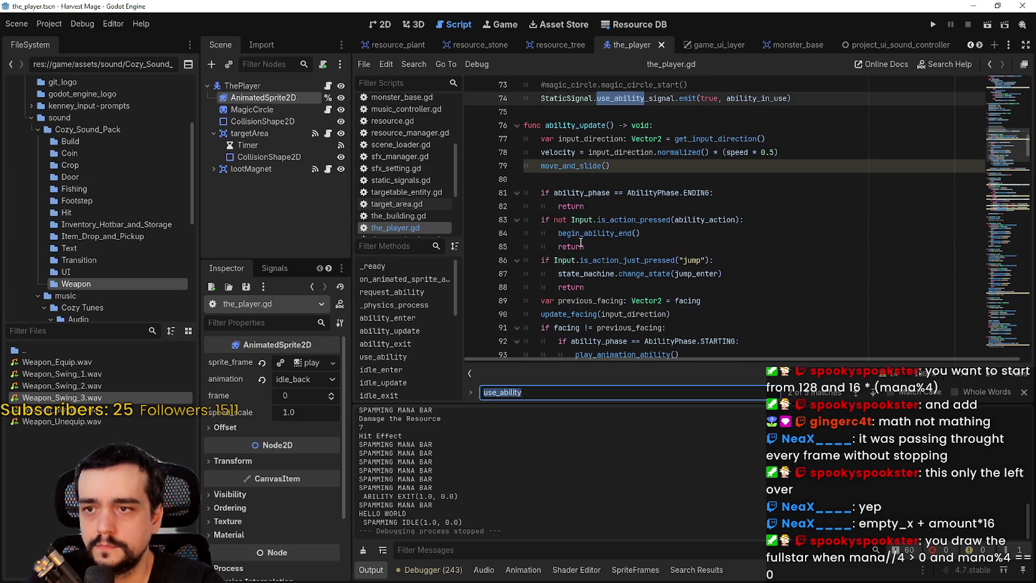
double_click(610, 232)
scroll(821, 278, "down", 2)
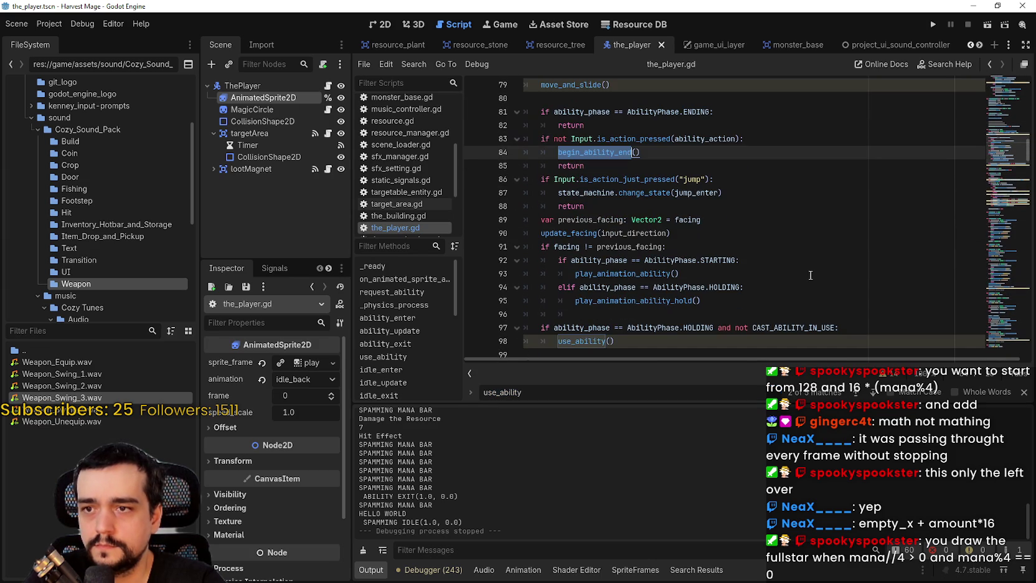
scroll(805, 268, "down", 1)
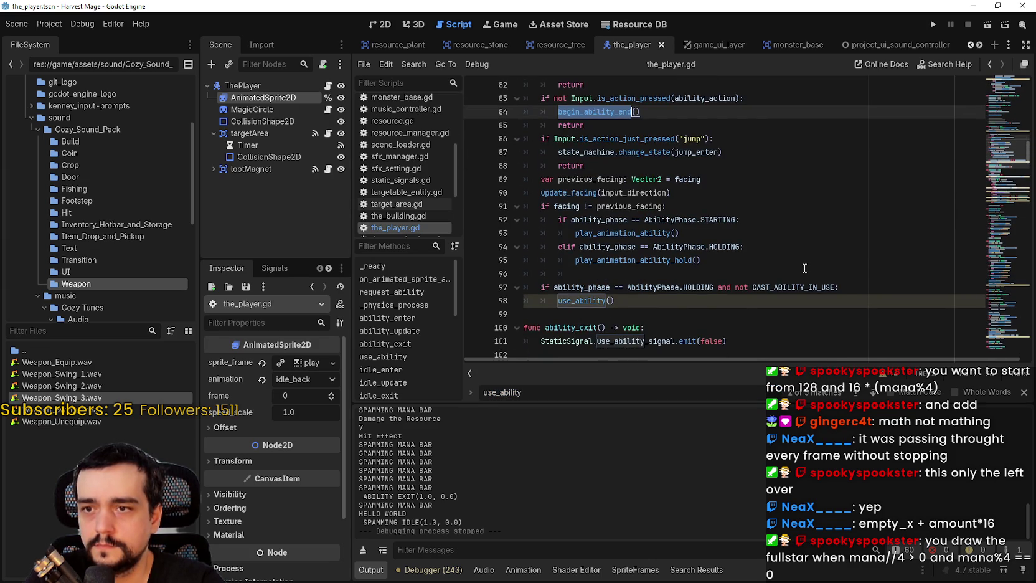
scroll(804, 266, "down", 2)
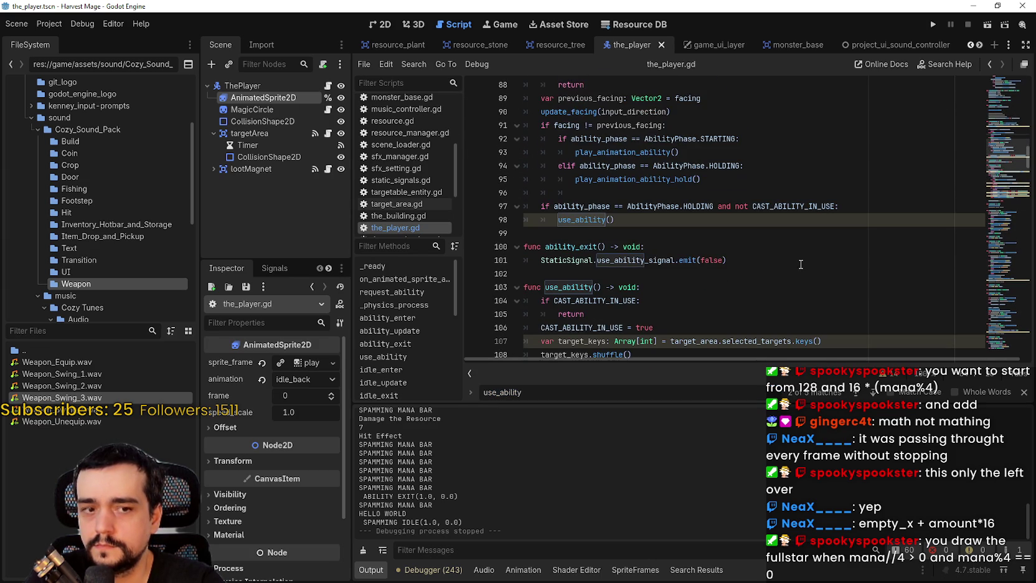
double_click(574, 207)
double_click(577, 220)
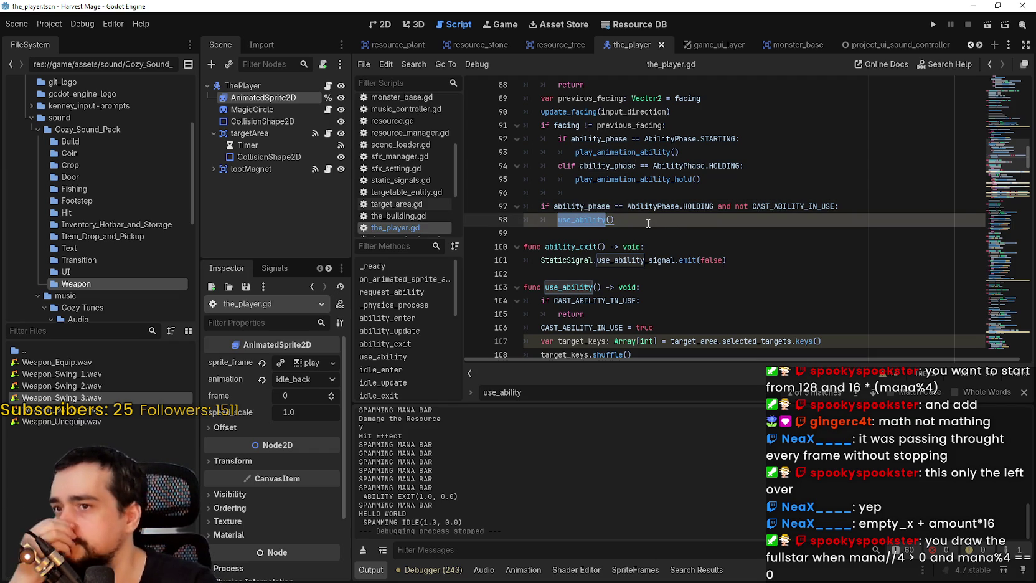
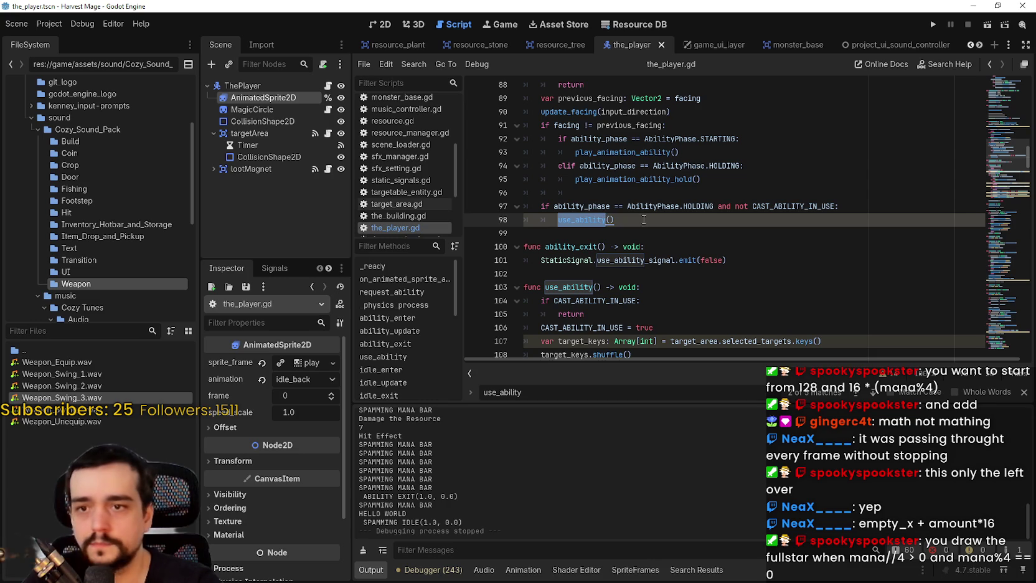
Step through the use_ability search results in the_player.gd.
left_click(641, 219)
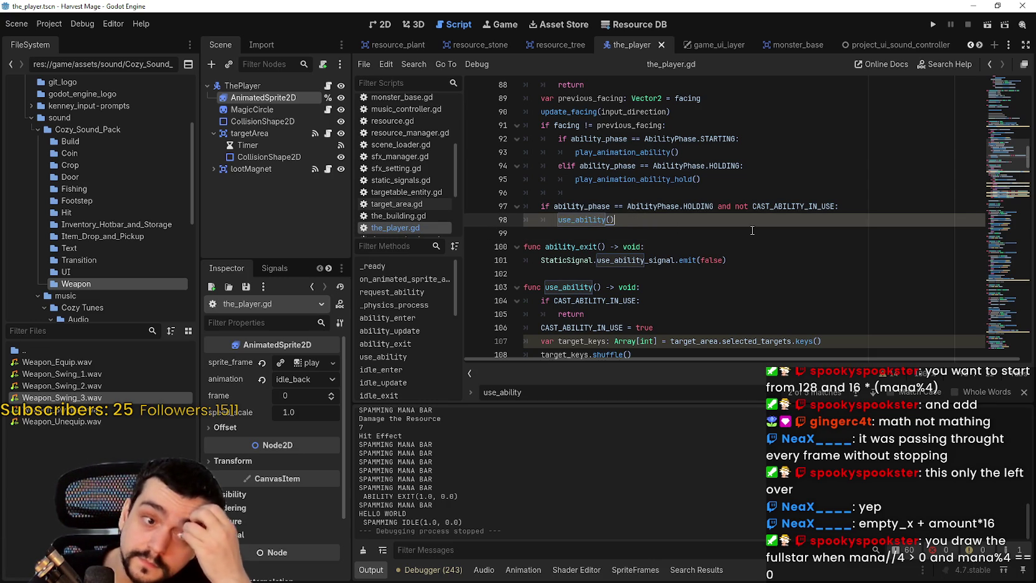
scroll(623, 215, "up", 1)
scroll(514, 195, "down", 2)
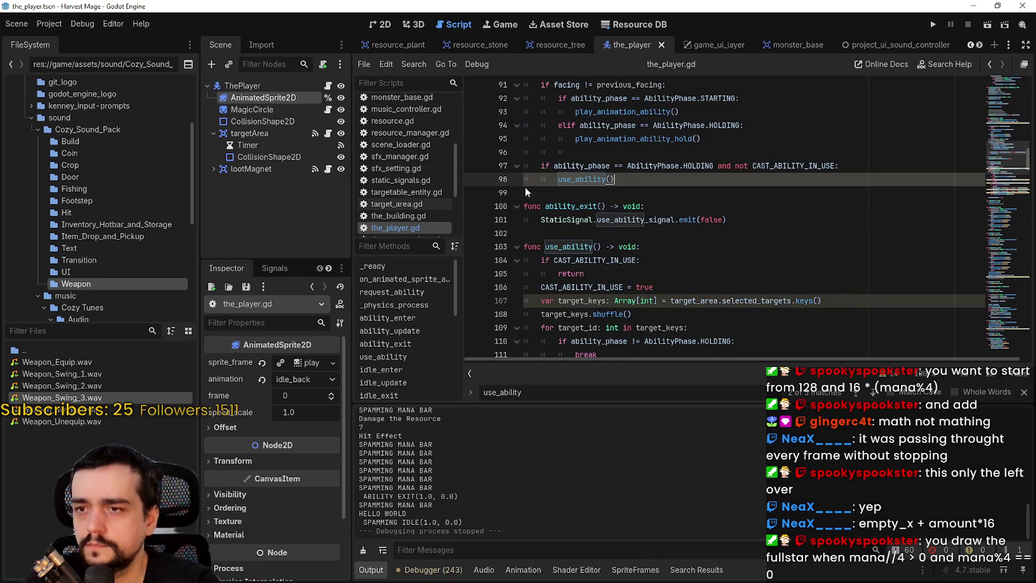
scroll(623, 199, "down", 1)
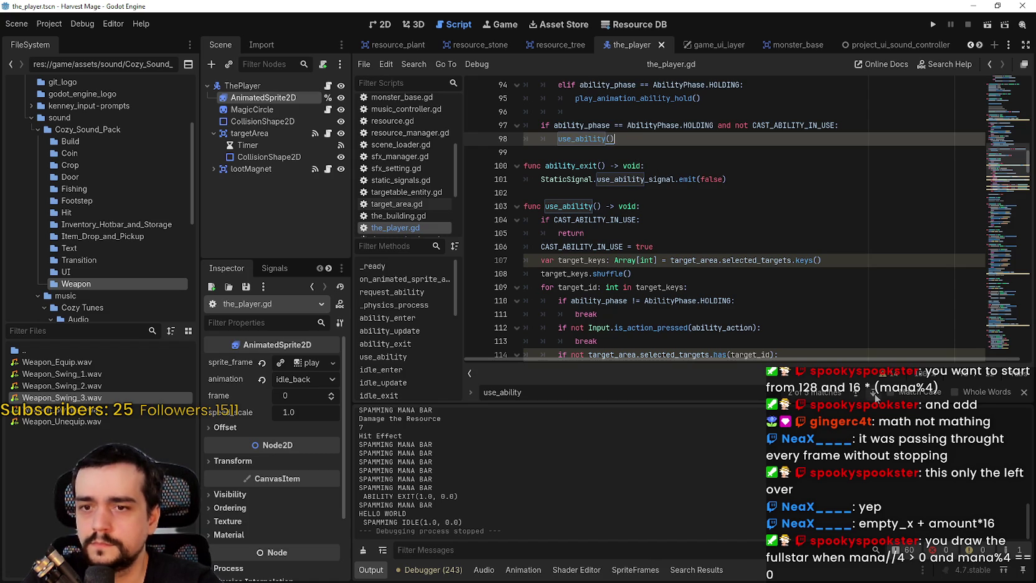
left_click(874, 394)
left_click(874, 393)
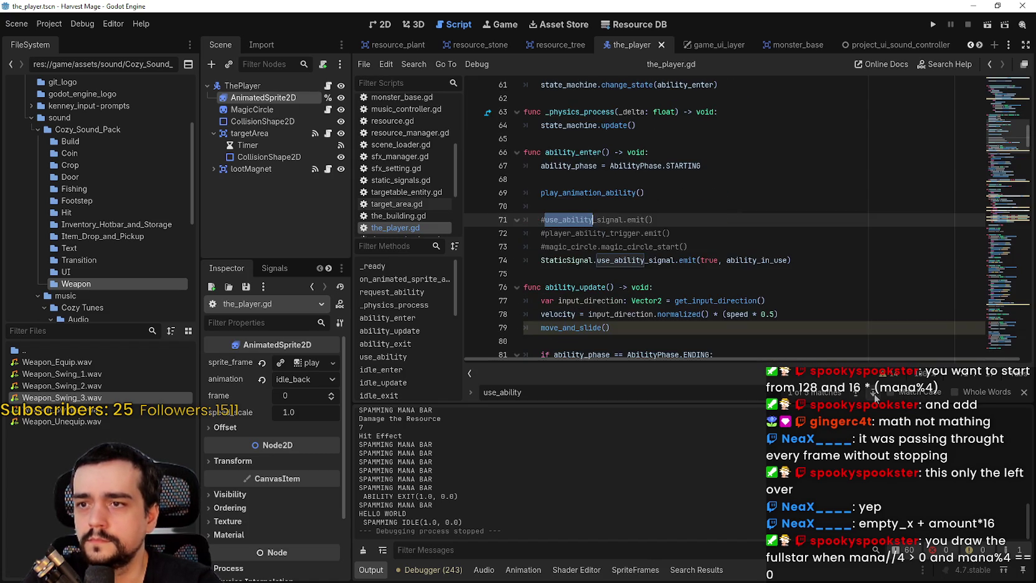
scroll(706, 225, "up", 2)
scroll(705, 225, "down", 2)
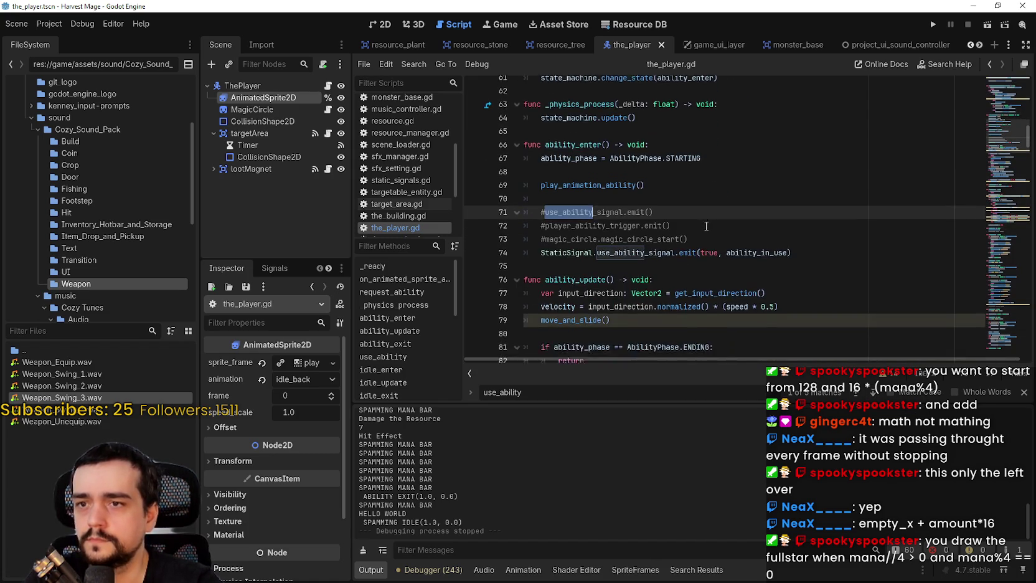
scroll(706, 225, "down", 1)
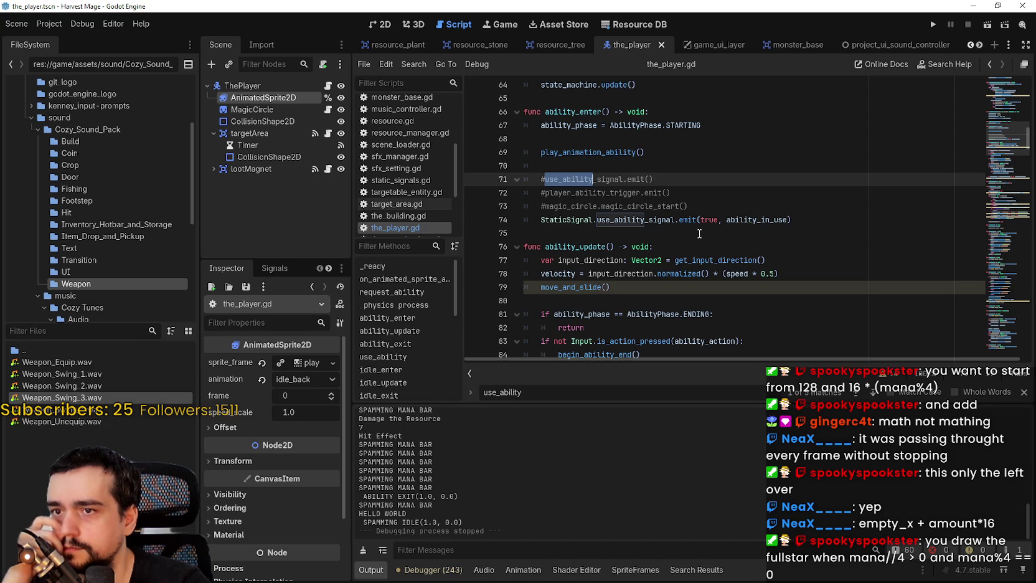
Close the use_ability search and put the caret in the create_timer(0.06) duration on line 123.
left_click(1023, 392)
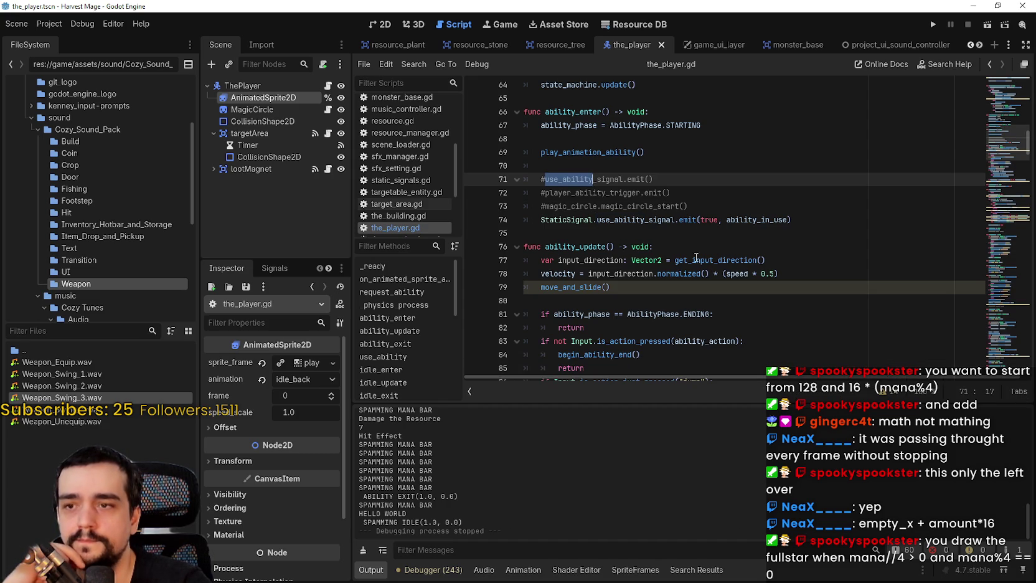
left_click(679, 233)
scroll(681, 246, "down", 8)
scroll(681, 247, "down", 7)
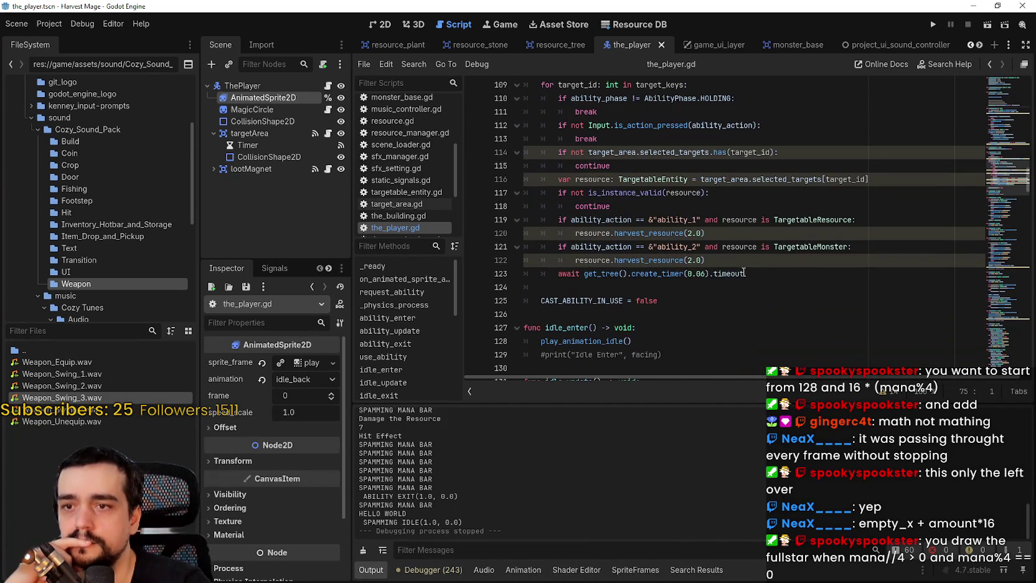
left_click(701, 275)
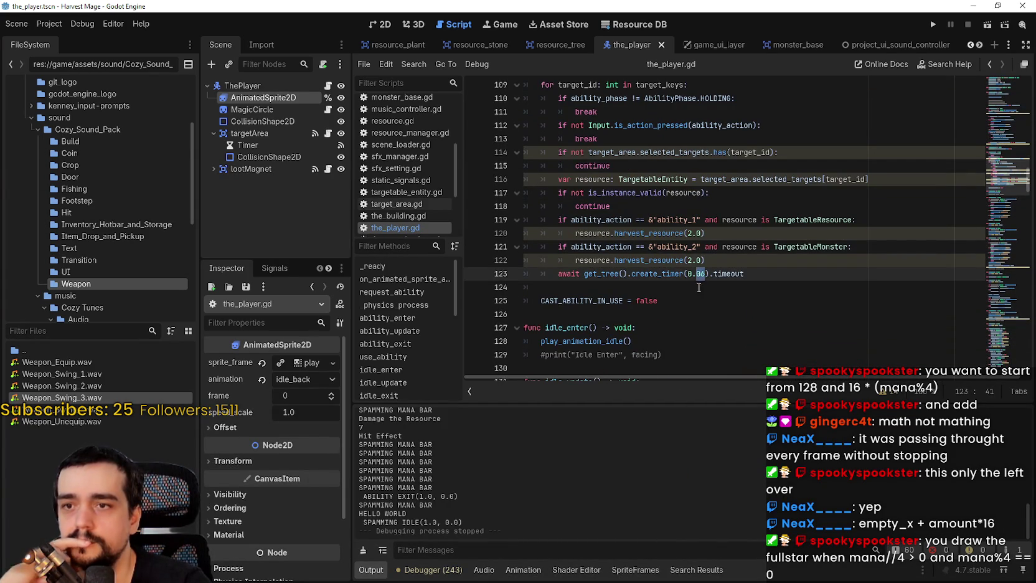
Change the use_ability timer from 0.06 to 0.12 seconds and run the project.
type("12")
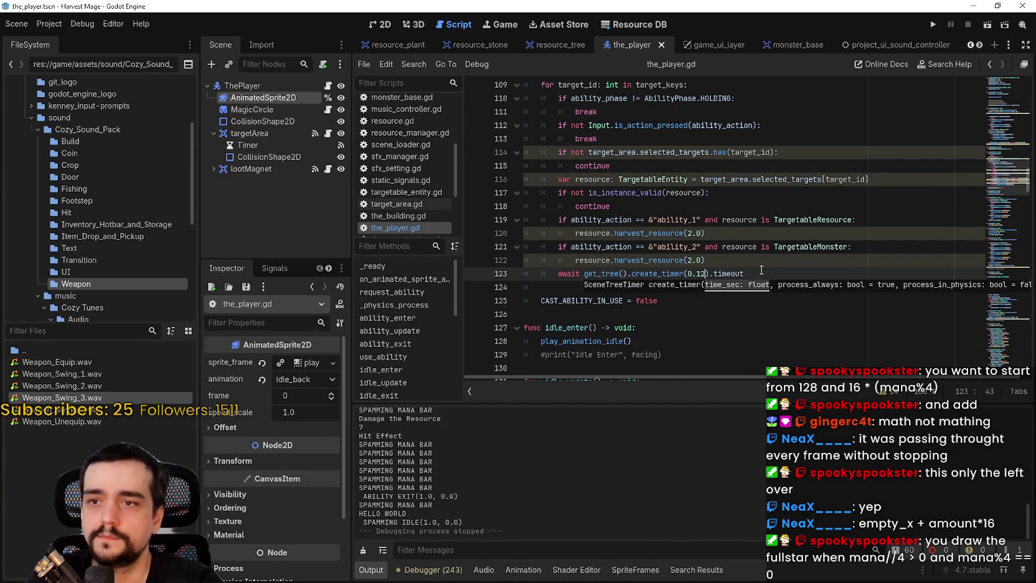
left_click(931, 25)
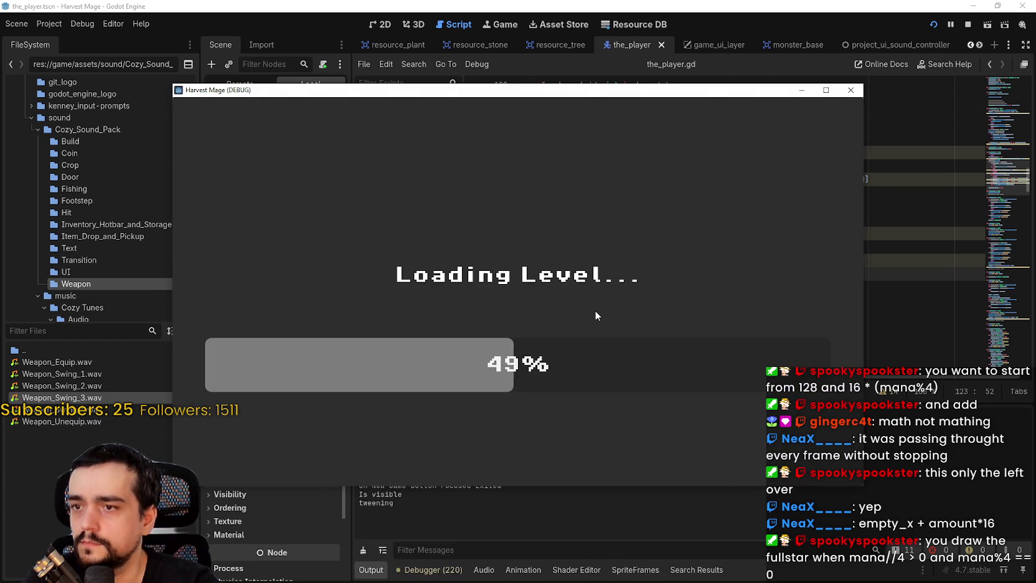
Walk into the flower field, swing the weapon and cast the ability on plants, then stop the game.
key("a")
key("w")
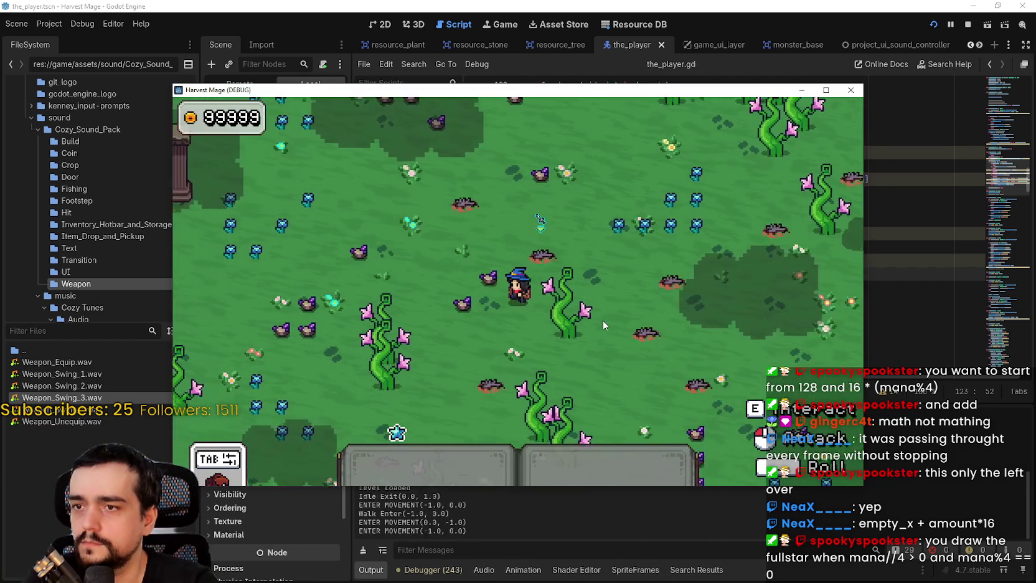
left_click(648, 342)
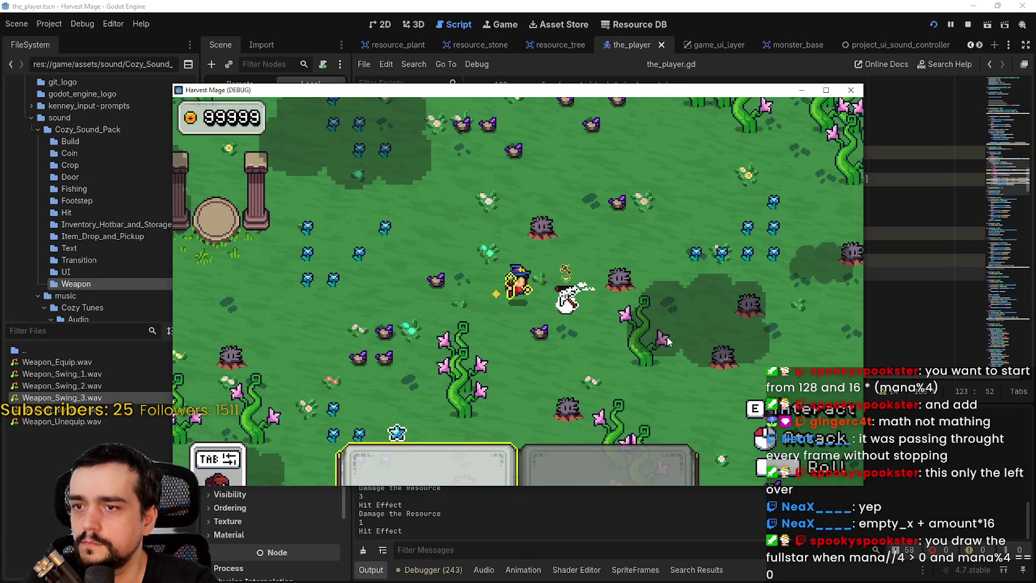
key("d")
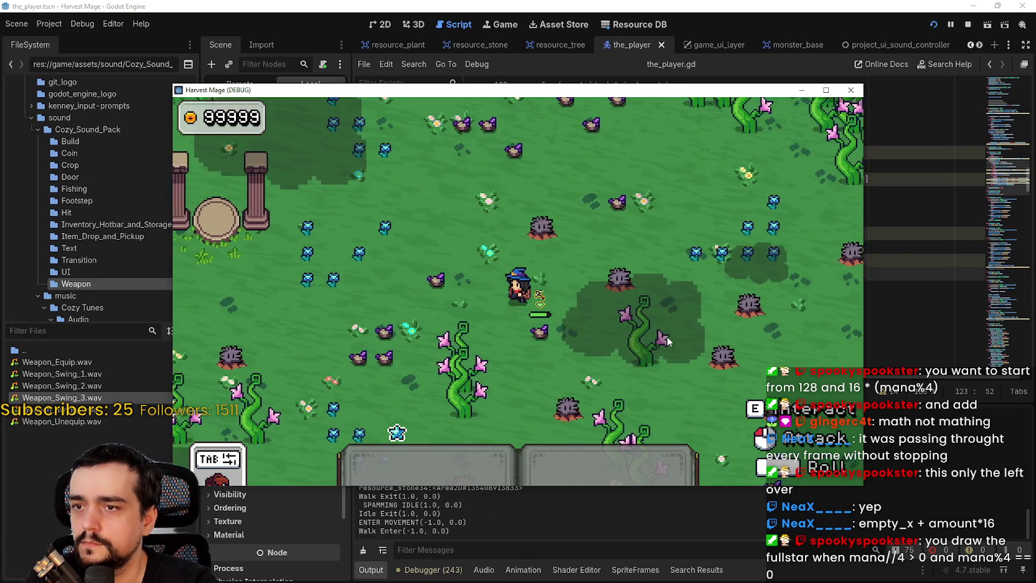
right_click(667, 339)
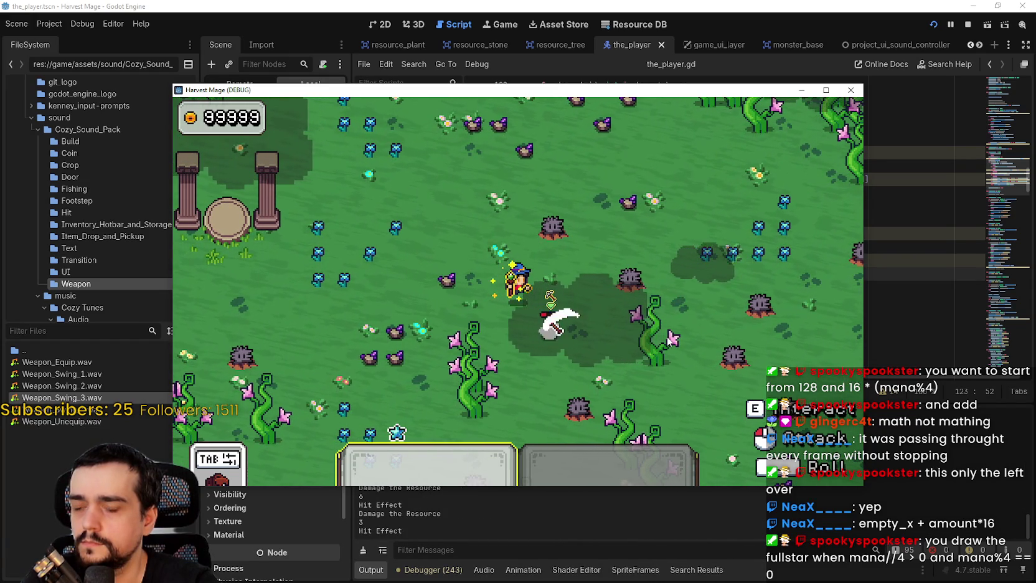
key("s")
key("d")
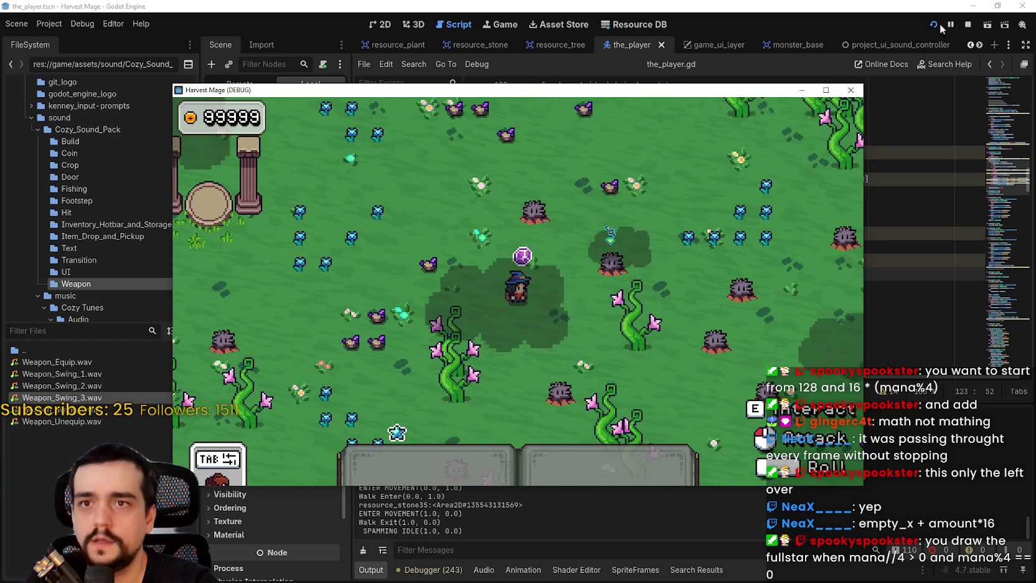
left_click(967, 25)
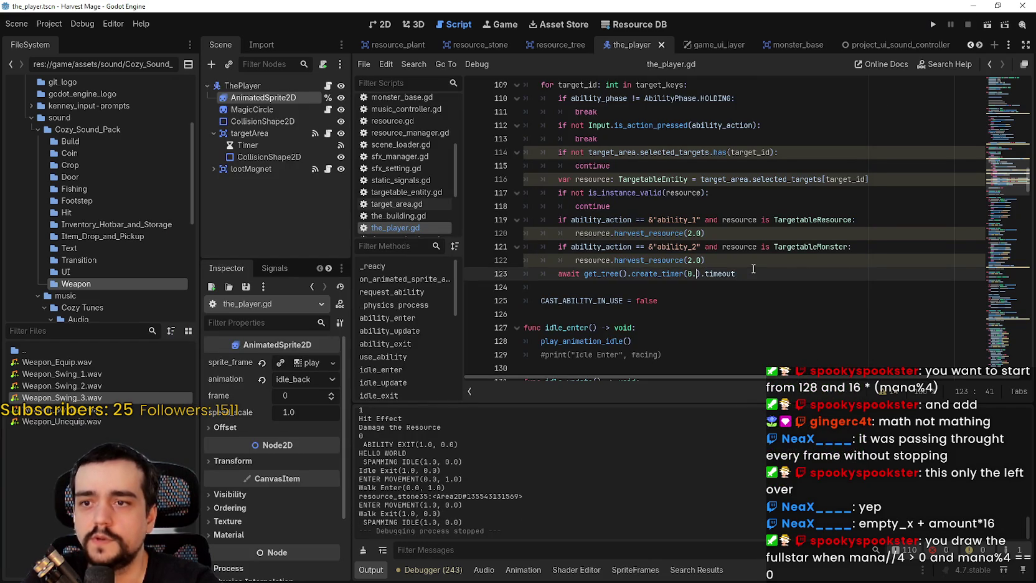
Undo and redo the mana-decrement edit, leaving those four lines removed, and save the_player.gd.
key("ctrl+z")
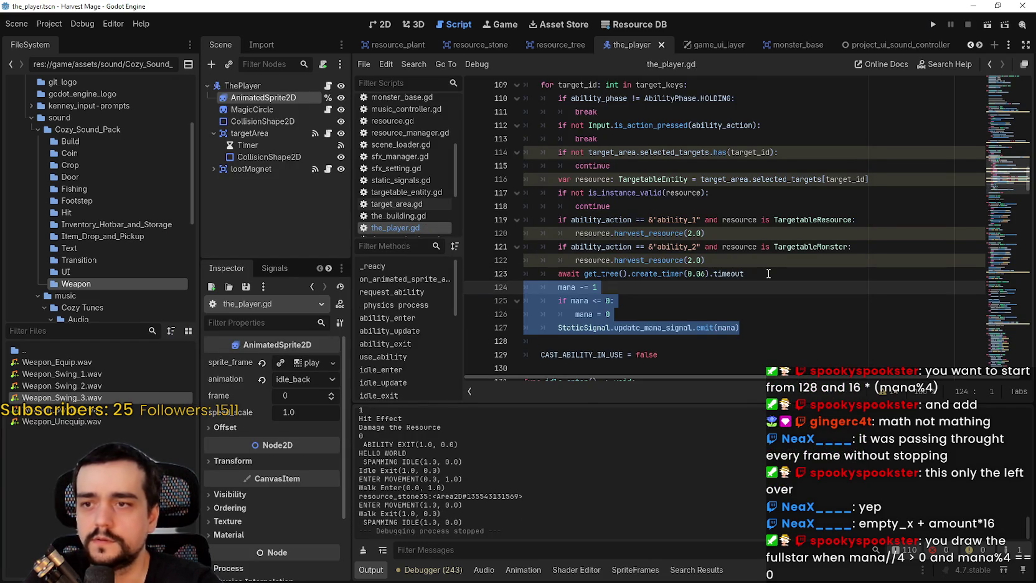
key("ctrl+y")
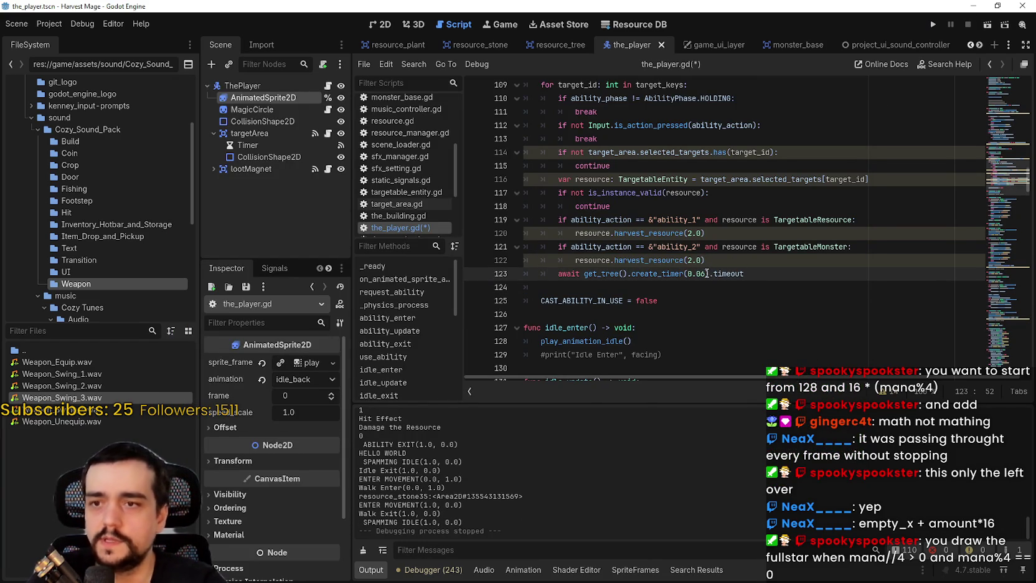
key("ctrl+z")
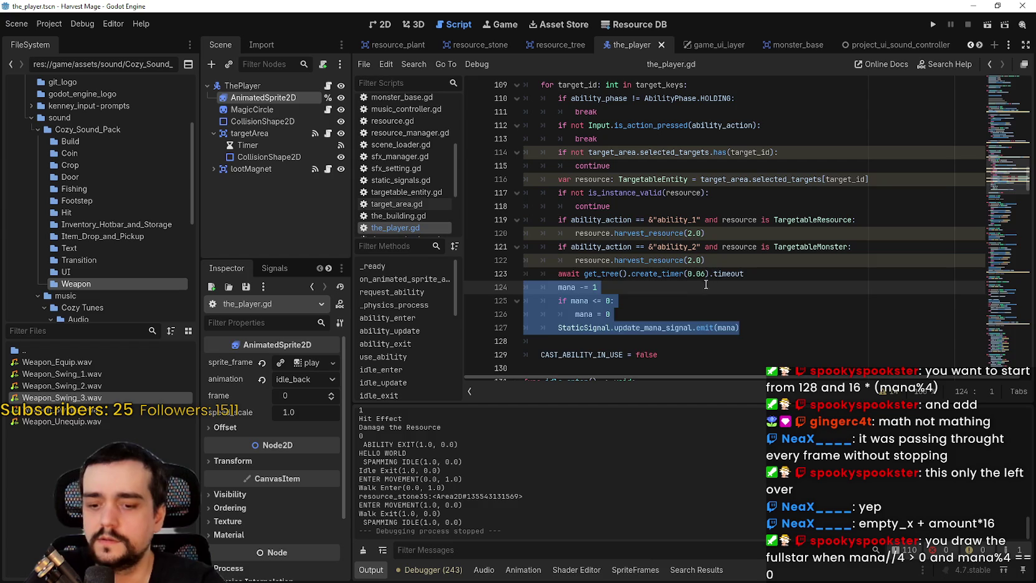
key("ctrl+y")
key("ctrl+s")
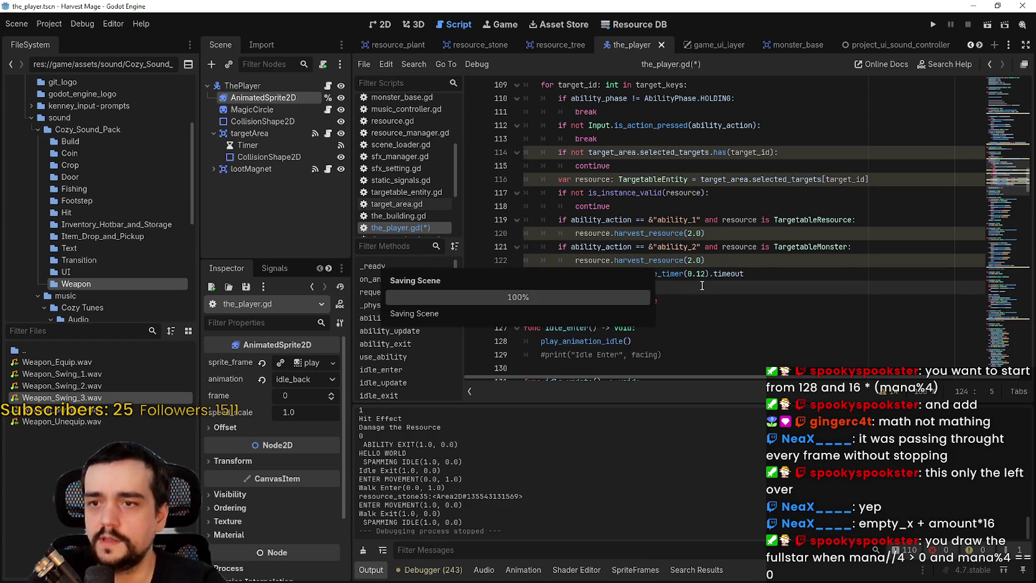
key("ctrl+y")
scroll(679, 237, "up", 4)
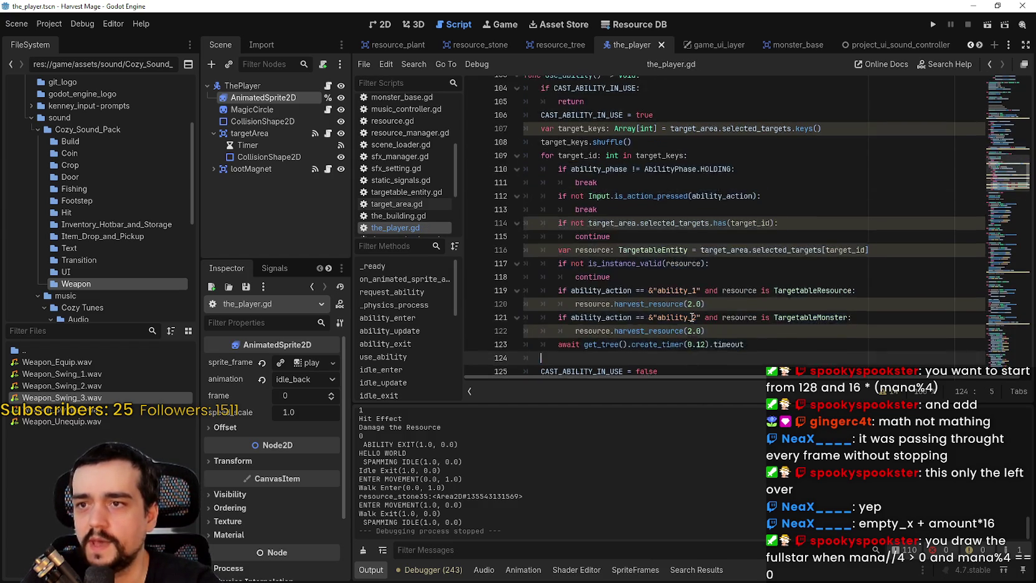
mouse_move(695, 182)
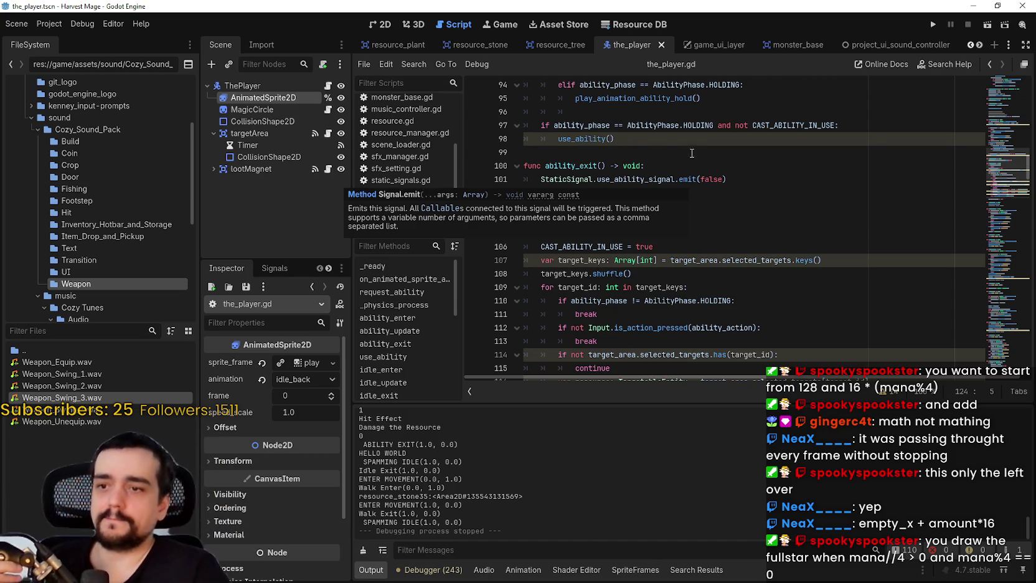
Scroll through the_player.gd and click into ability_update around the update_facing line.
scroll(706, 176, "down", 3)
scroll(700, 211, "down", 1)
scroll(762, 277, "down", 1)
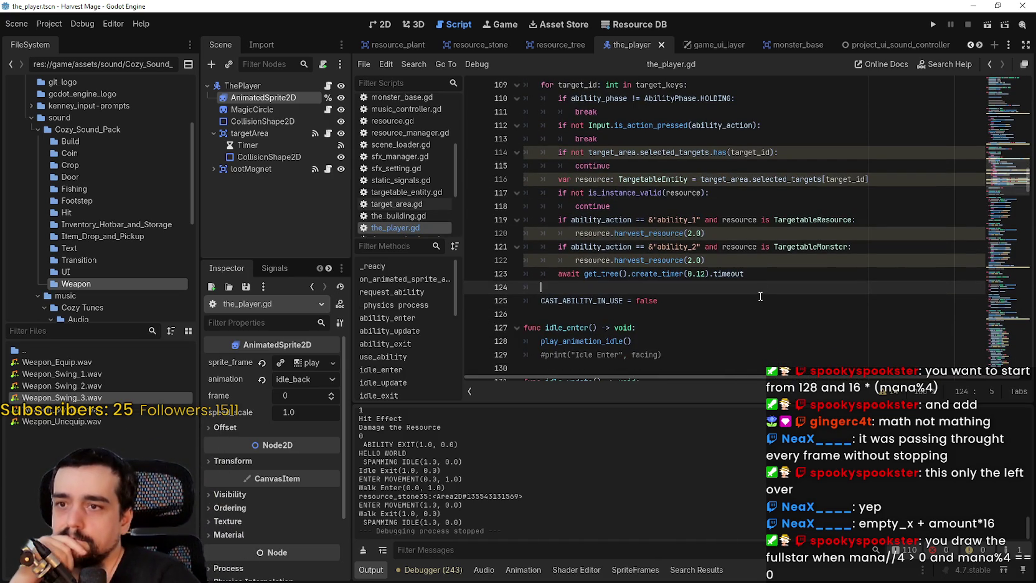
scroll(758, 294, "up", 1)
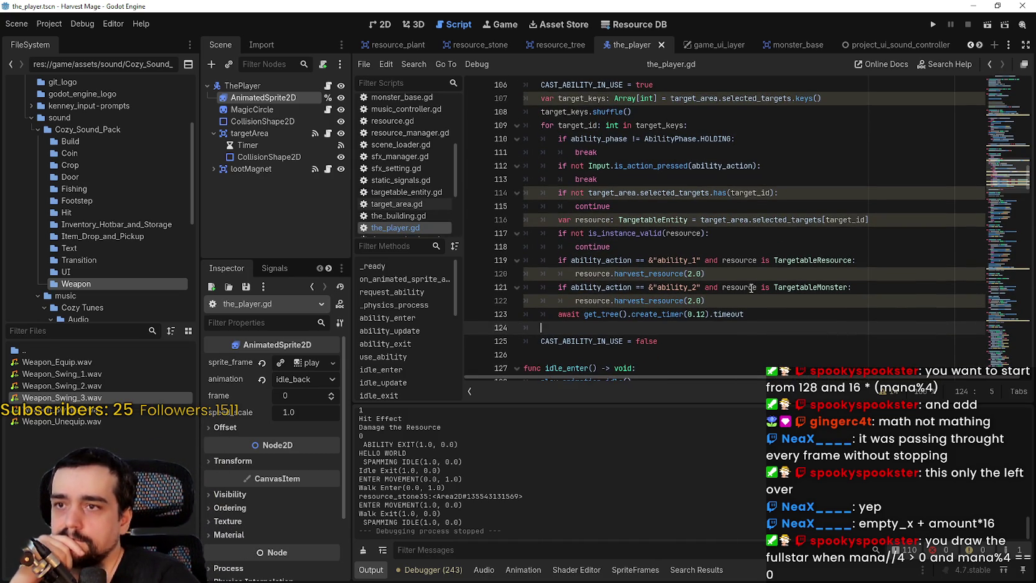
mouse_move(751, 288)
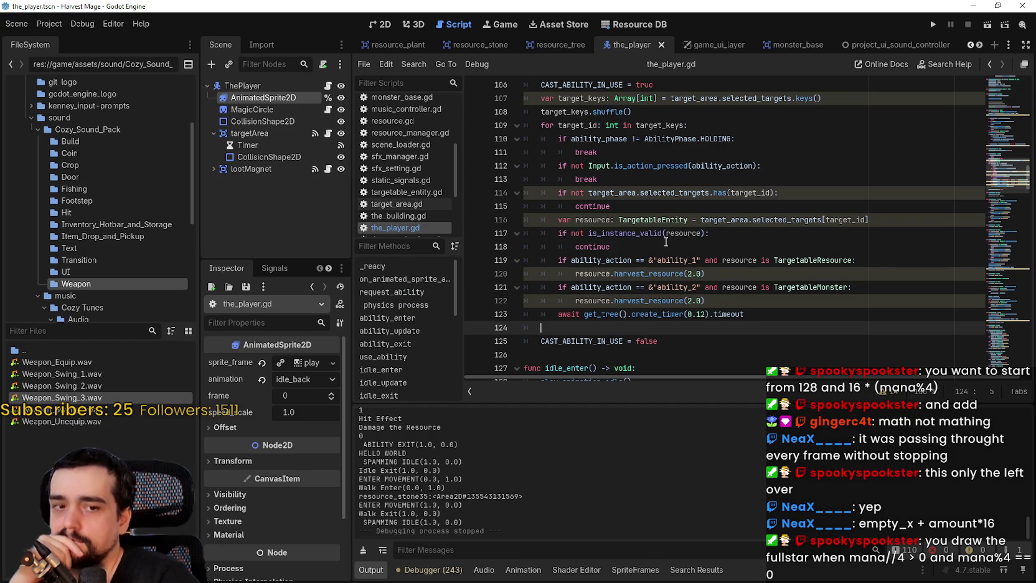
scroll(666, 241, "down", 1)
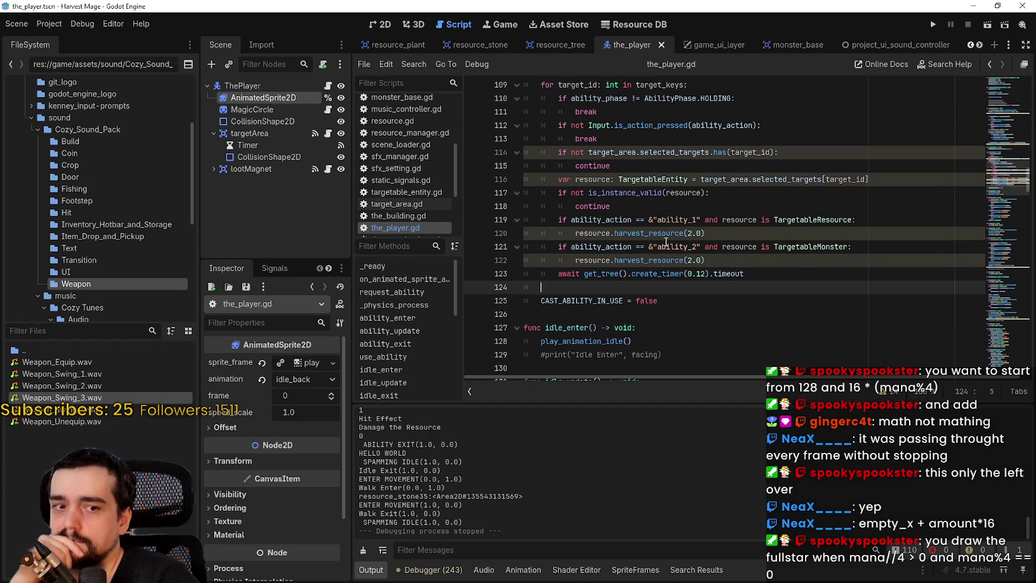
scroll(665, 241, "down", 4)
scroll(666, 242, "up", 4)
scroll(998, 123, "up", 2)
scroll(998, 124, "up", 10)
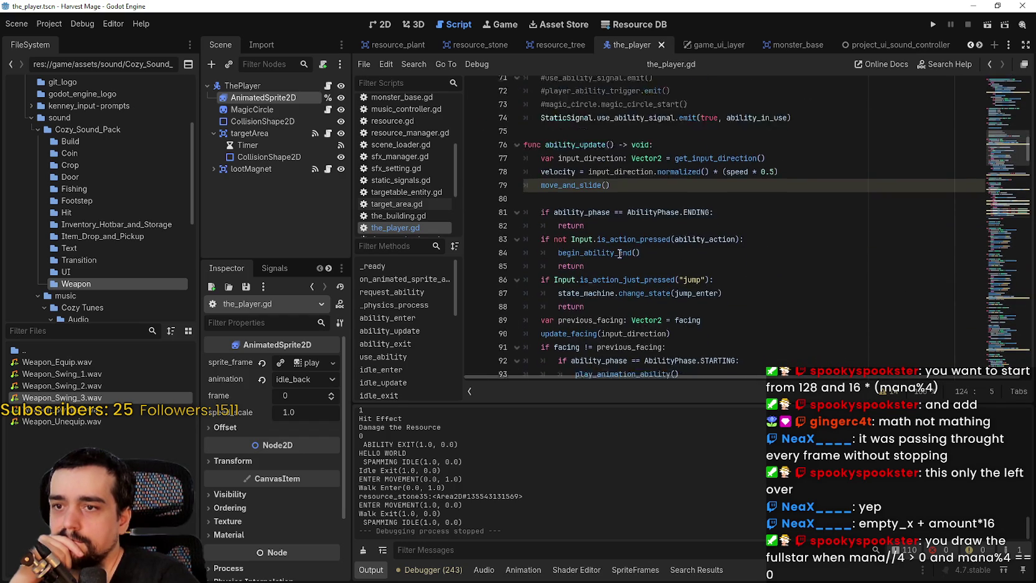
scroll(620, 252, "down", 2)
left_click(632, 220)
scroll(623, 255, "down", 1)
left_click(574, 221)
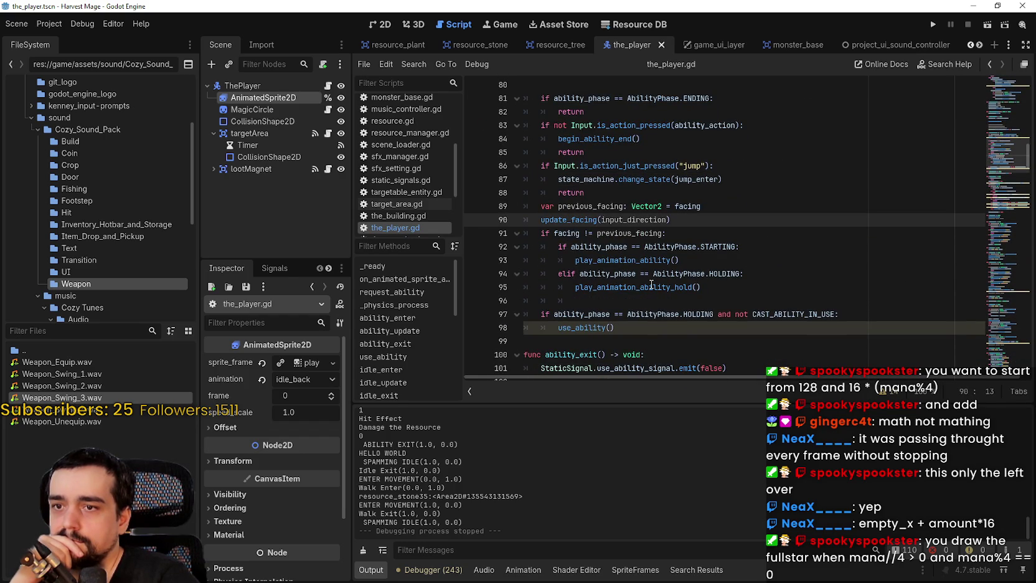
scroll(647, 287, "down", 1)
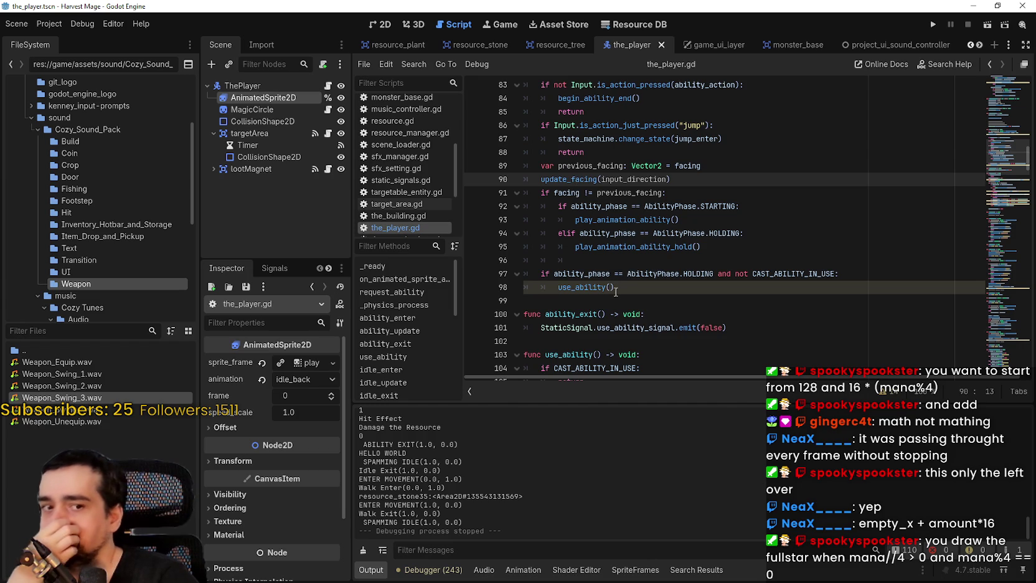
Look up the play_animation_ability_hold definition, then return to the previous spot.
right_click(652, 246)
left_click(684, 412)
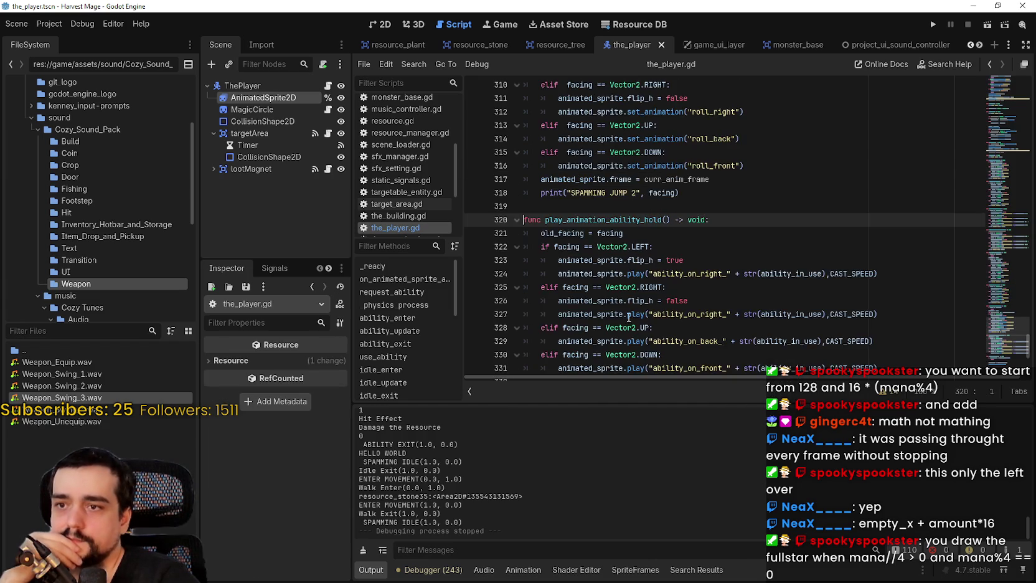
scroll(628, 317, "down", 2)
left_click(990, 64)
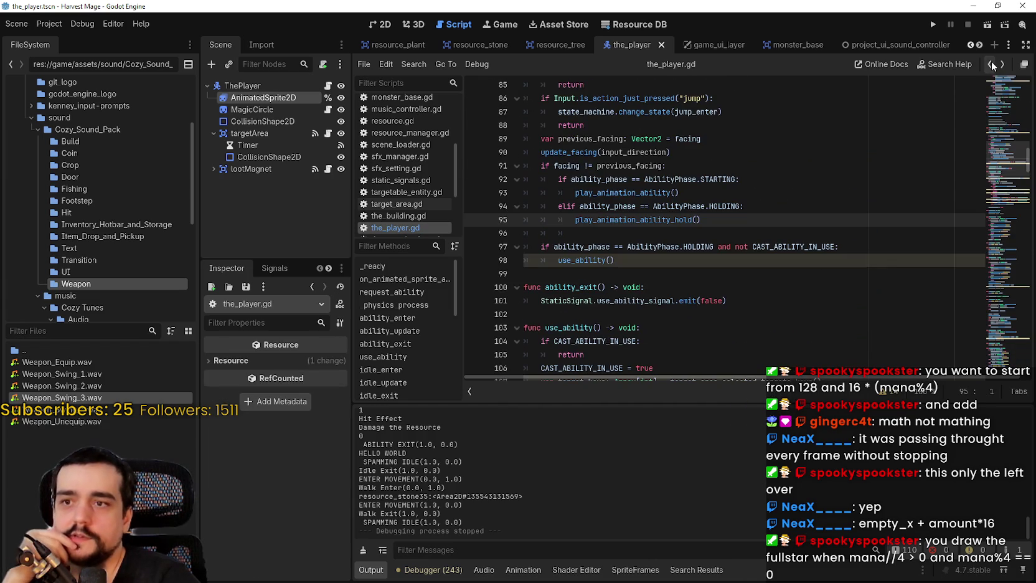
Jump to use_ability's definition and select its harvest_resource call and the timer value on line 123.
right_click(604, 260)
left_click(656, 431)
scroll(602, 308, "down", 3)
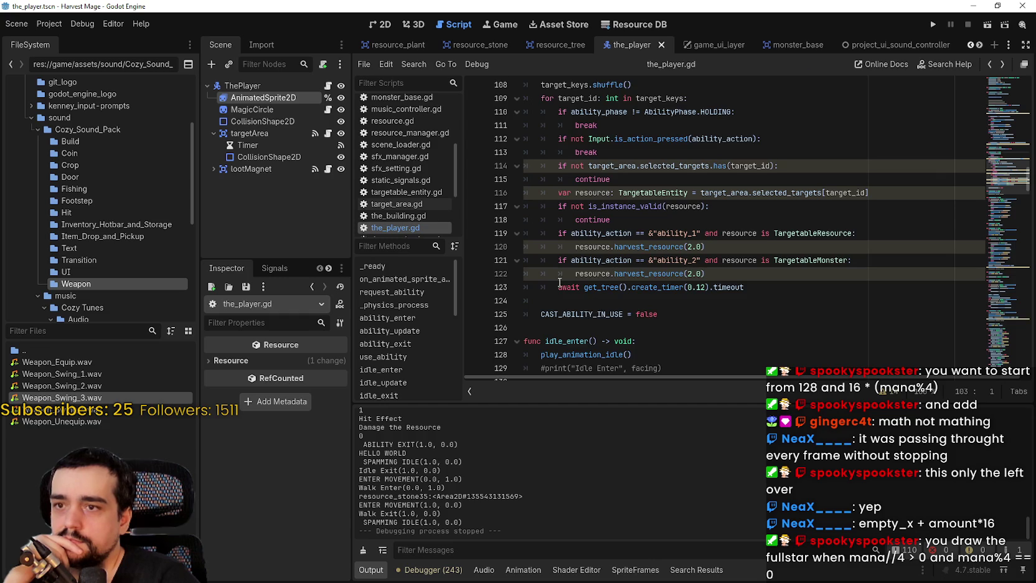
scroll(559, 282, "up", 1)
double_click(655, 288)
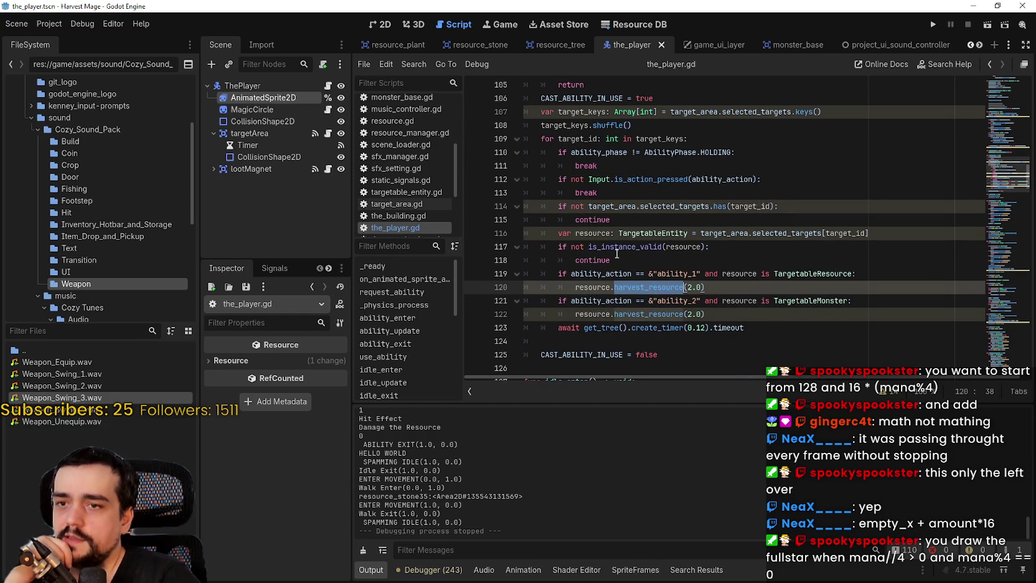
double_click(705, 328)
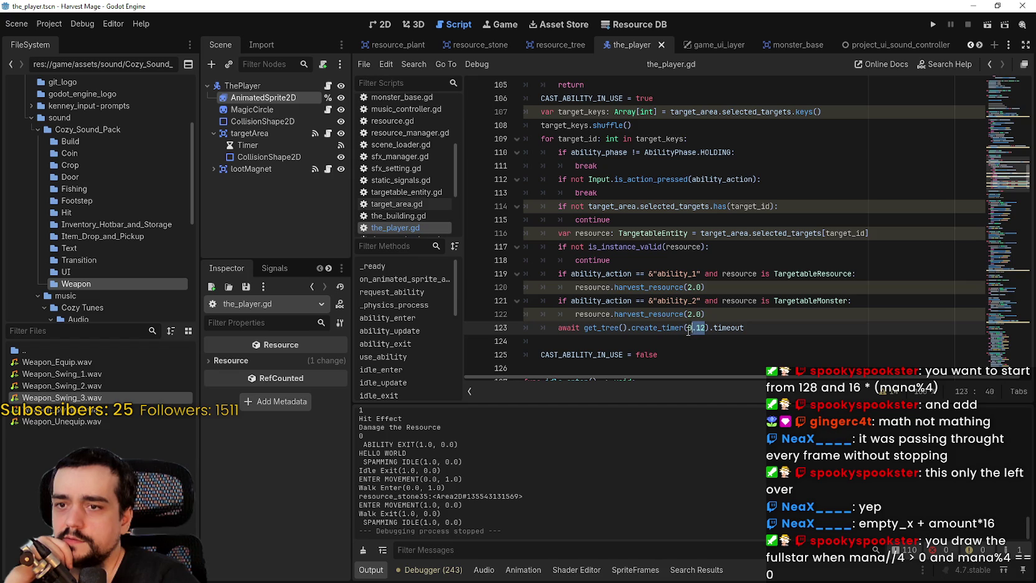
Set the timer to 1.0, save, and paste a dedented mana -= 1, clamp and emit block below it.
type("1.0")
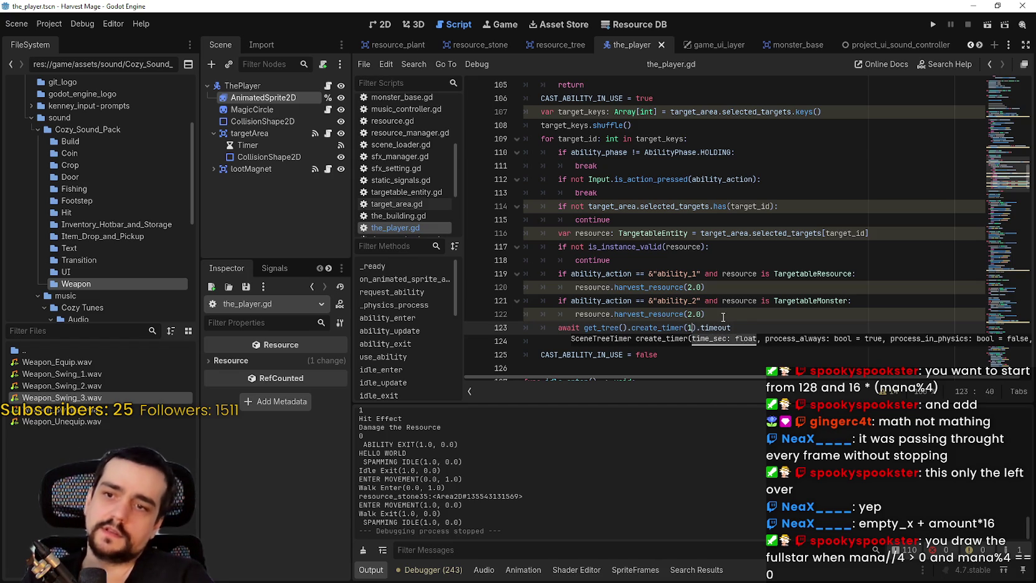
key("ctrl+s")
left_click(566, 342)
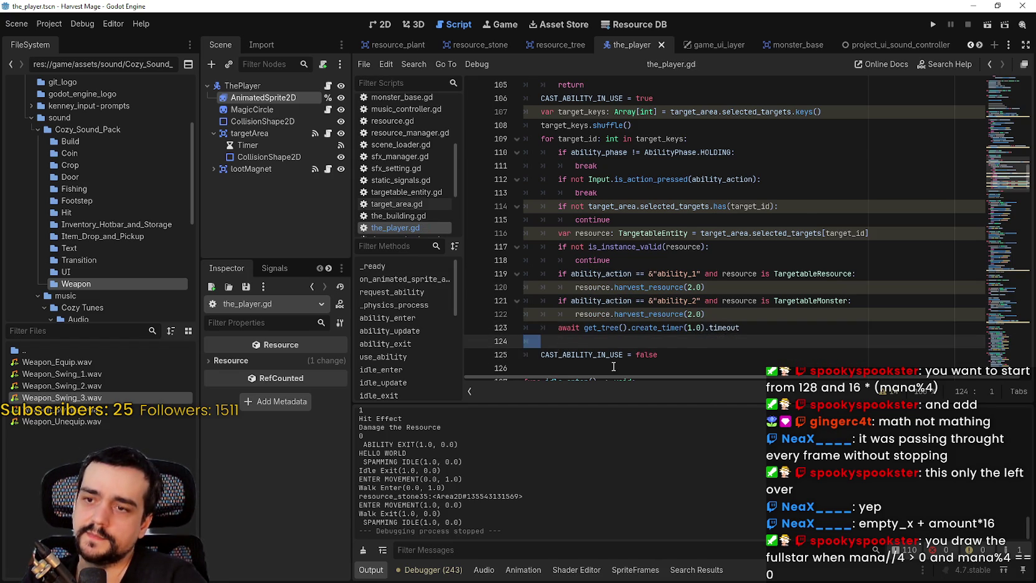
type("mana -= 1 \t\tif mana <= 0: \t\t\tmana = 0 \t\tStaticSignal.update_mana_signal.emit(mana)")
left_click_drag(740, 323, 511, 282)
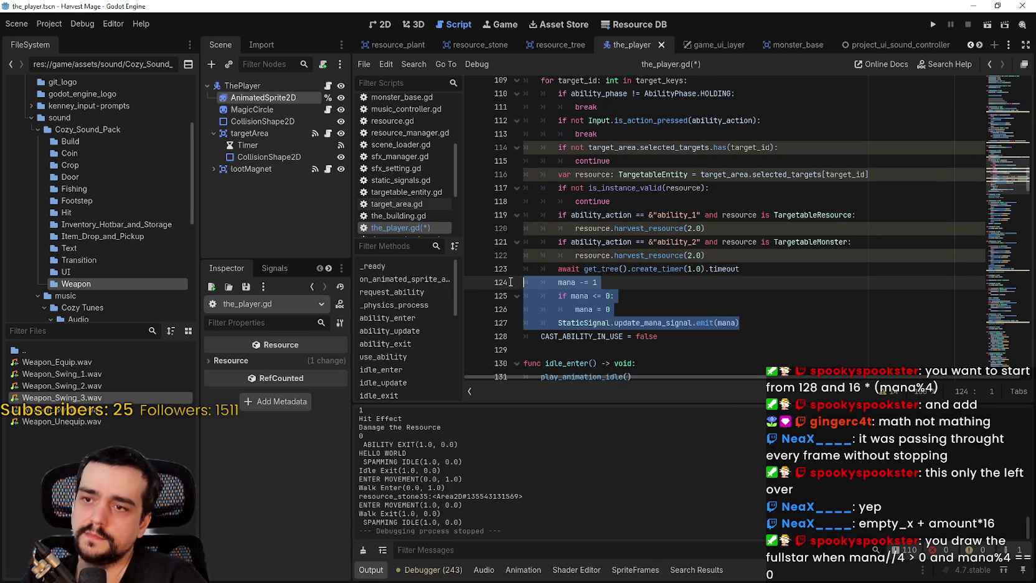
key("shift+Tab")
left_click(767, 318)
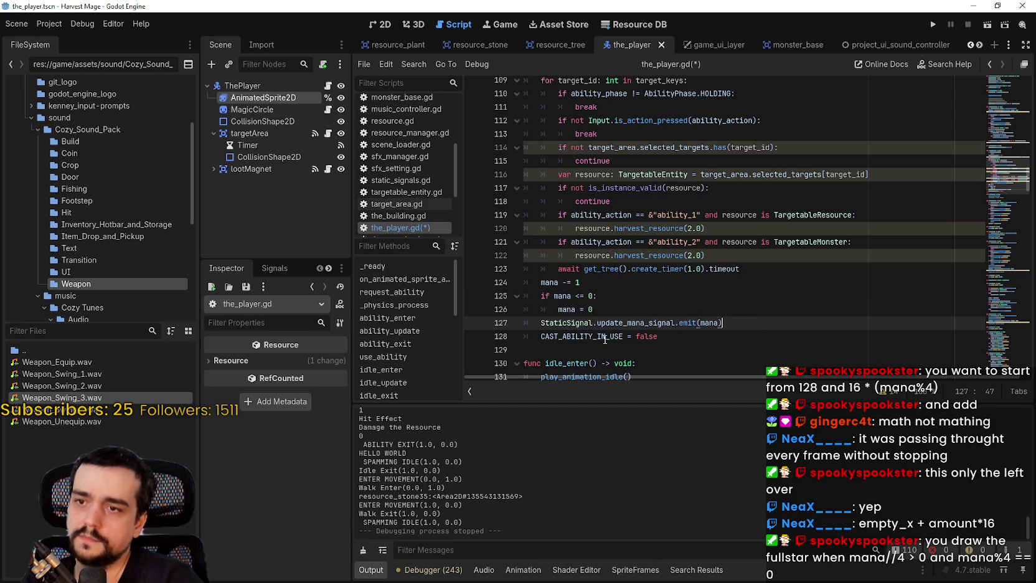
left_click(584, 350)
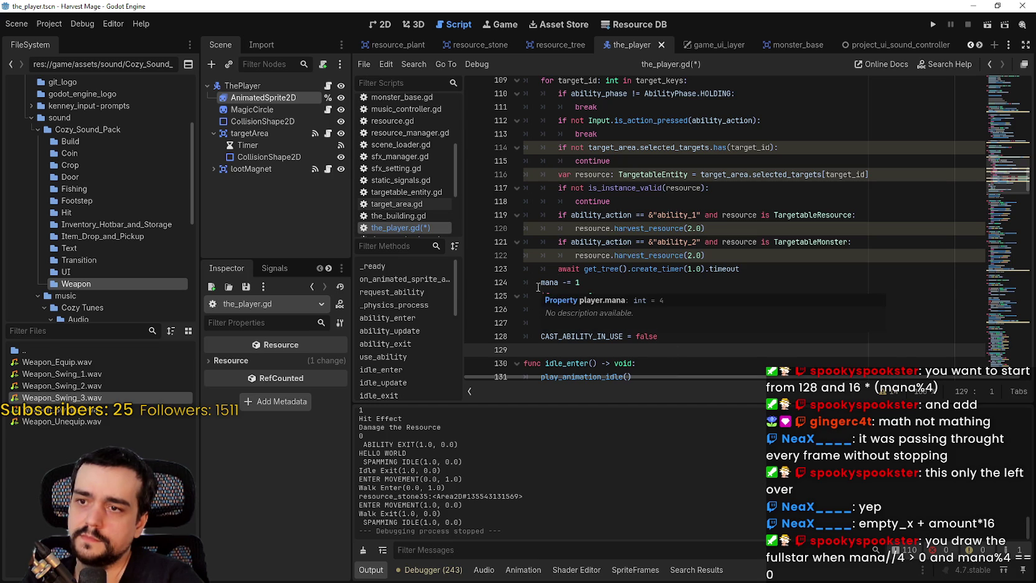
scroll(623, 218, "up", 4)
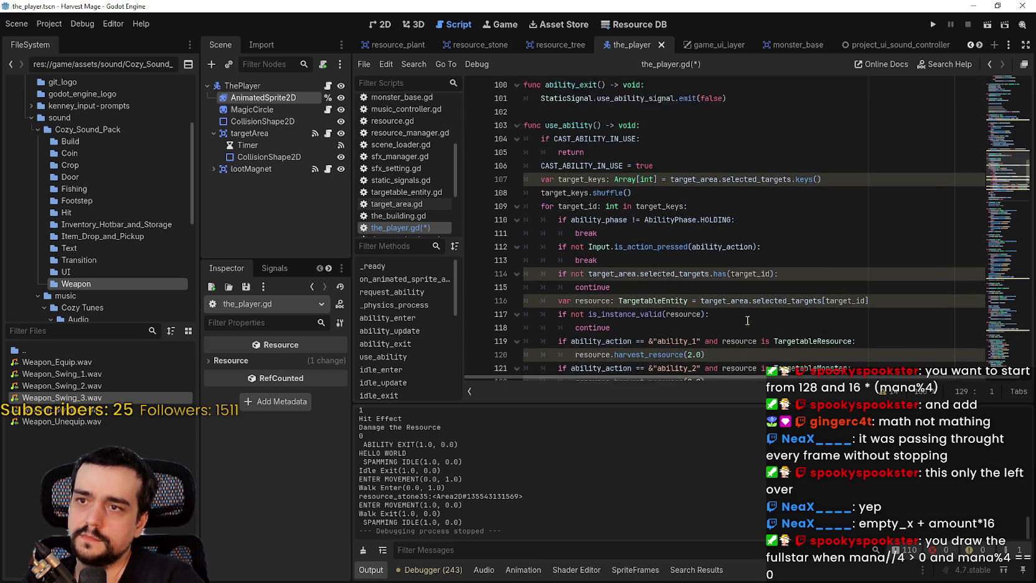
Add 'if mana <= 0: return' after the CAST_ABILITY_IN_USE check and save the_player.gd.
left_click(672, 166)
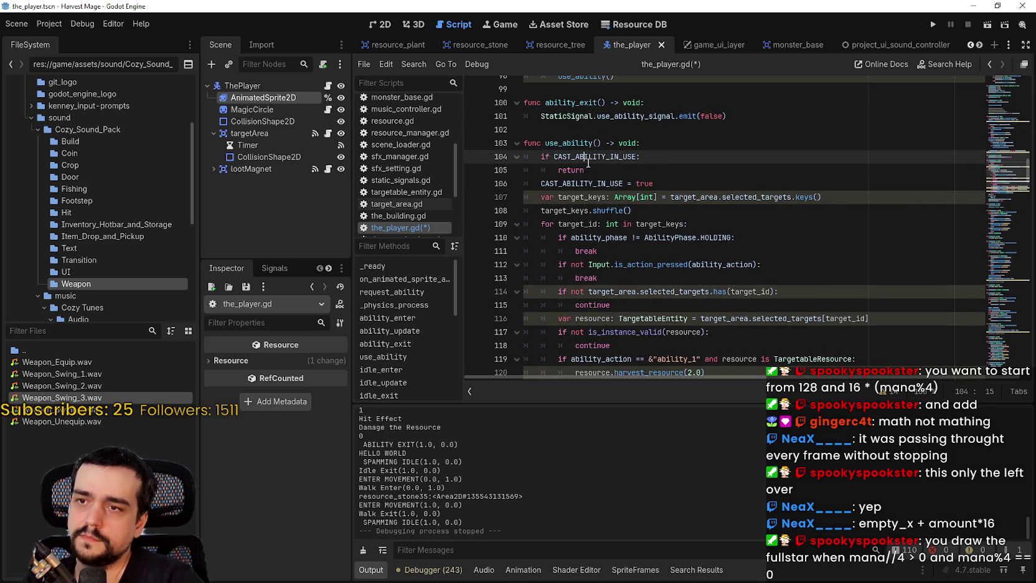
key("Return")
type("if")
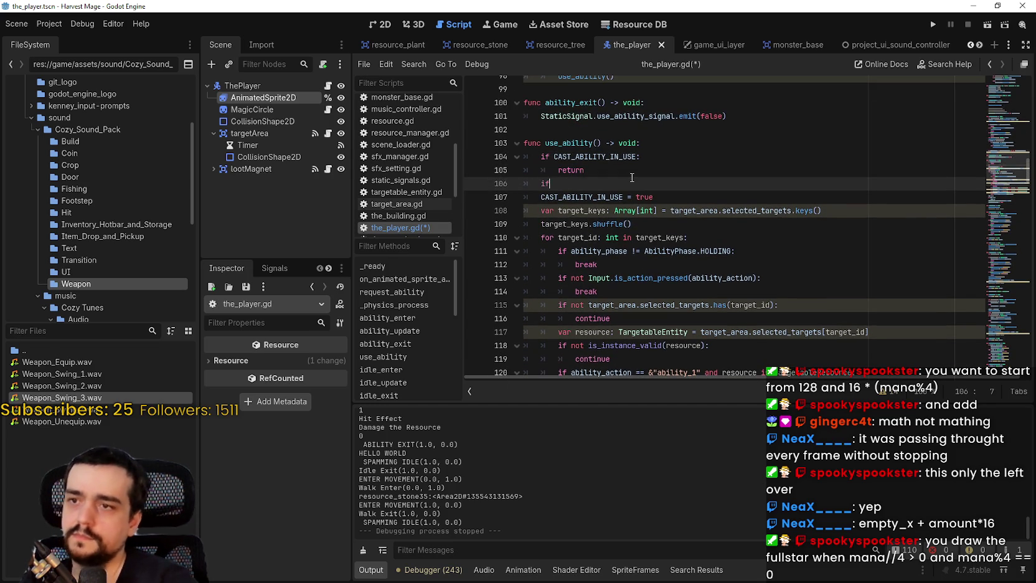
type(" mana")
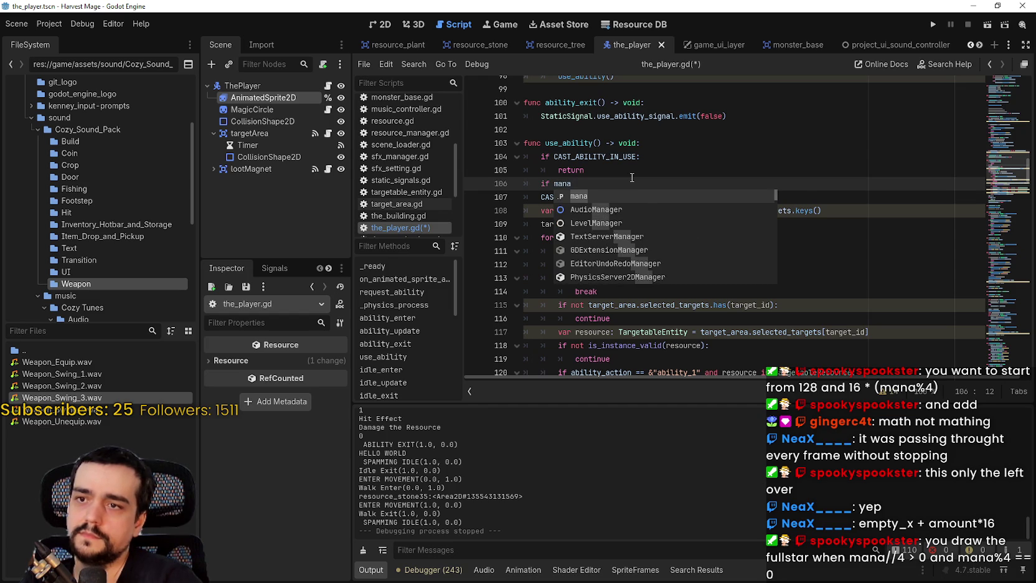
type(" <= 0:")
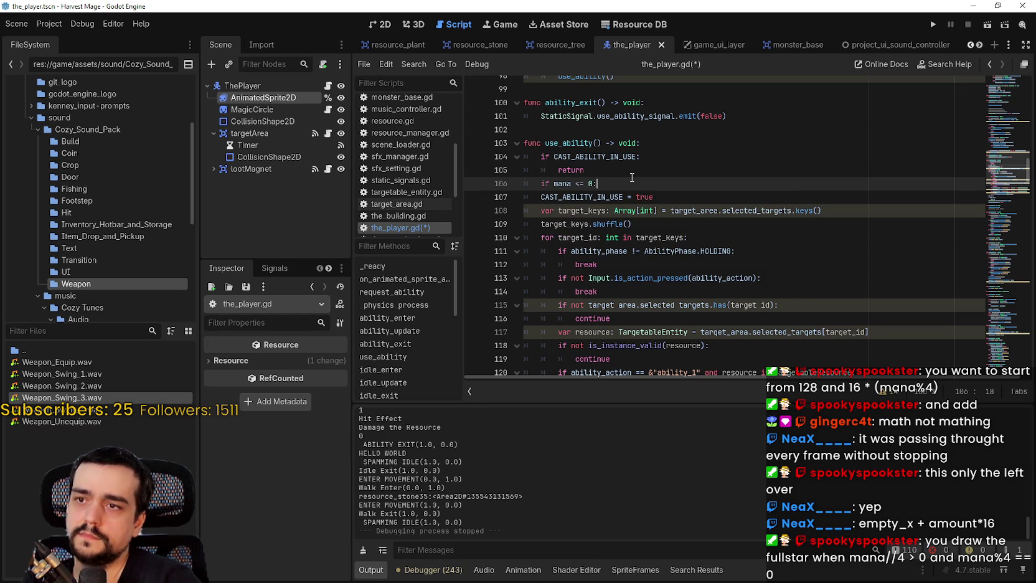
key("Return")
type("return")
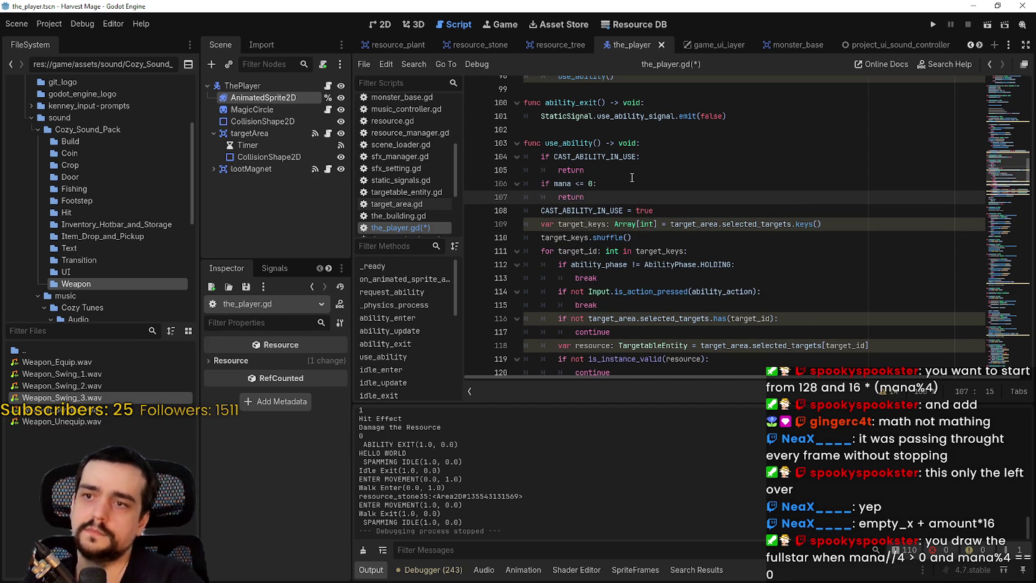
key("ctrl+s")
scroll(602, 211, "down", 7)
left_click(601, 226)
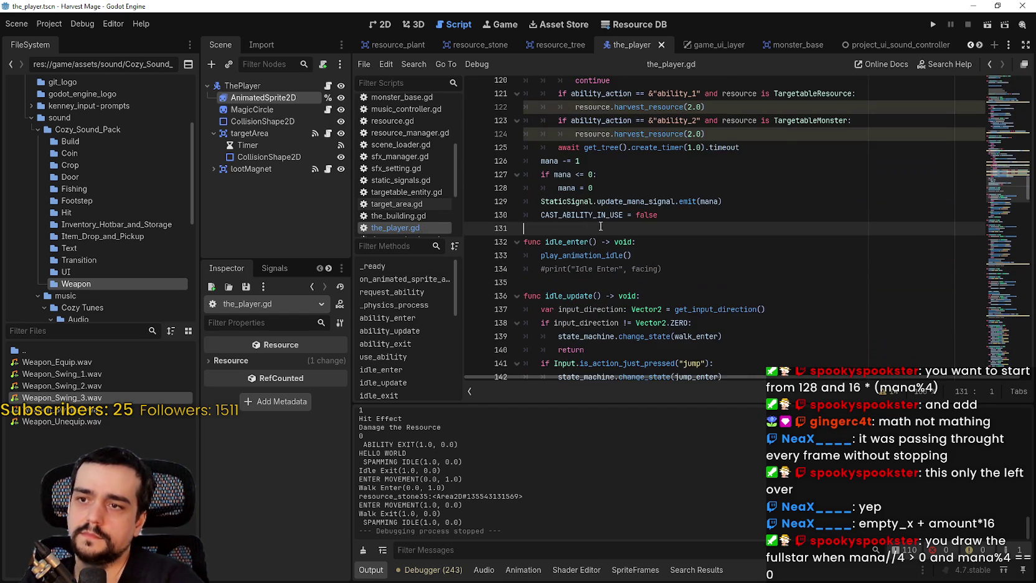
Run the project, start a new game, and cast and attack on a nearby resource to drain mana.
left_click(931, 26)
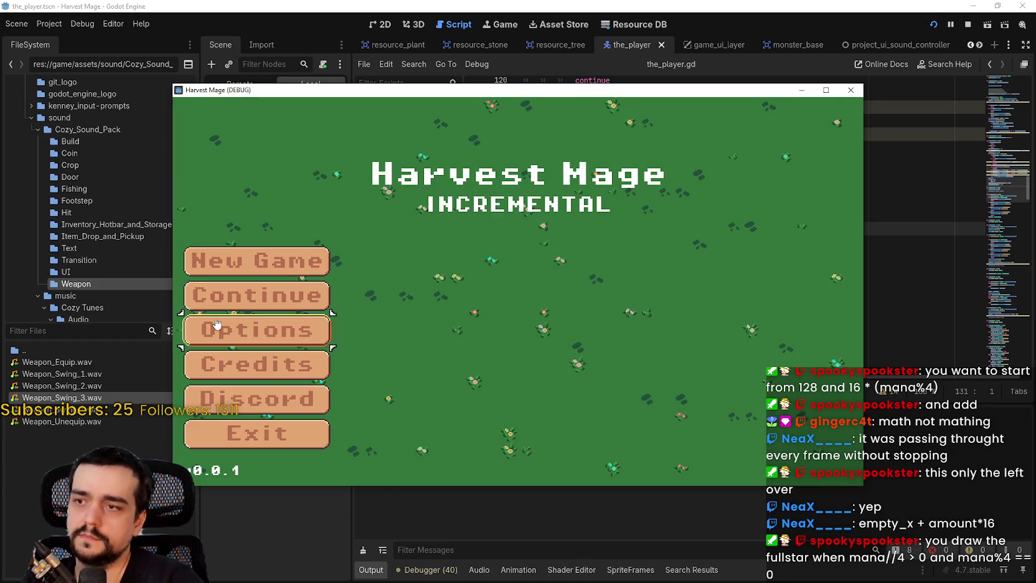
left_click(252, 294)
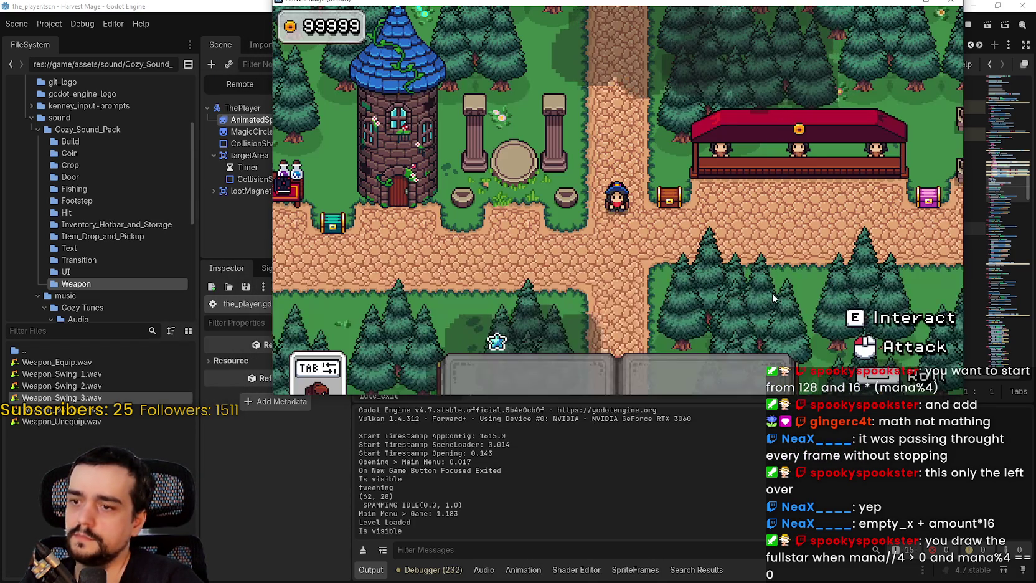
key("a")
key("s")
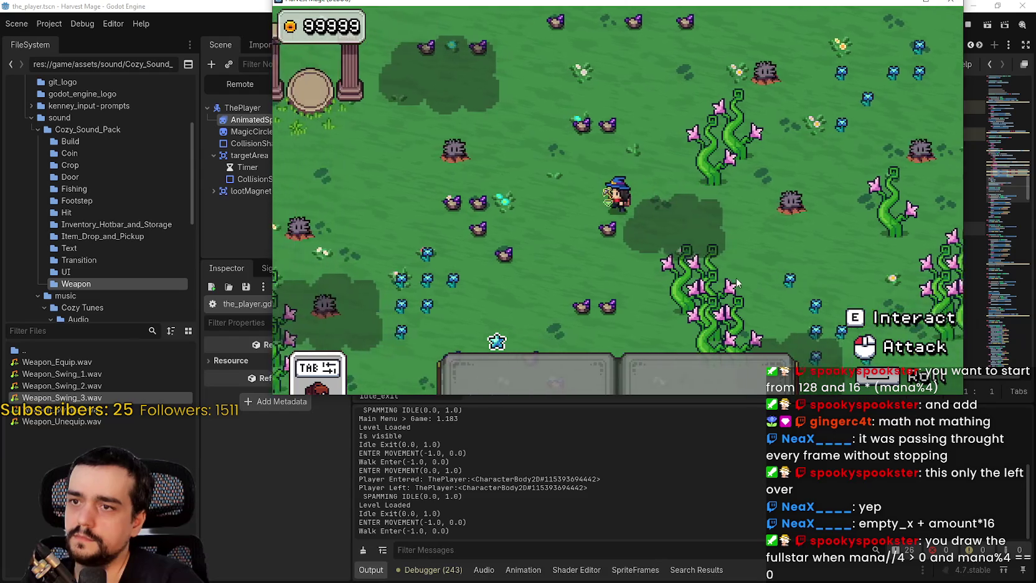
key("d")
left_click(731, 246)
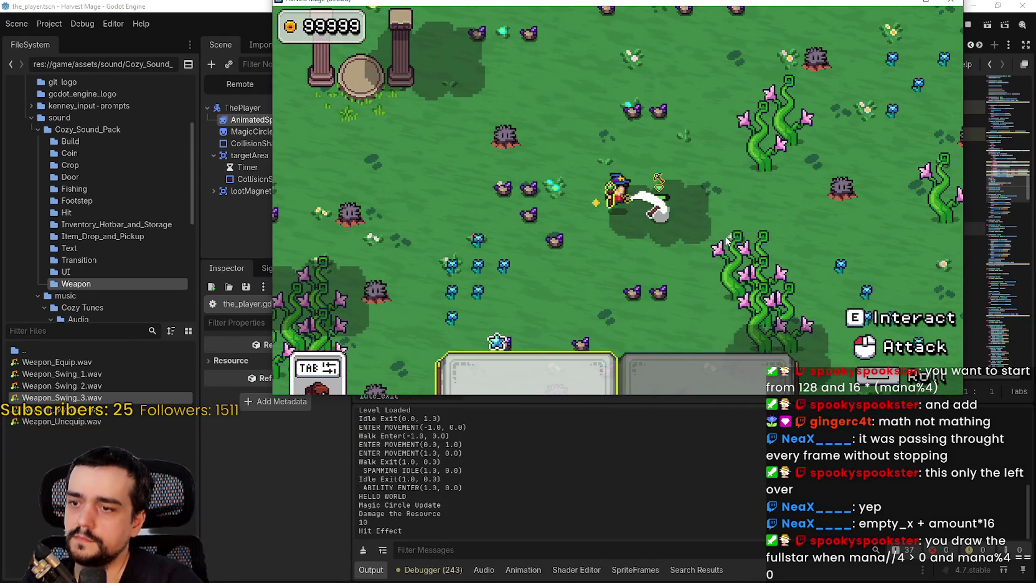
left_click(727, 240)
left_click(727, 239)
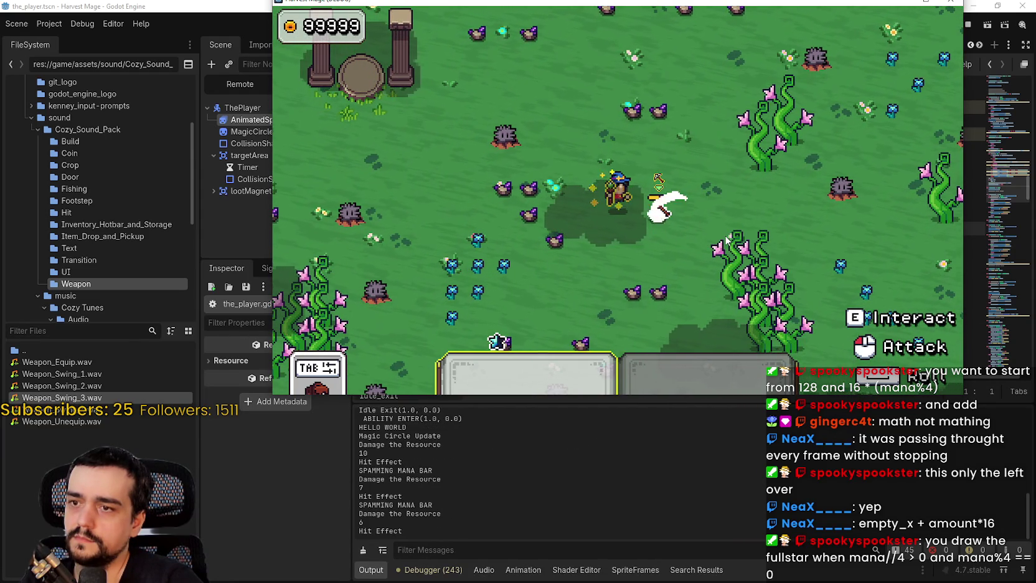
left_click(727, 240)
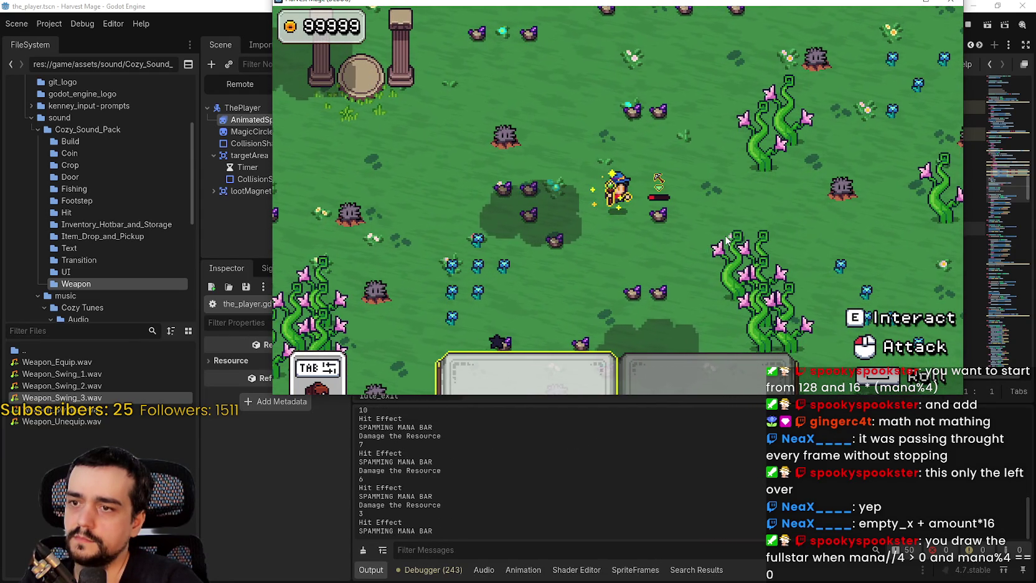
Walk around the field, try casting with low mana, then stop the game.
key("d")
key("w")
key("a")
key("s")
key("d")
left_click(691, 229)
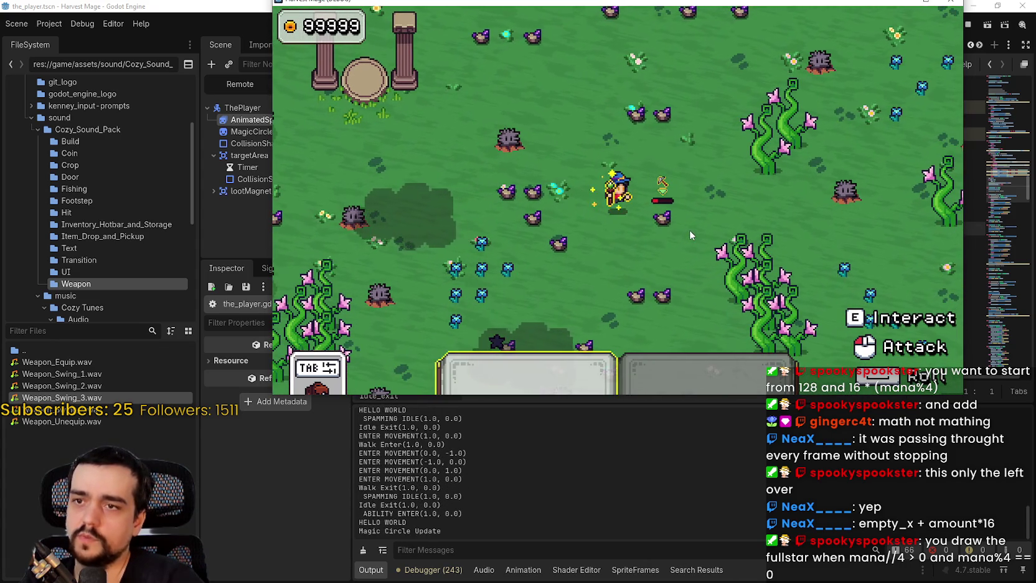
key("s")
left_click_drag(812, 3, 768, 56)
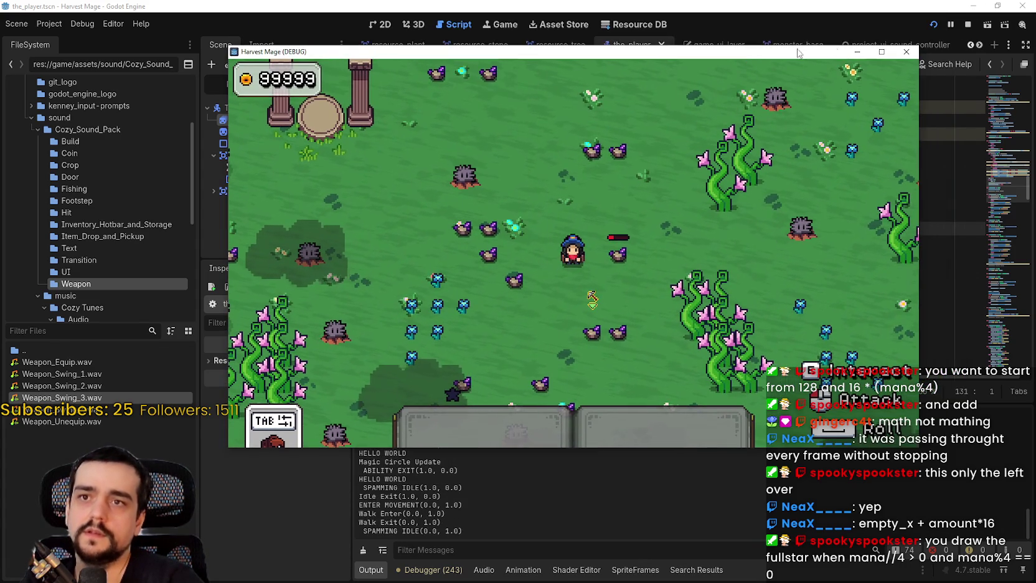
key("d")
key("w")
key("a")
key("s")
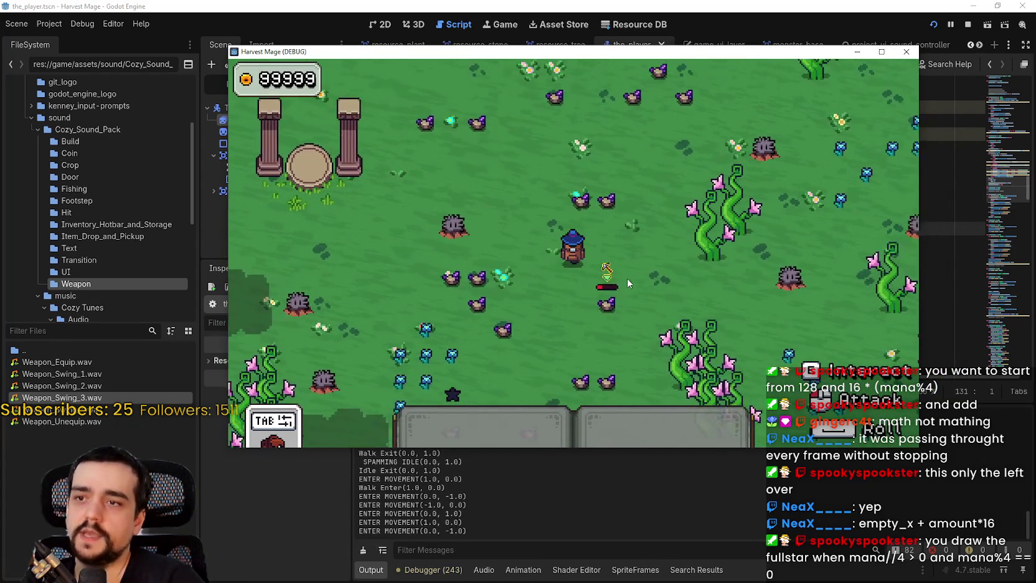
key("d")
key("w")
left_click(968, 24)
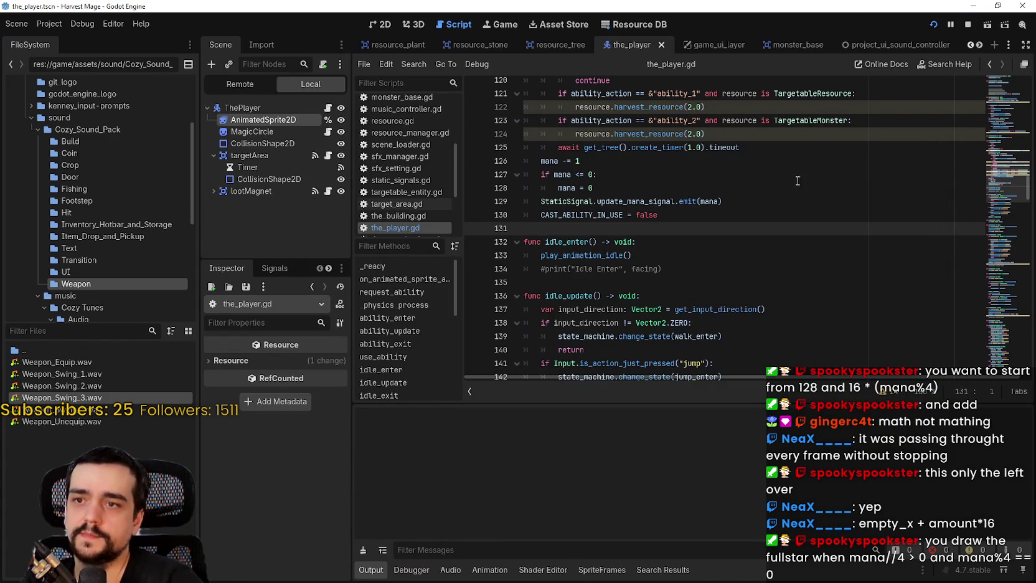
Rerun with F5, walk through the field, cast ability 1 on plants, then return to the mana check.
key("F5")
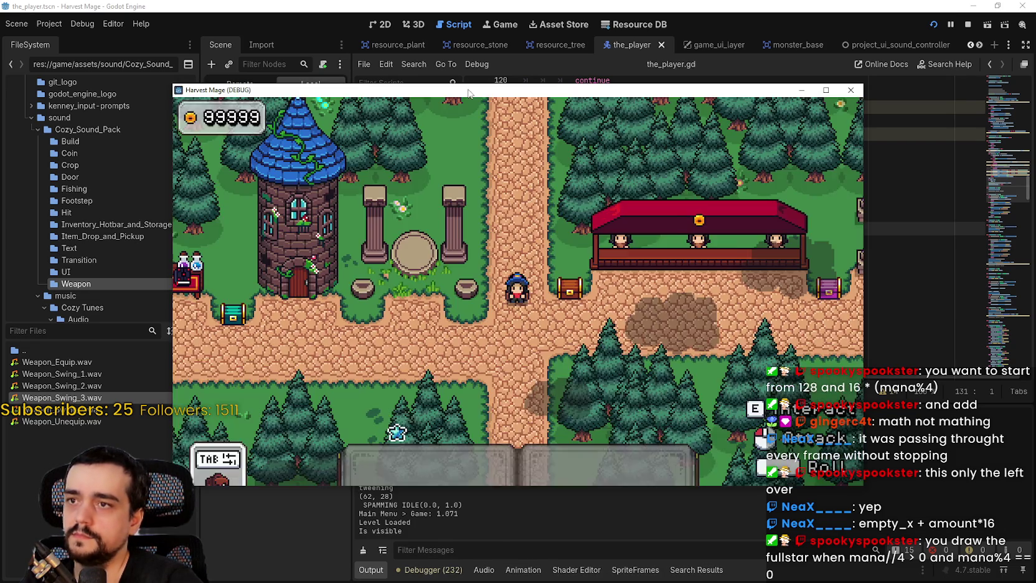
left_click_drag(468, 93, 596, 25)
key("a")
key("s")
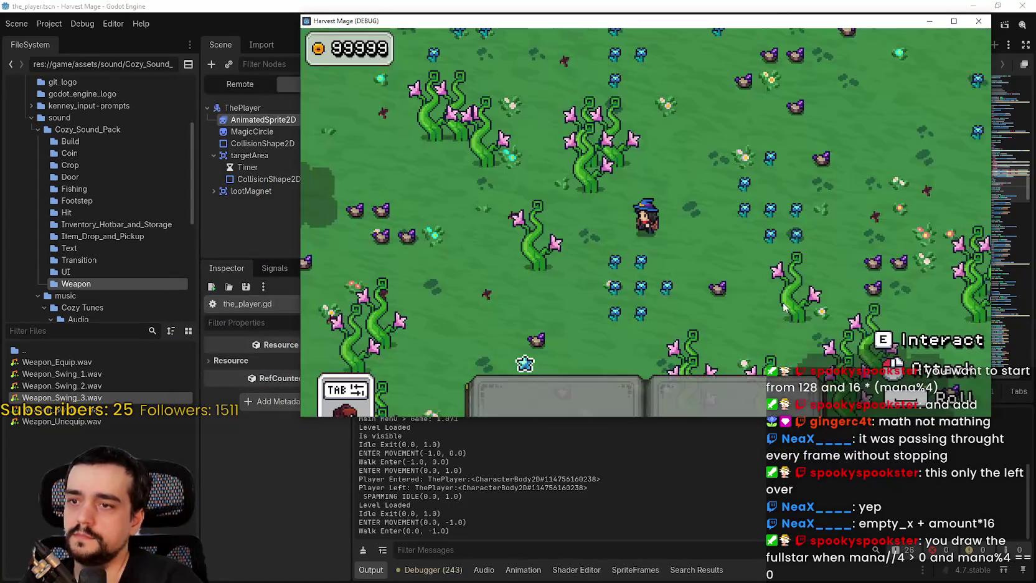
key("w")
key("a")
key("s")
key("d")
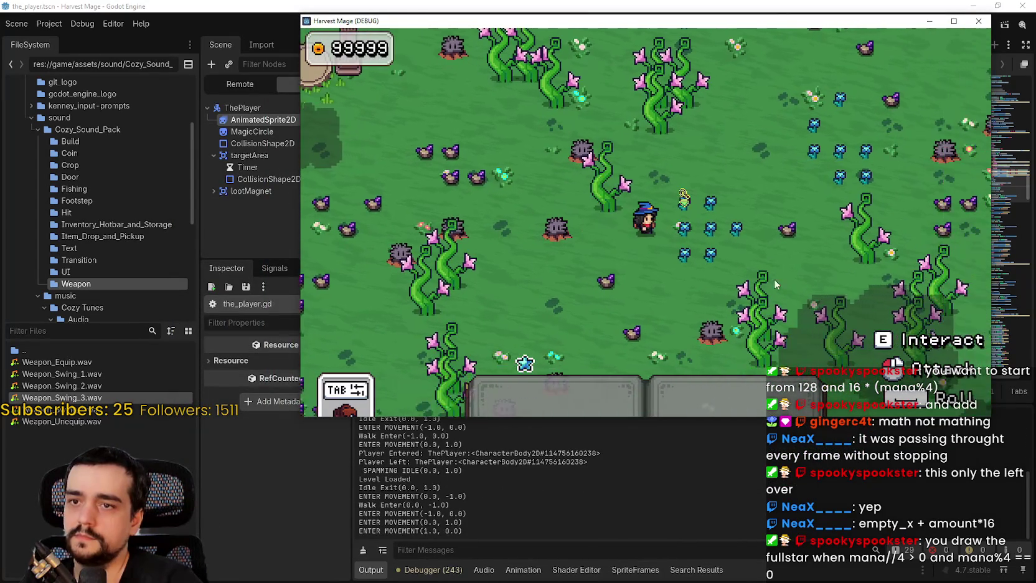
key("1")
left_click(731, 254)
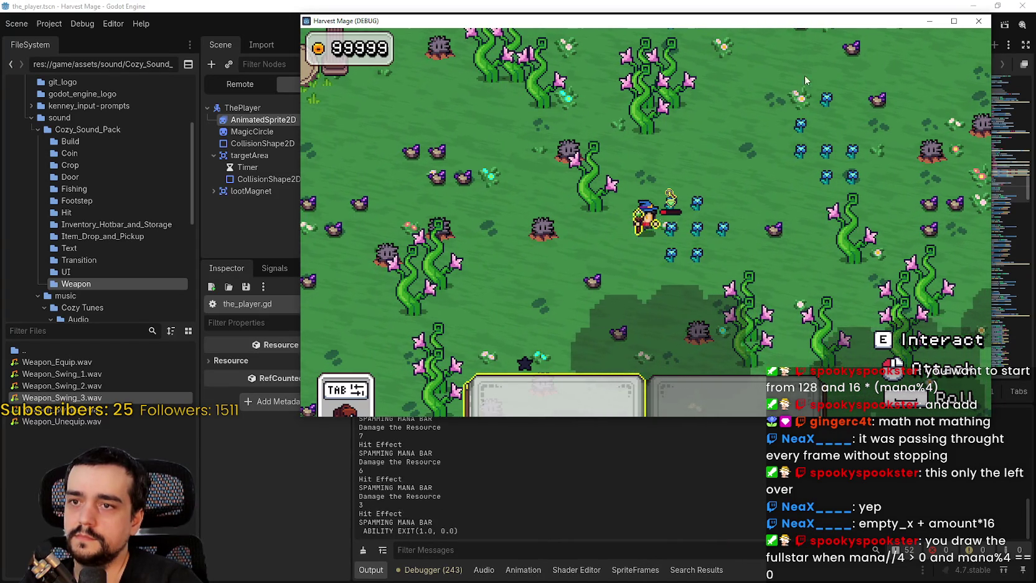
left_click_drag(820, 24, 783, 50)
left_click(688, 175)
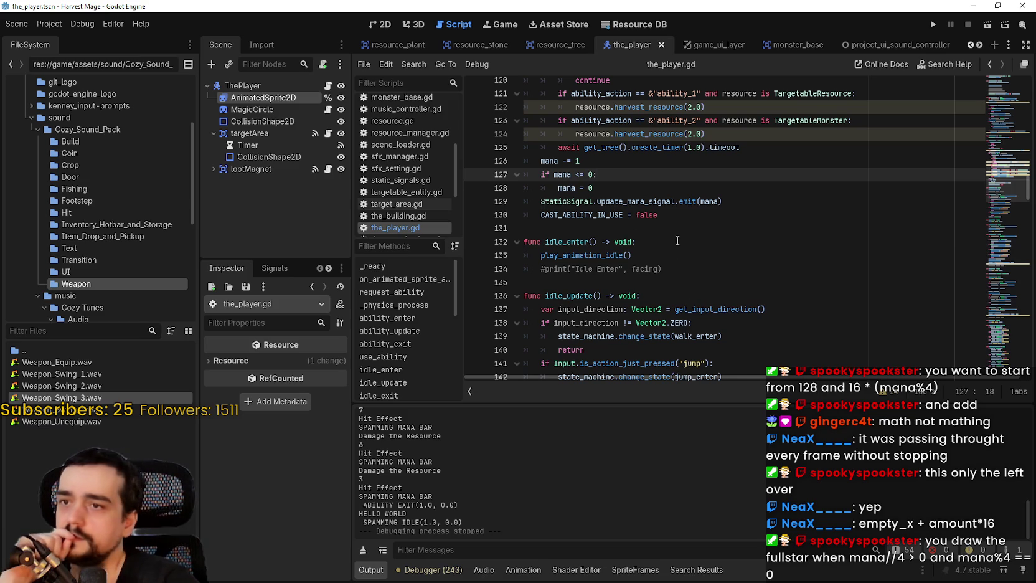
Review the four-line mana update block by selecting its decrement, clamp and emit lines.
scroll(757, 274, "up", 2)
mouse_move(757, 281)
left_mouse_down()
mouse_move(529, 283)
mouse_move(476, 245)
left_mouse_up()
scroll(675, 281, "down", 1)
scroll(673, 277, "up", 1)
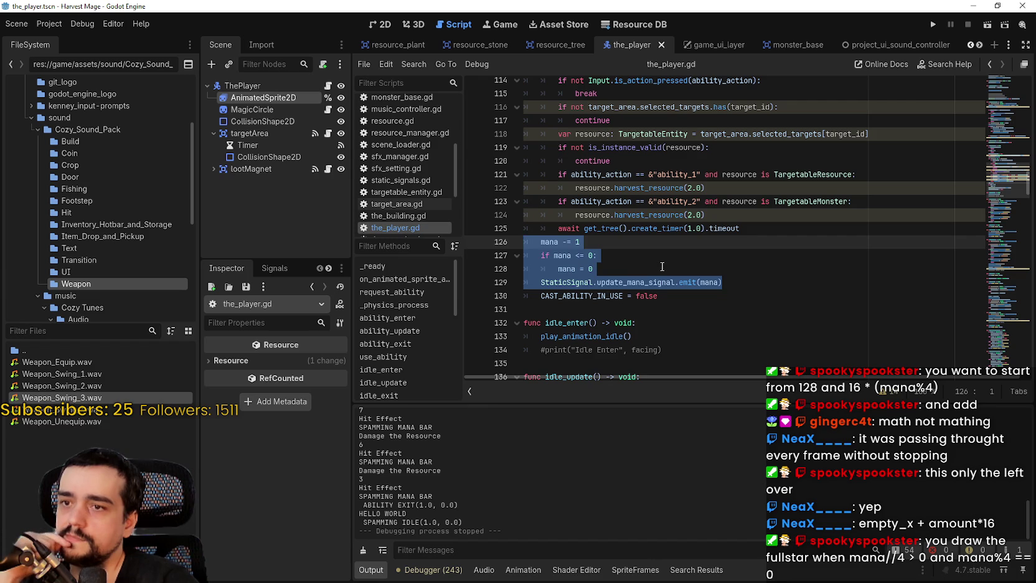
scroll(663, 267, "up", 6)
scroll(647, 245, "down", 5)
left_click_drag(613, 295, 524, 268)
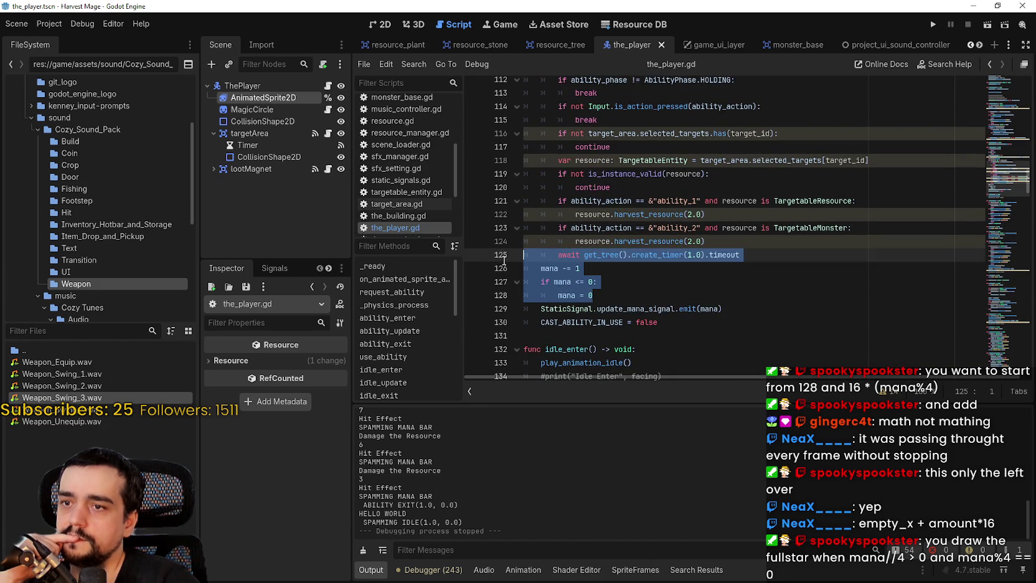
double_click(717, 308)
mouse_move(736, 311)
left_mouse_down()
mouse_move(498, 258)
mouse_move(457, 263)
left_mouse_up()
Change the line 125 timer from 1.0 to 2.0, save, and briefly run then stop the game.
left_click(693, 255)
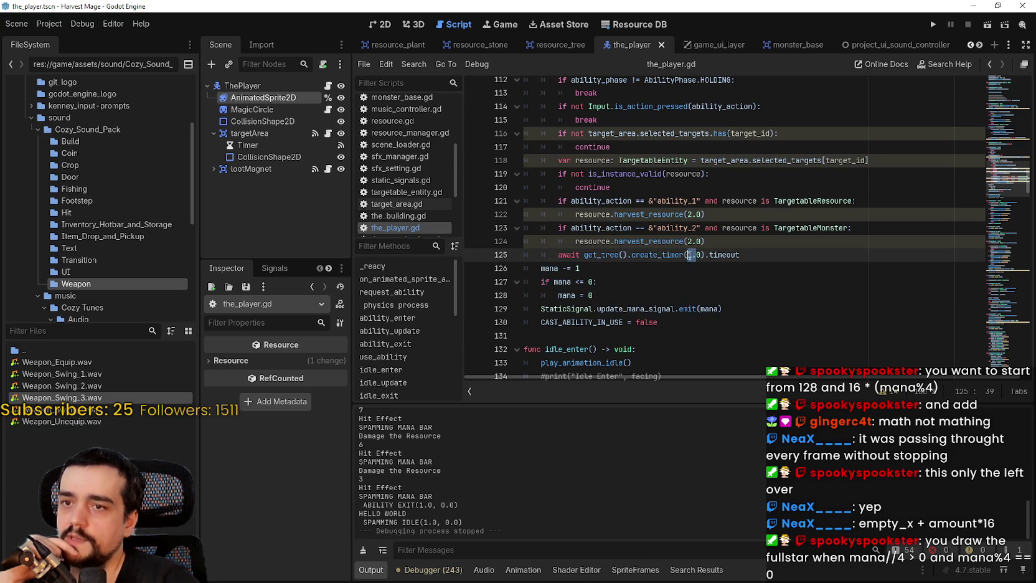
key("BackSpace")
type("2")
key("ctrl+s")
key("Down")
key("Down")
key("Down")
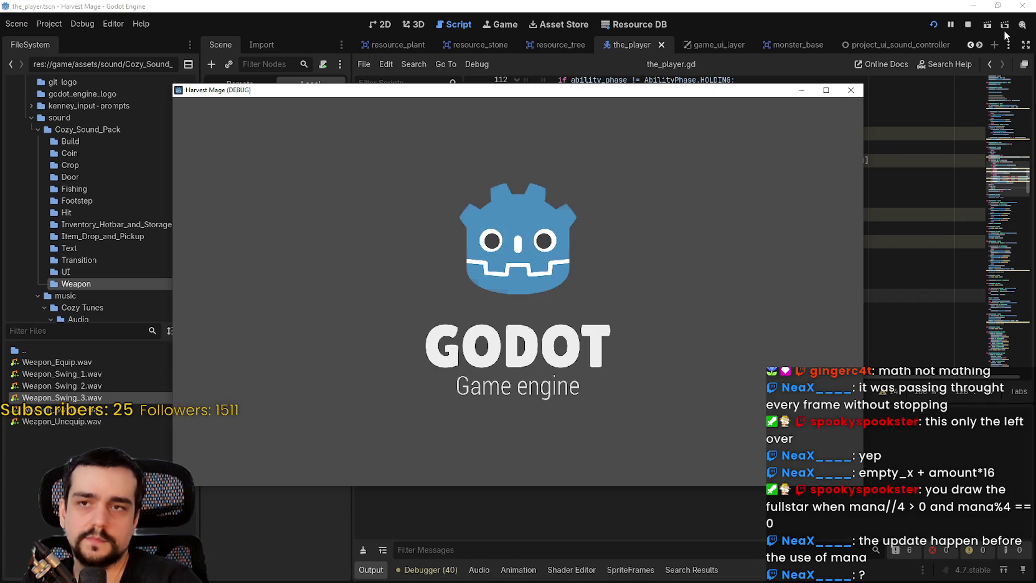
left_click(969, 22)
Move the mana decrement and clamp lines to just after CAST_ABILITY_IN_USE = true, and save.
left_click_drag(722, 308, 525, 271)
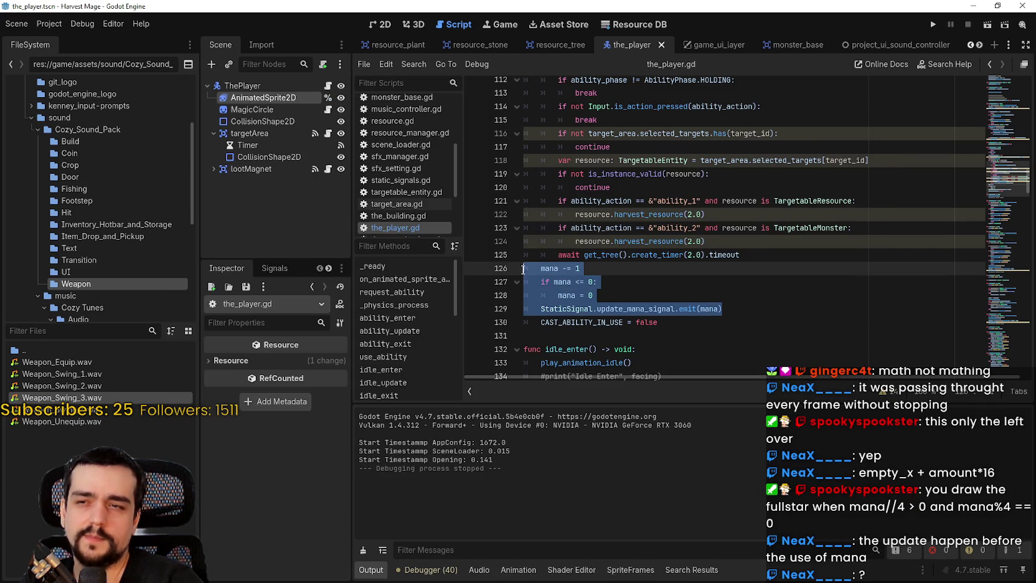
left_click_drag(592, 295, 493, 266)
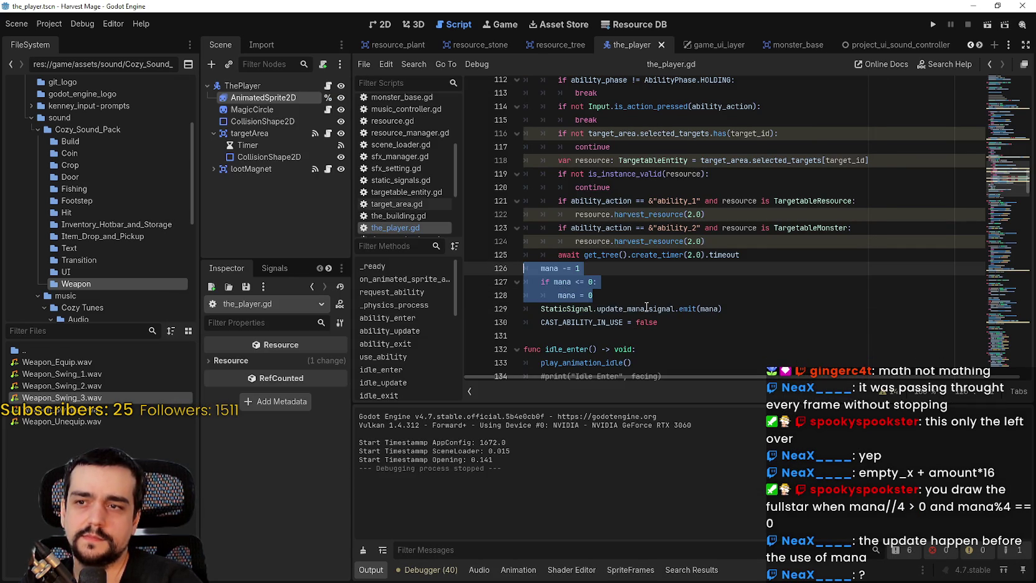
scroll(628, 298, "up", 4)
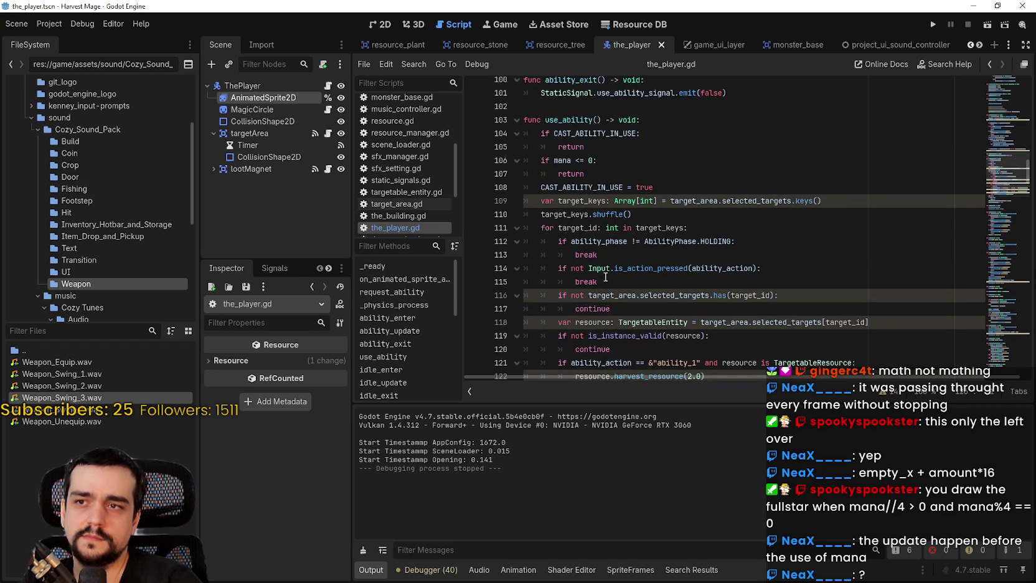
scroll(604, 273, "down", 3)
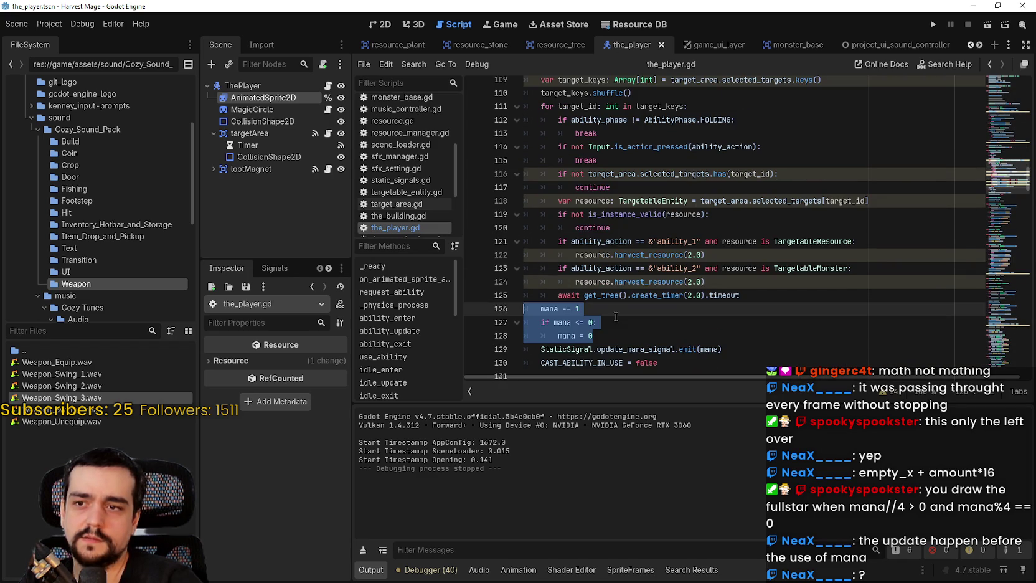
key("ctrl+x")
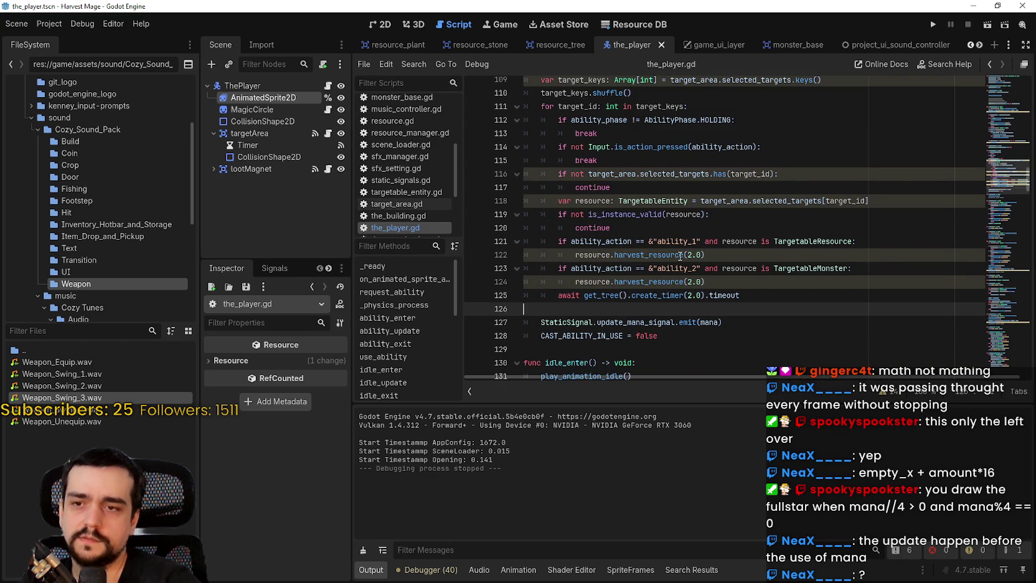
scroll(661, 234, "up", 2)
left_click(602, 134)
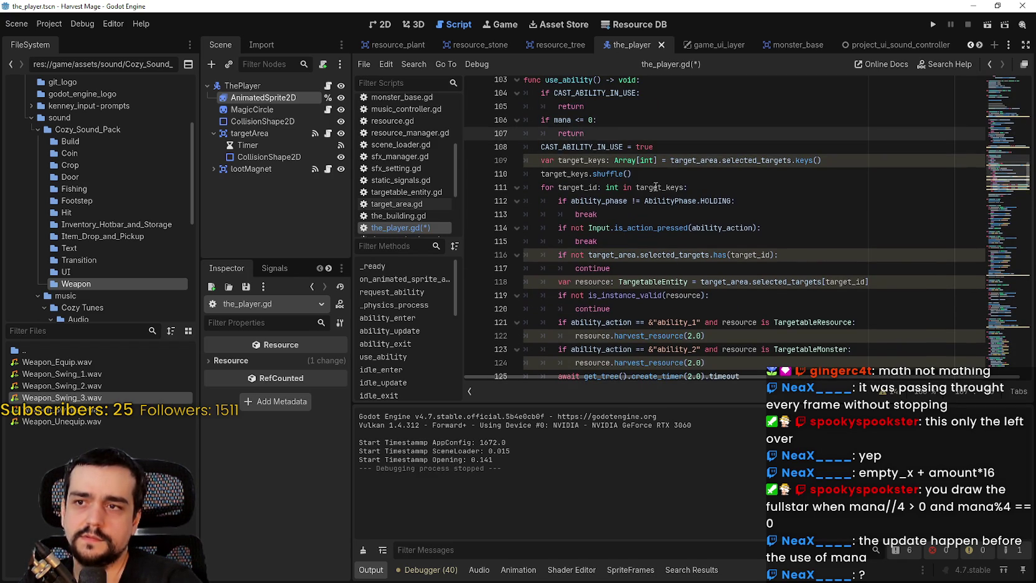
left_click(677, 149)
key("ctrl+v")
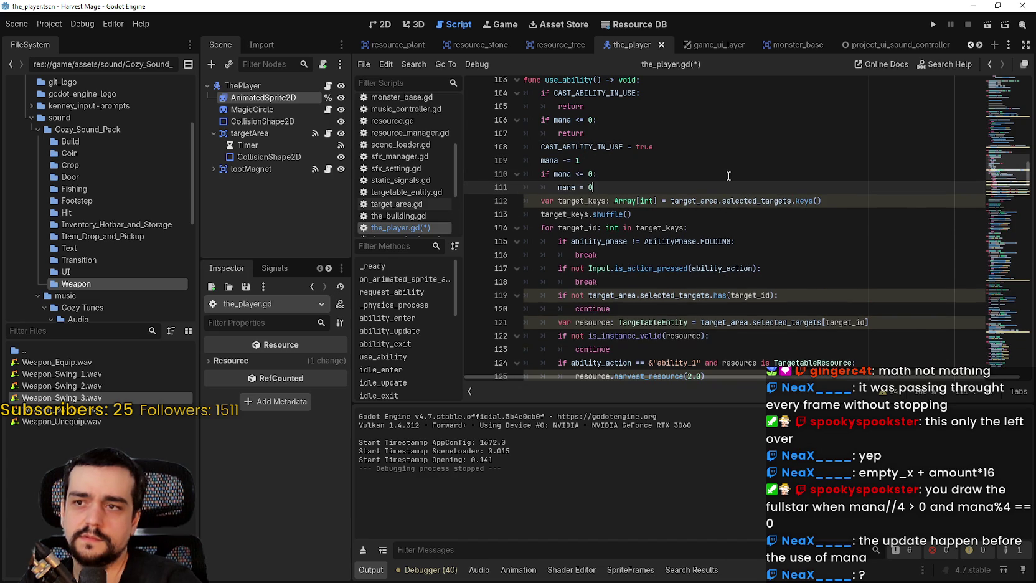
key("ctrl+s")
Set the script editor's code zoom to 110%.
key("ctrl+equal")
key("ctrl+minus")
key("ctrl+minus")
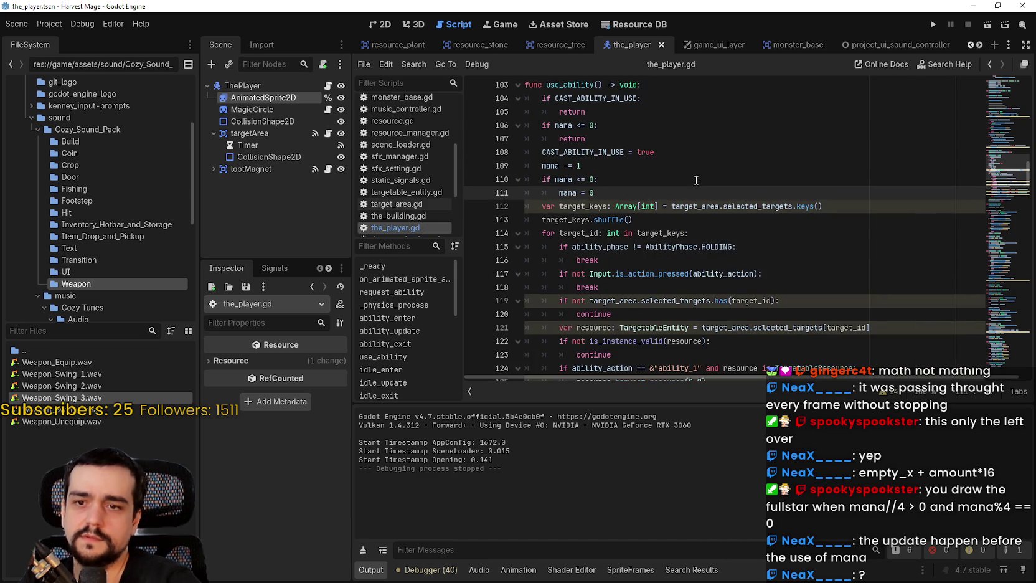
left_click(940, 391)
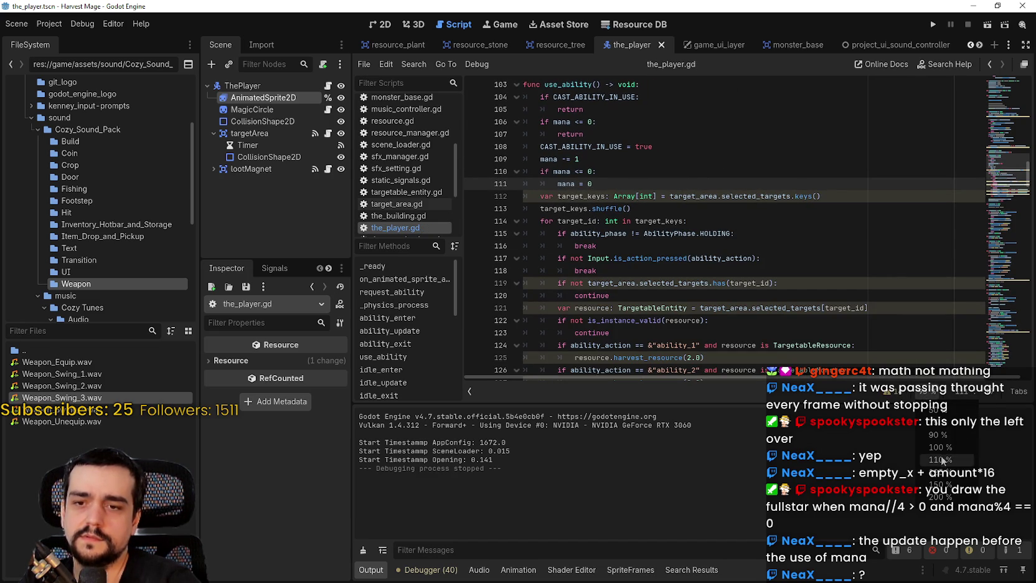
left_click(945, 462)
scroll(712, 271, "down", 2)
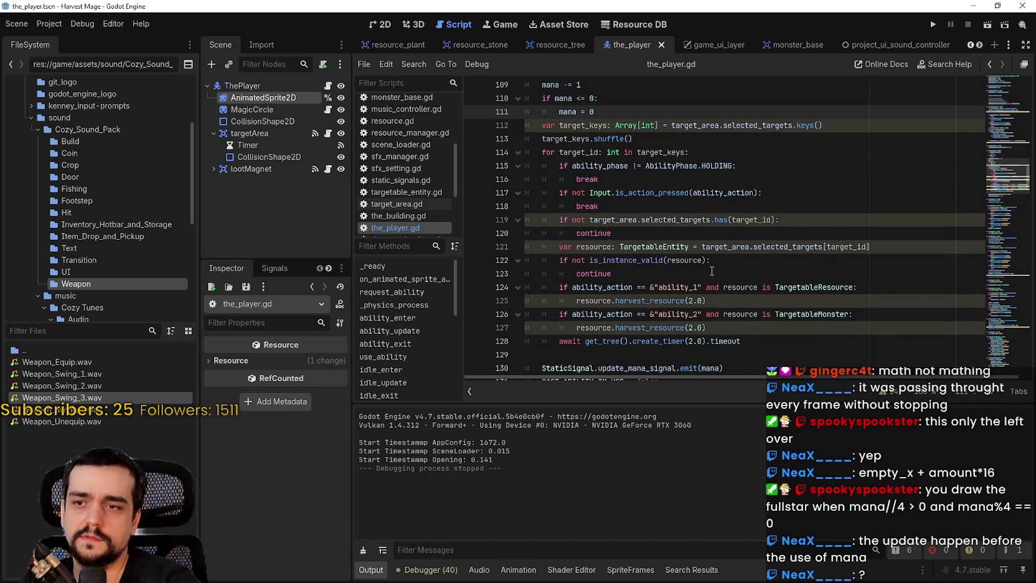
Run the game, continue the save, harvest plants in the flower field, then stop it.
left_click(930, 26)
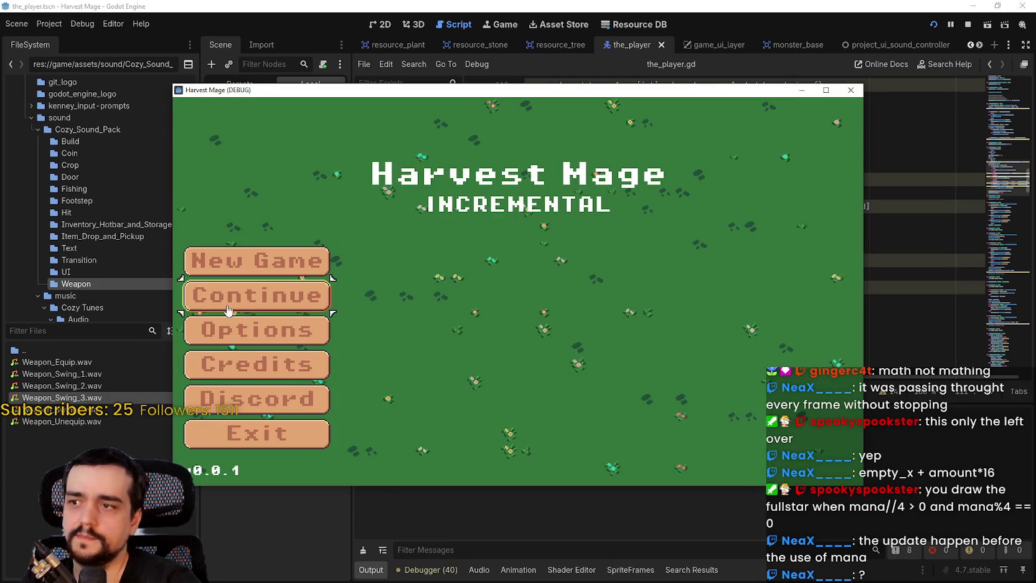
left_click(228, 309)
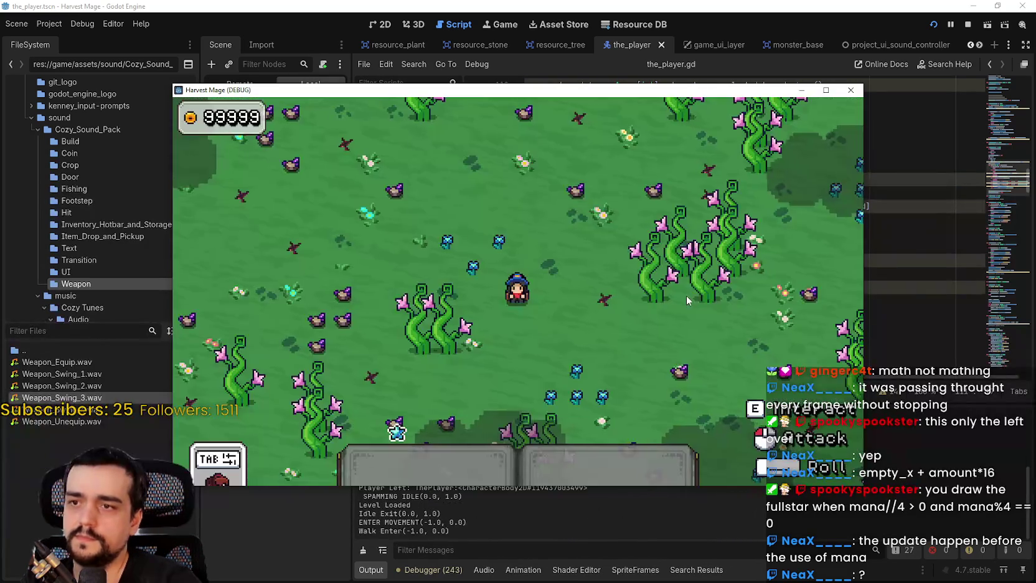
key("a")
key("w")
key("d")
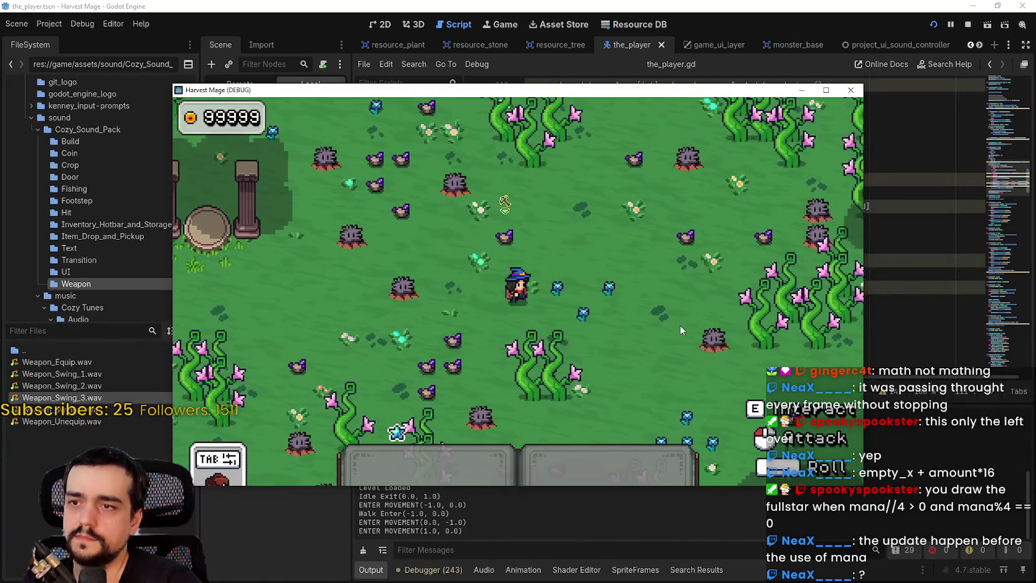
left_click(686, 312)
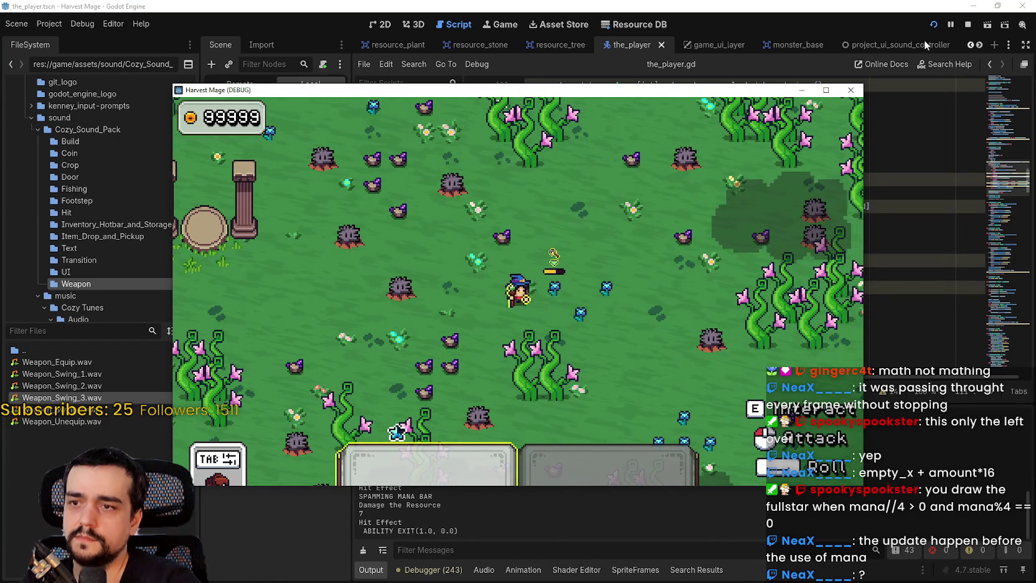
left_click(850, 90)
scroll(673, 287, "down", 1)
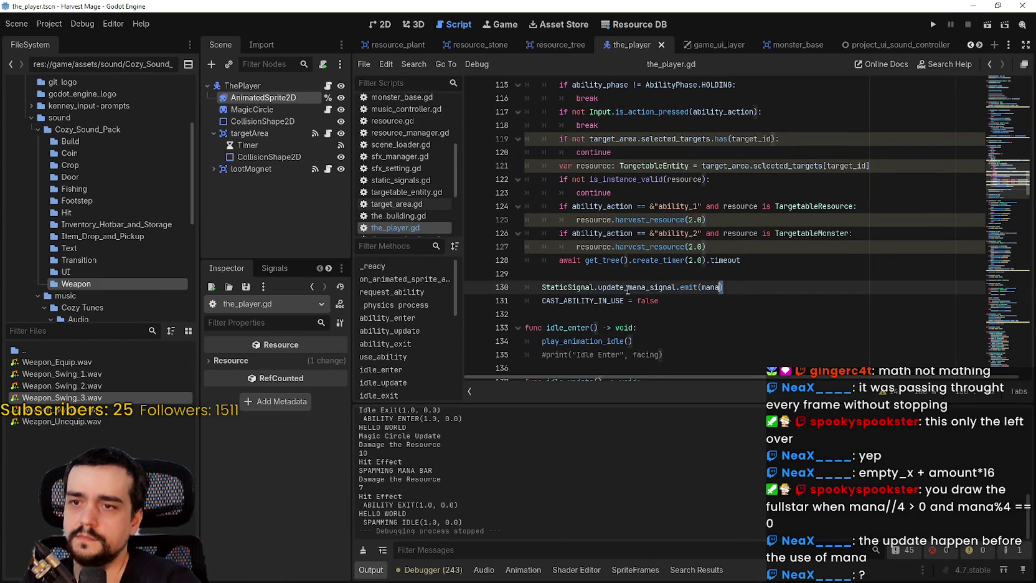
Move the mana signal emit line to just under the mana clamp, then save and run.
left_click_drag(724, 287, 541, 287)
key("BackSpace")
key("BackSpace")
key("BackSpace")
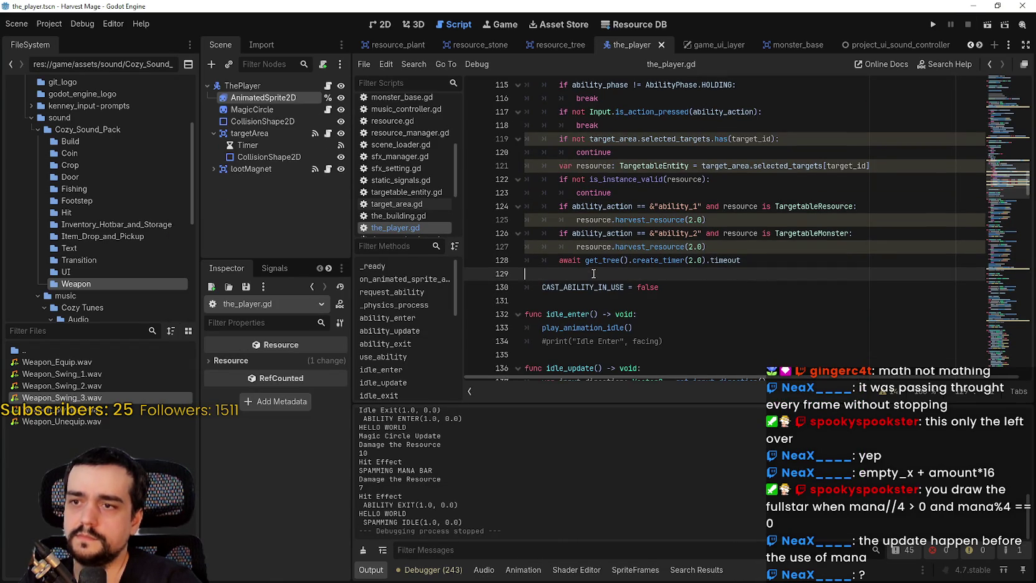
scroll(685, 206, "up", 3)
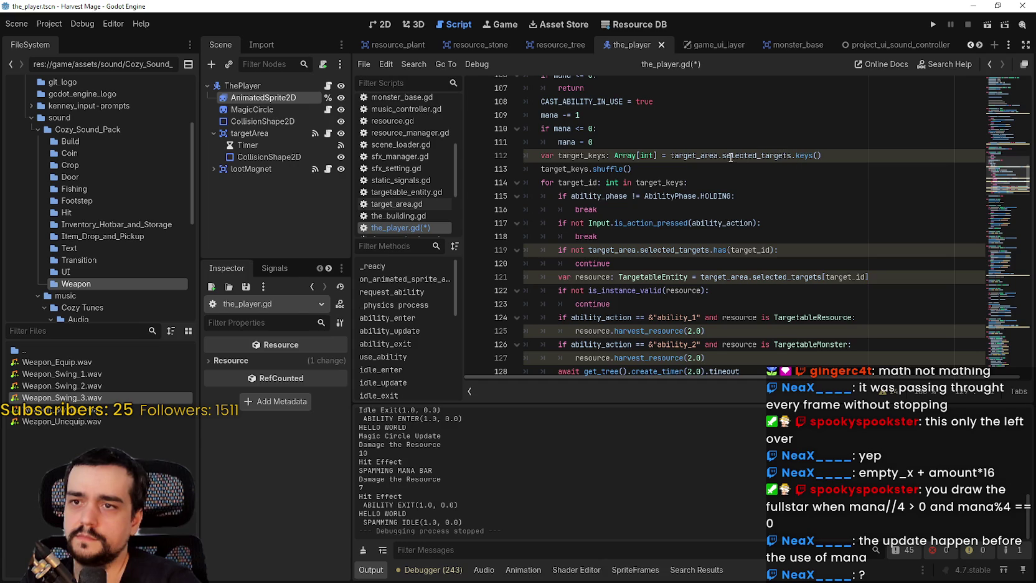
scroll(737, 158, "up", 1)
left_click(612, 175)
key("Return")
key("ctrl+v")
key("F5")
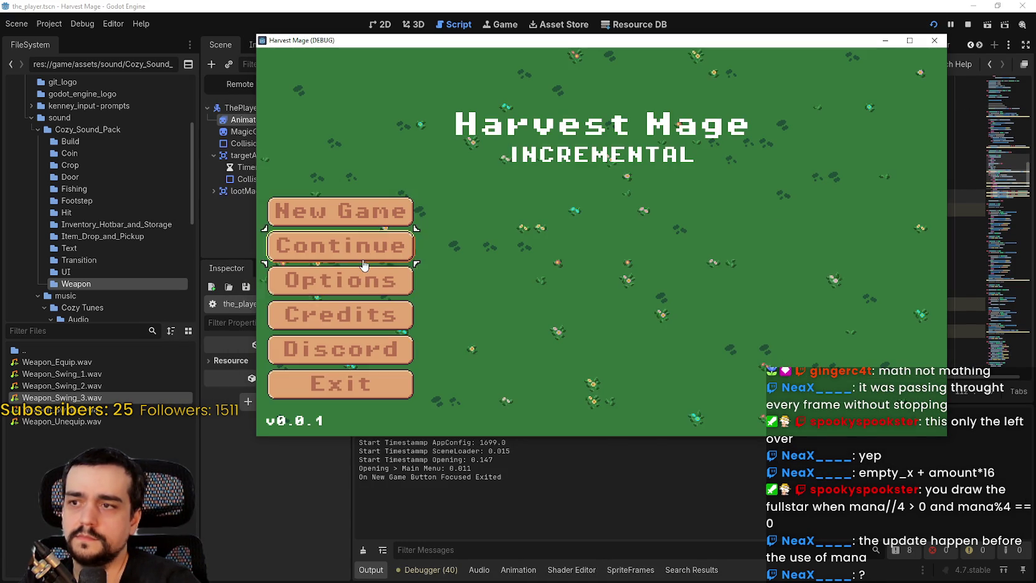
Continue the saved game, walk into the flower field, cast harvest twice, then close it.
left_click(364, 264)
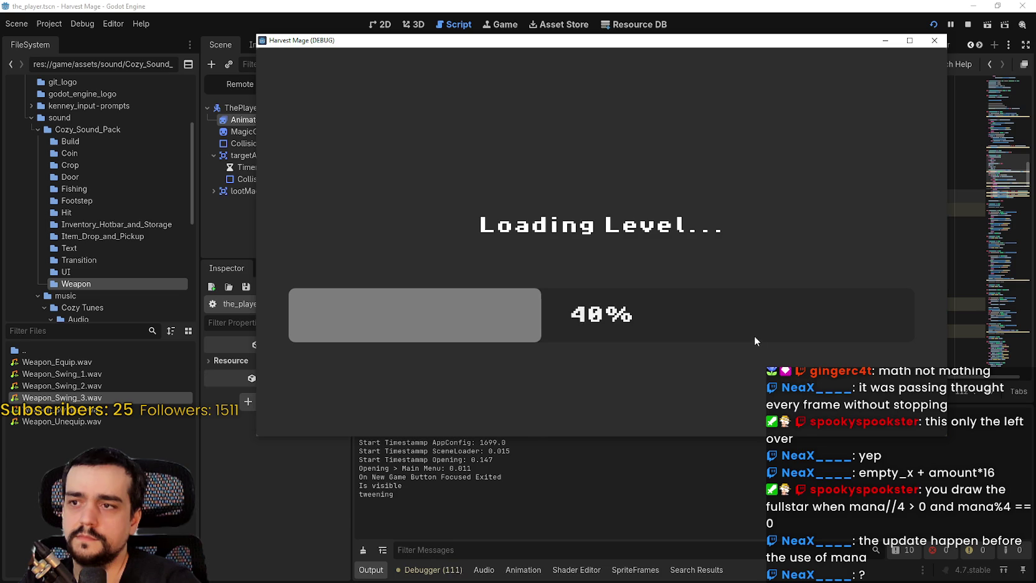
key("a")
key("w")
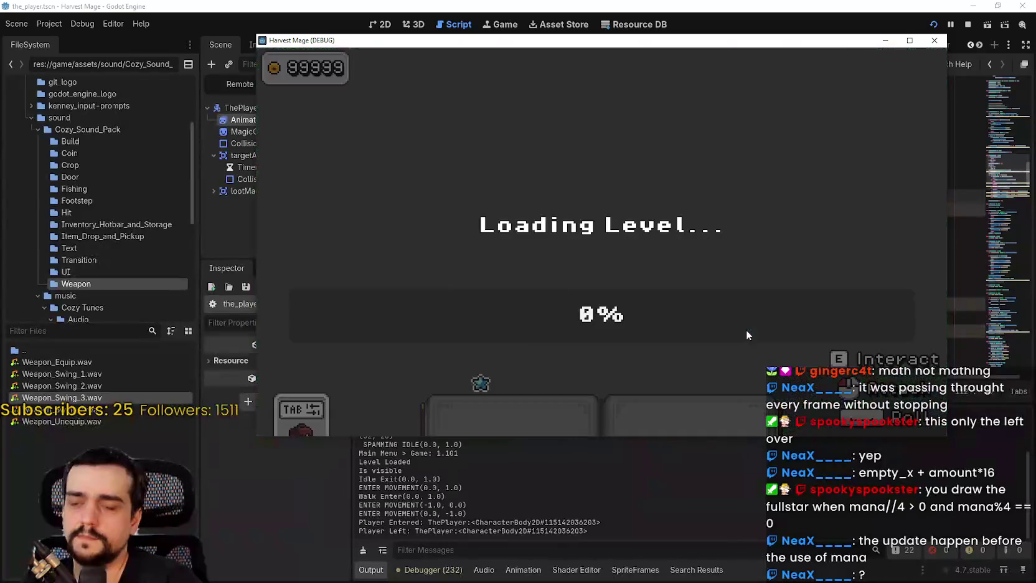
key("w")
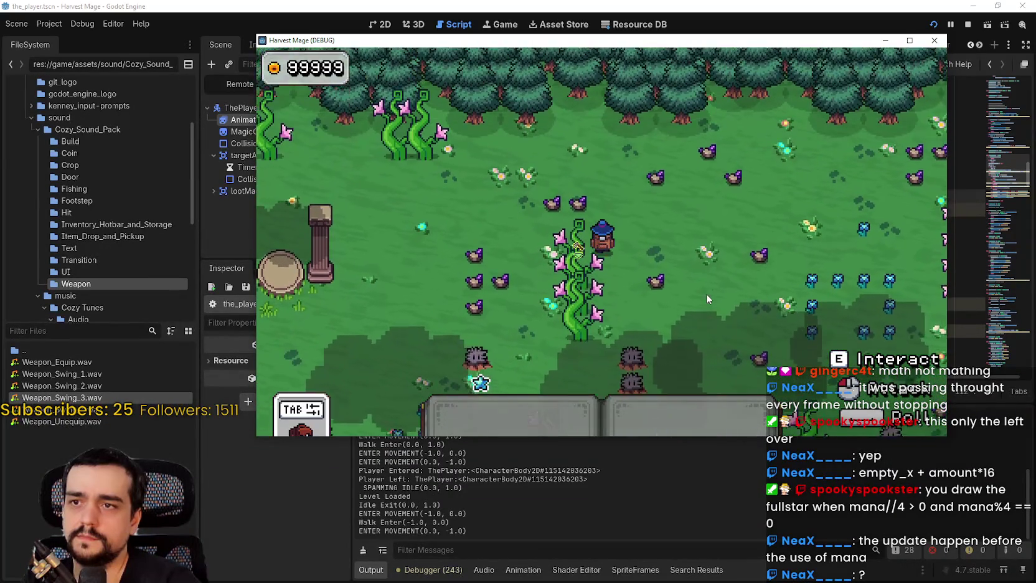
key("d")
left_click(651, 253)
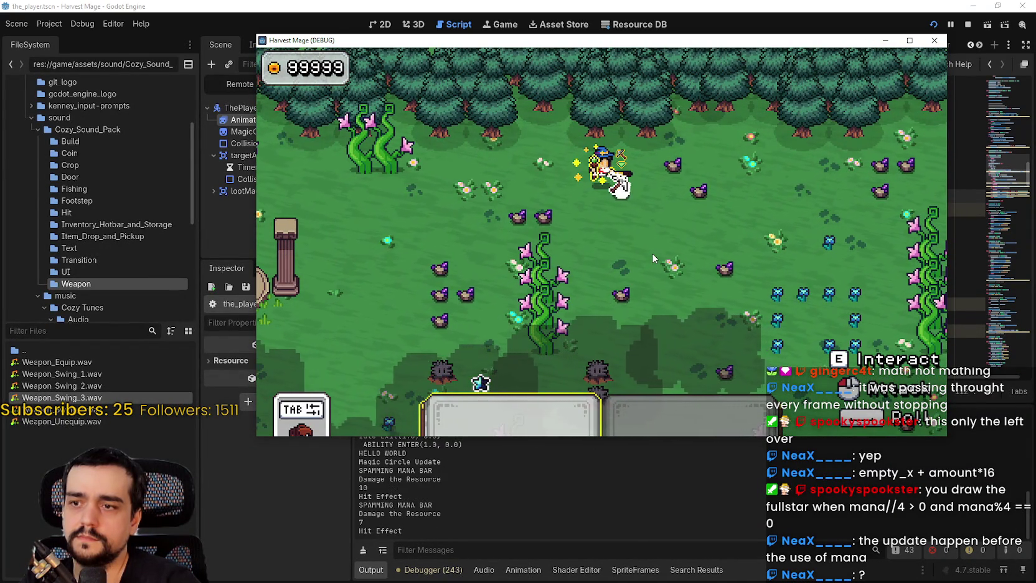
left_click(652, 253)
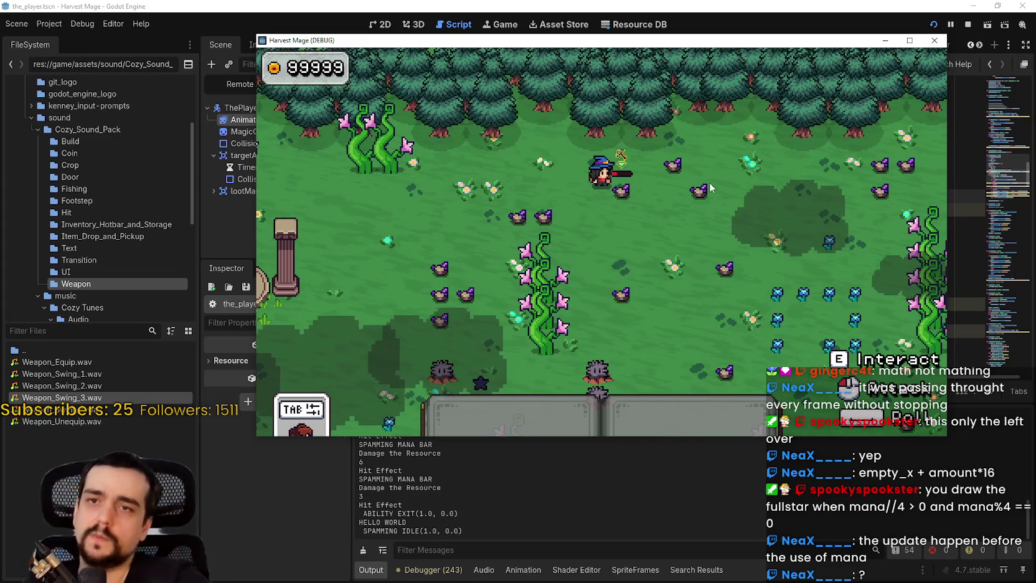
left_click(967, 24)
Relaunch, continue, and attack a resource repeatedly with ability 1 to drain mana, then stop with F8.
left_click(934, 25)
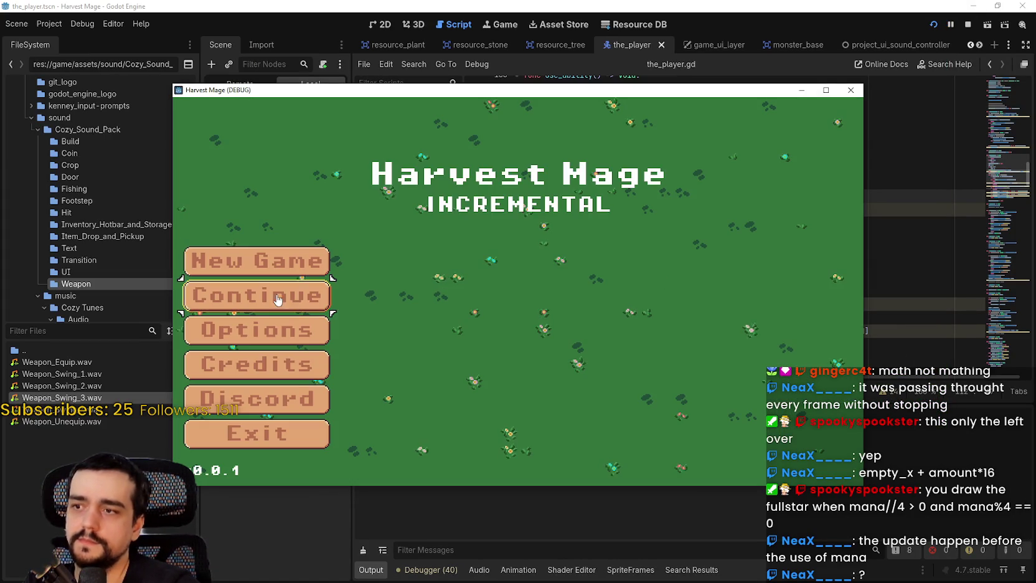
left_click(278, 300)
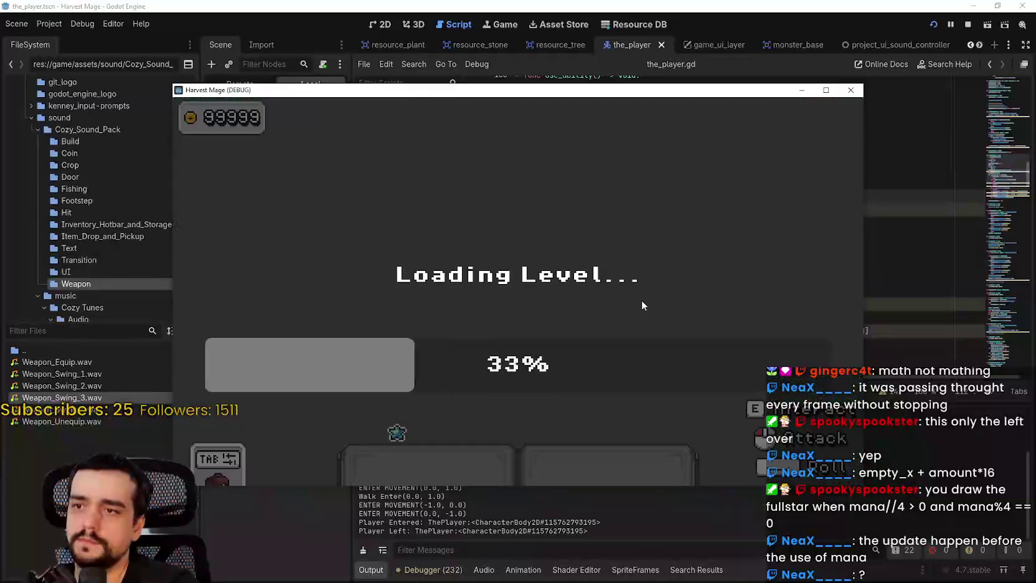
key("a")
key("w")
key("a")
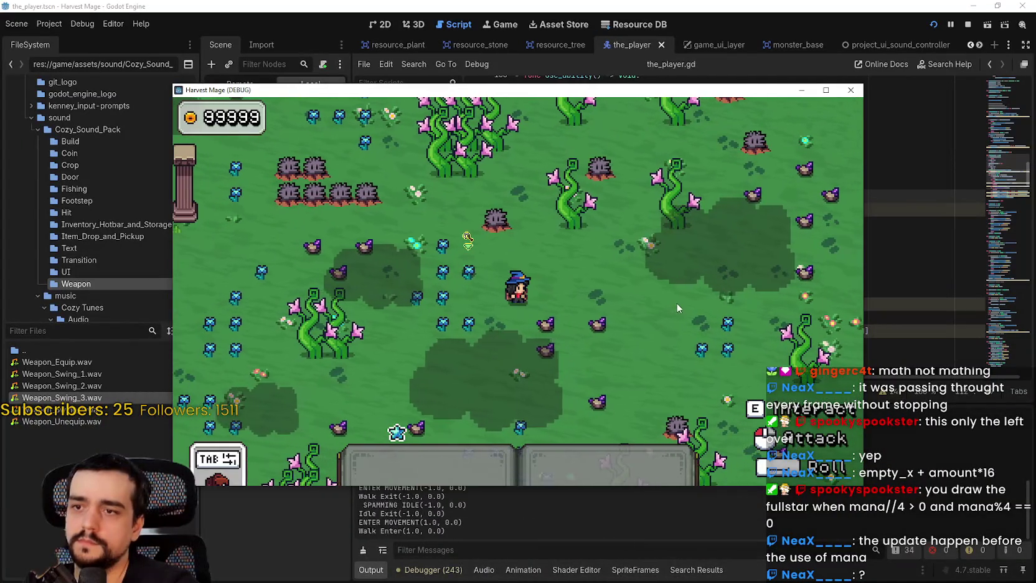
key("1")
left_click(673, 299)
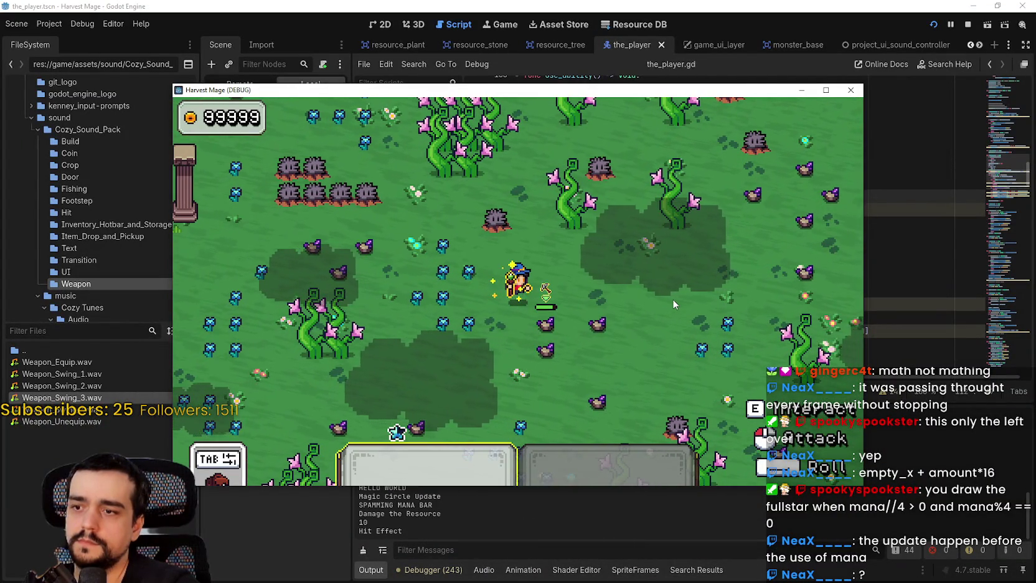
left_click(672, 298)
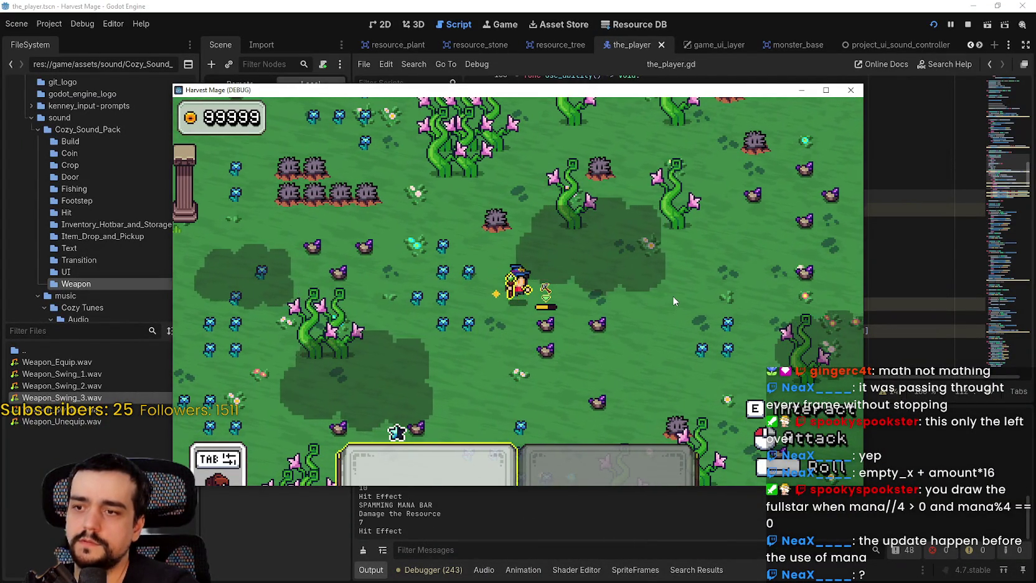
left_click(673, 294)
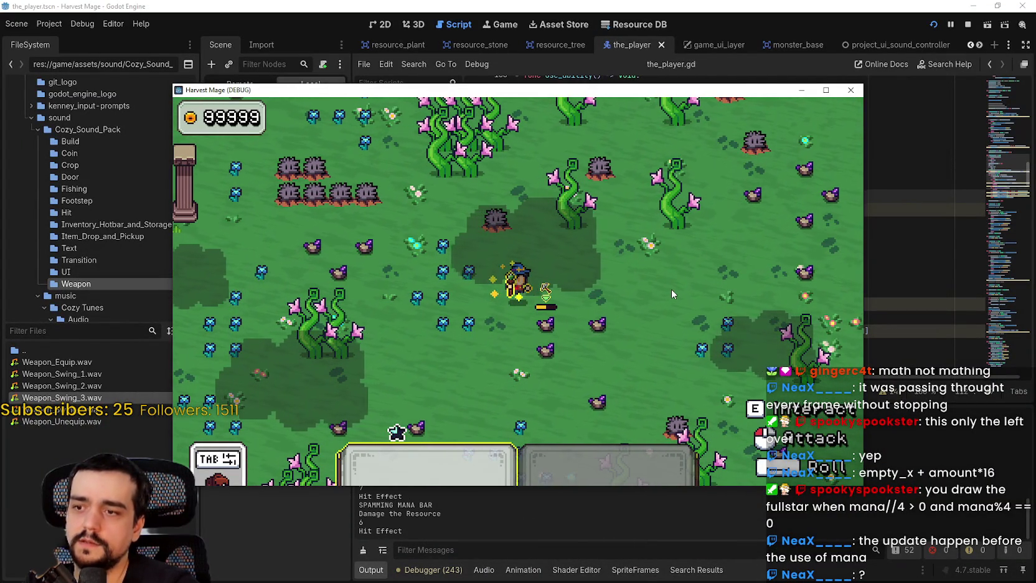
left_click(671, 289)
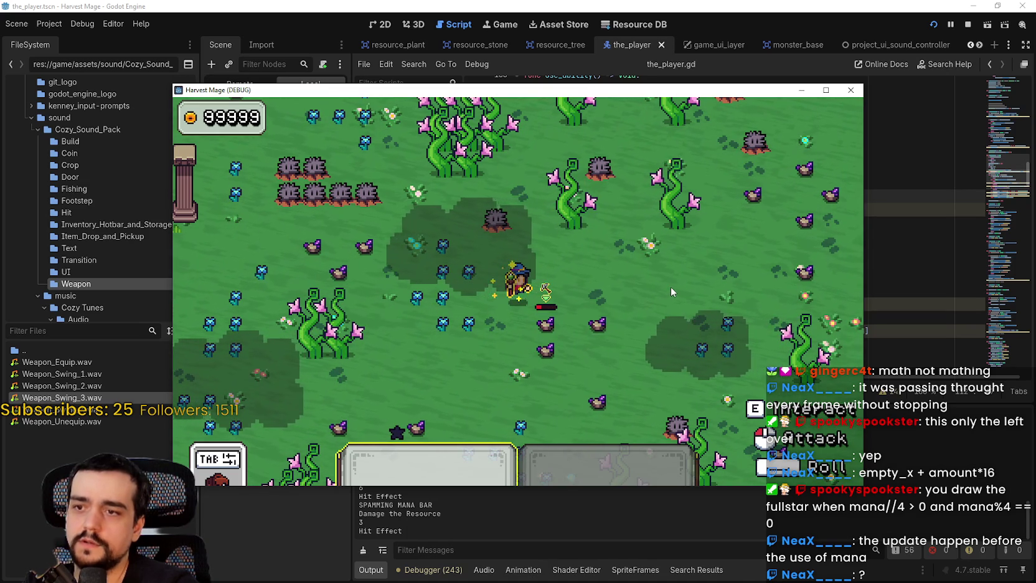
key("space")
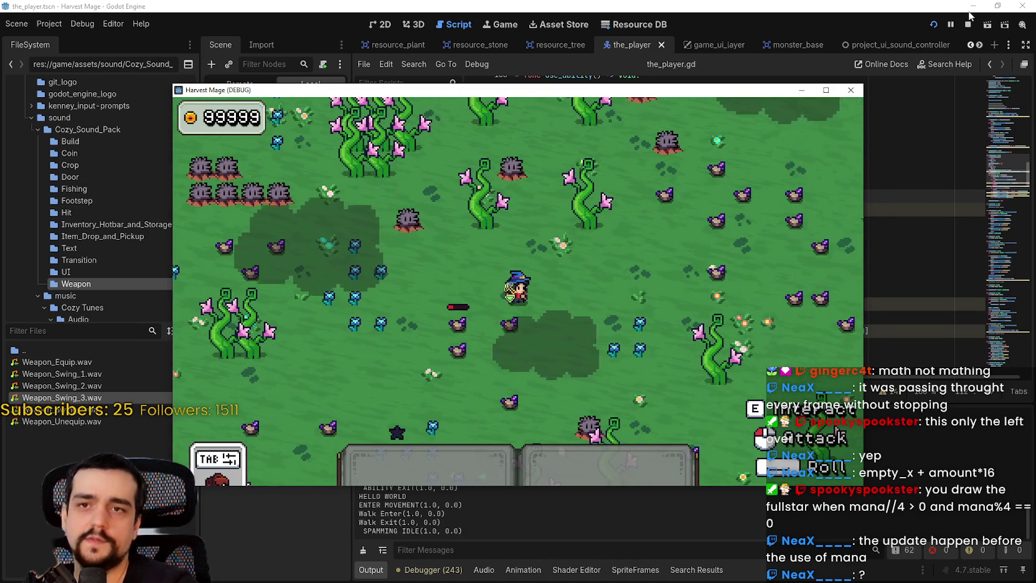
key("F8")
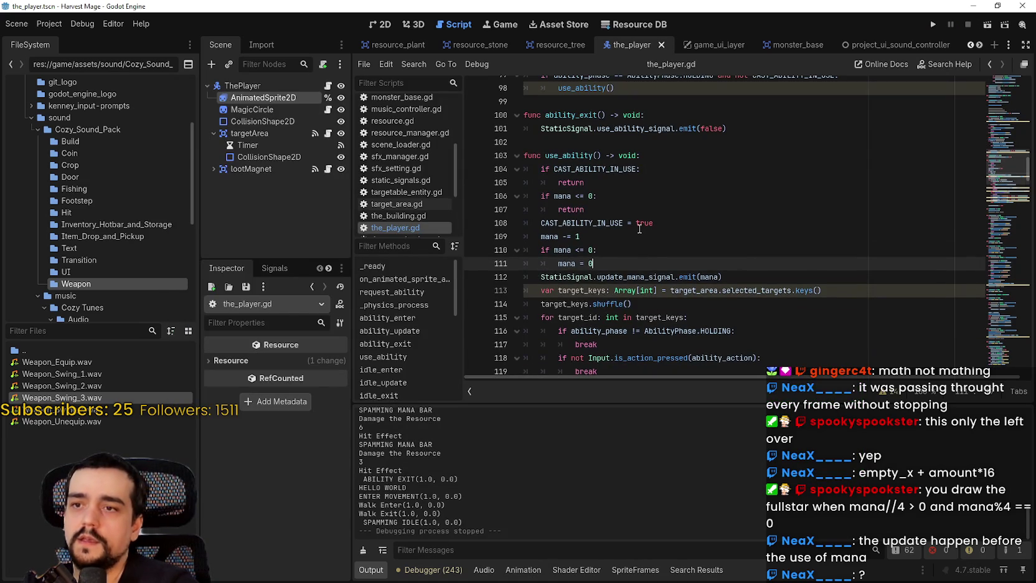
Locate the mana check at line 107 and the ENDING phase check on lines 81–82.
scroll(640, 229, "down", 1)
scroll(684, 249, "up", 2)
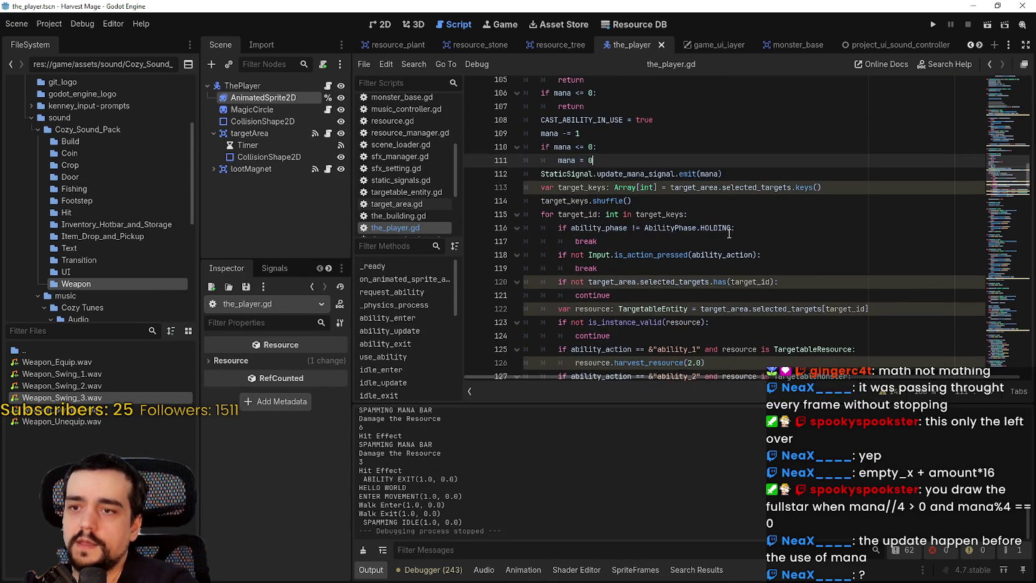
scroll(614, 259, "up", 1)
left_click(585, 286)
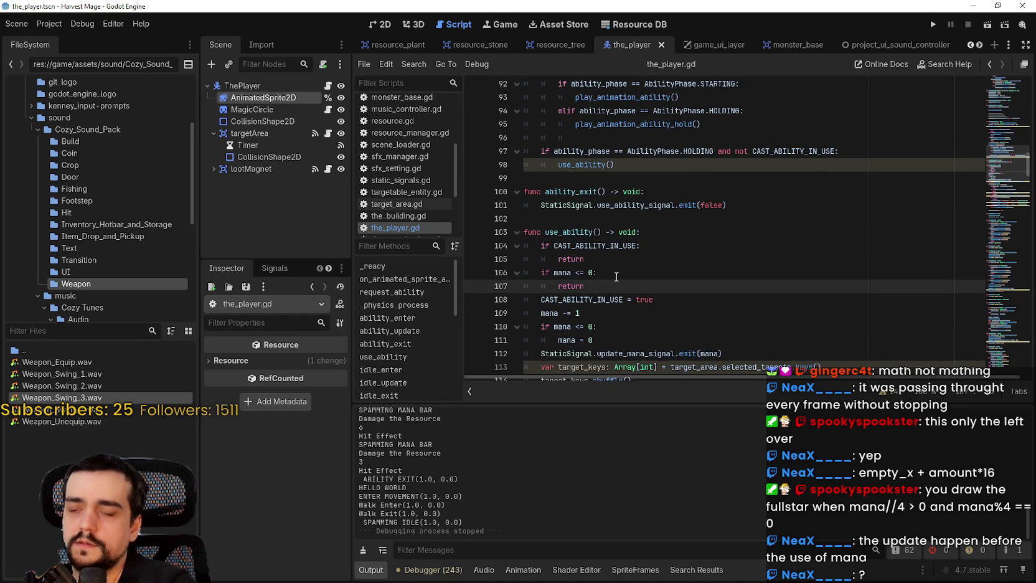
scroll(614, 272, "down", 1)
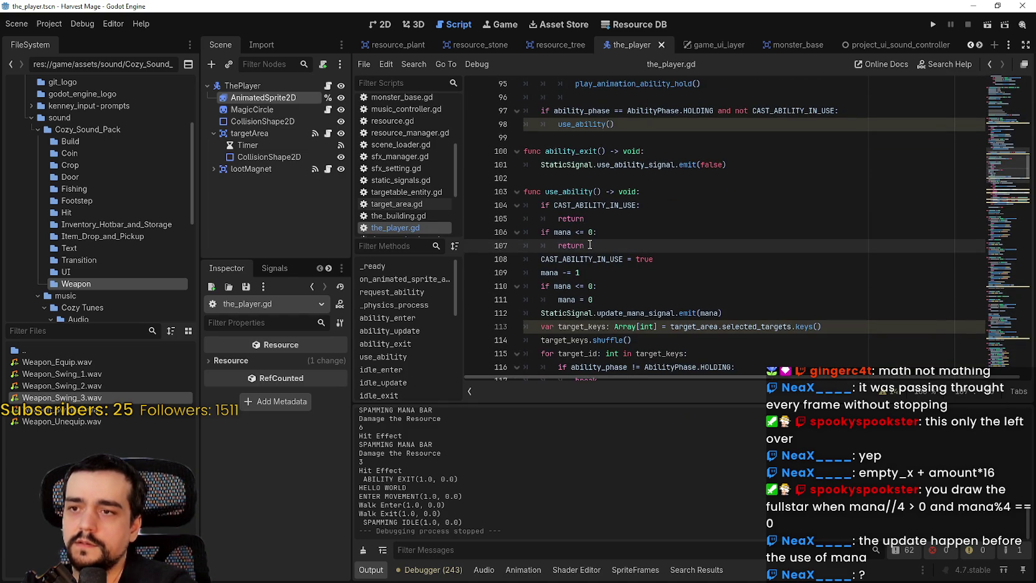
scroll(590, 244, "up", 4)
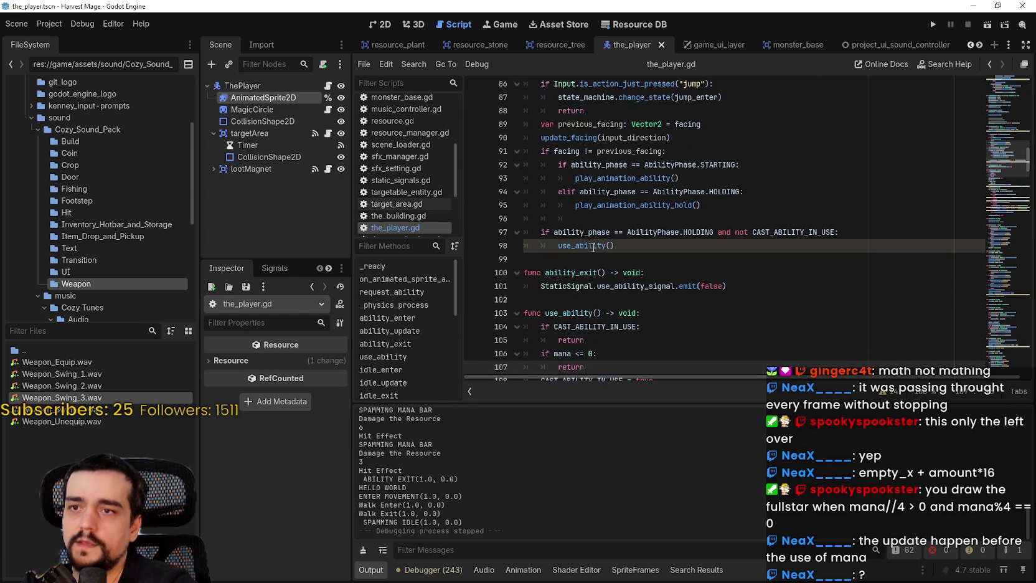
scroll(588, 246, "up", 4)
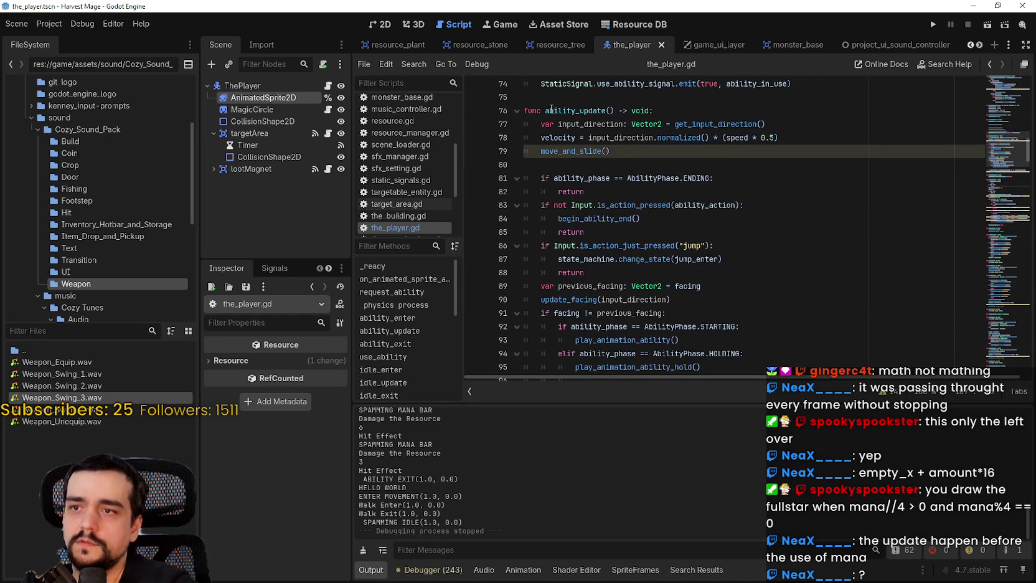
scroll(560, 111, "down", 1)
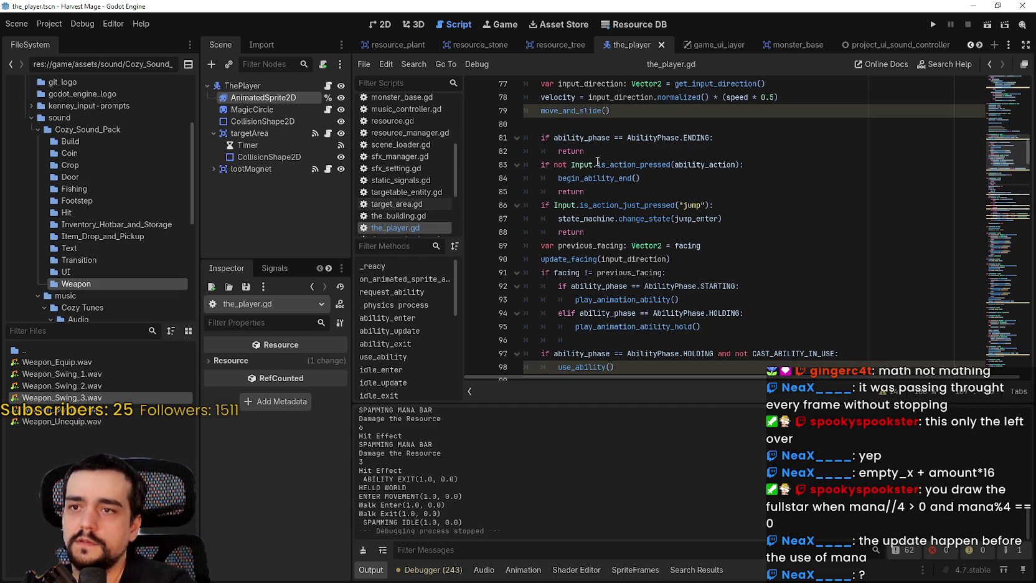
left_click_drag(597, 151, 501, 137)
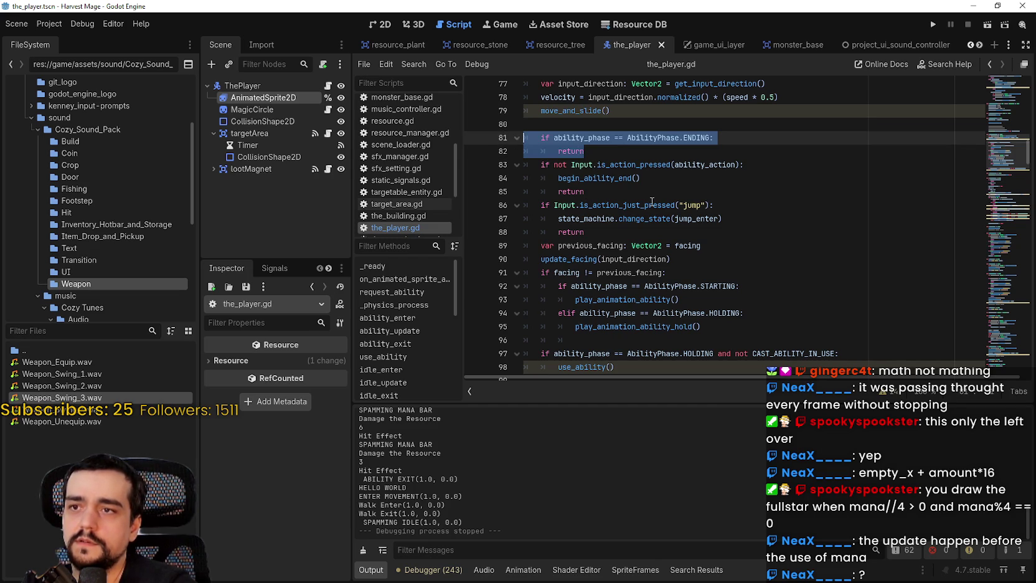
scroll(644, 192, "up", 1)
scroll(637, 187, "down", 1)
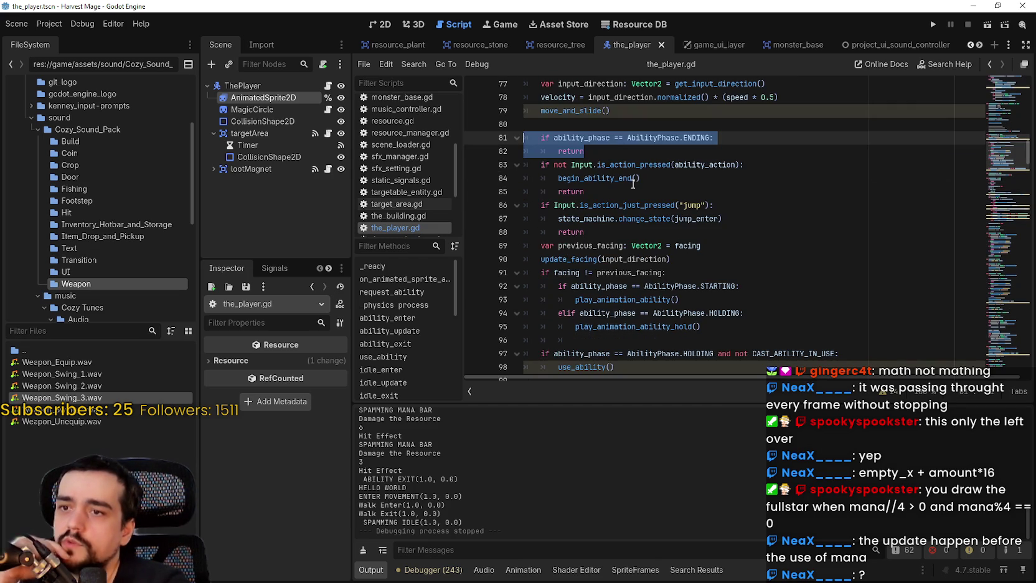
scroll(658, 227, "down", 1)
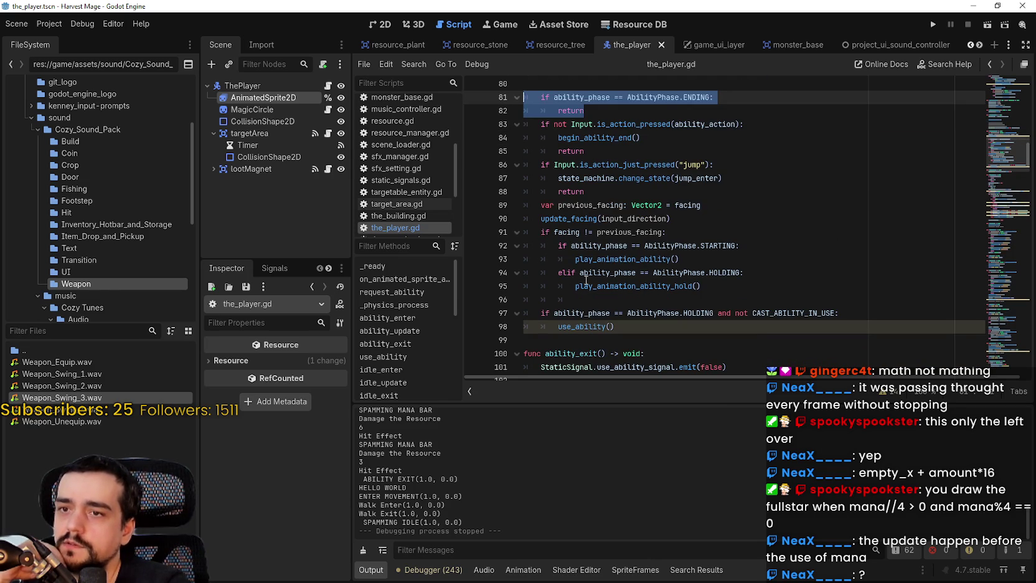
Review the phase checks between lines 81 and 92 in ability_update.
double_click(721, 245)
scroll(727, 260, "up", 1)
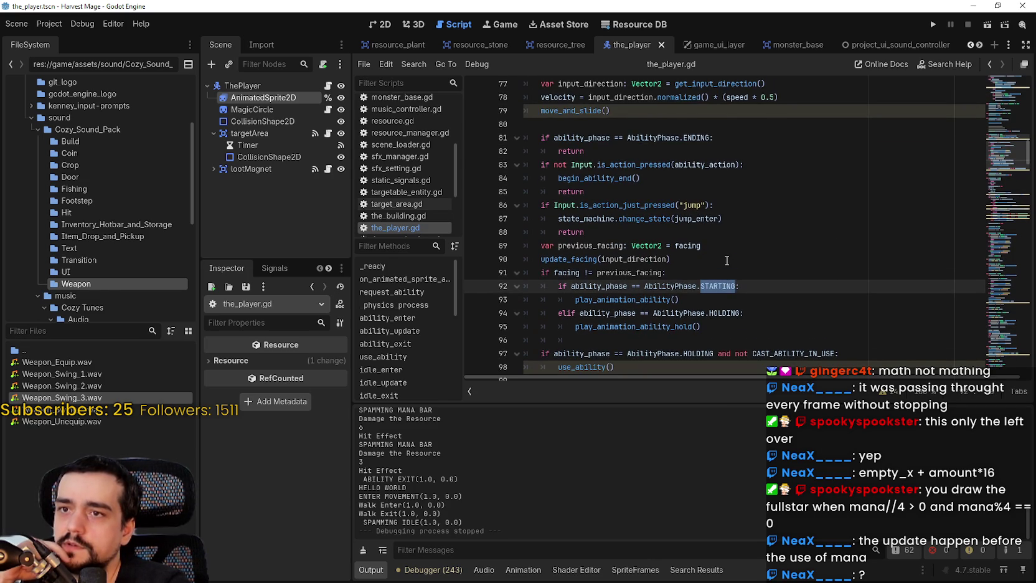
left_click_drag(603, 156, 524, 137)
scroll(658, 308, "up", 3)
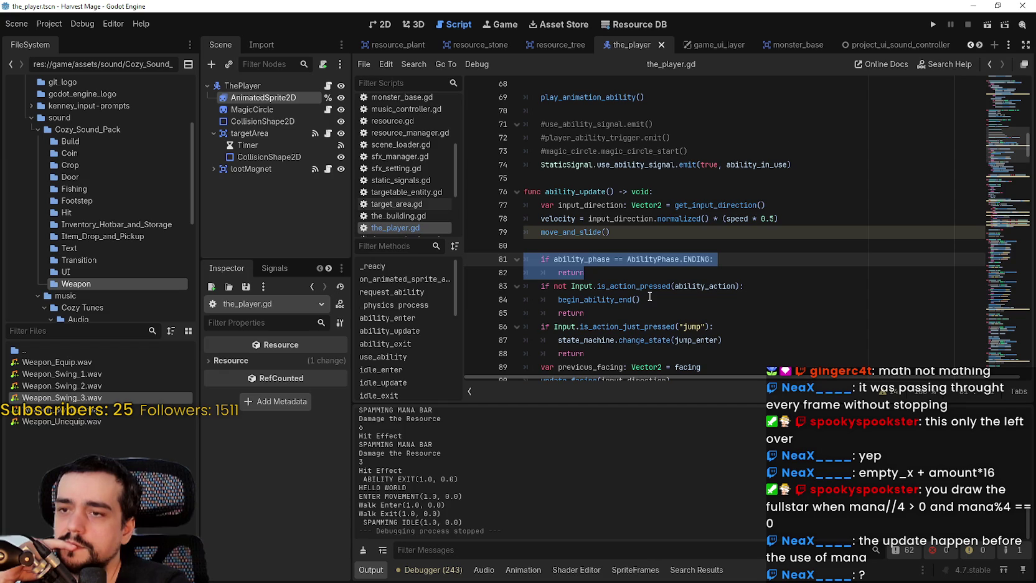
mouse_move(625, 282)
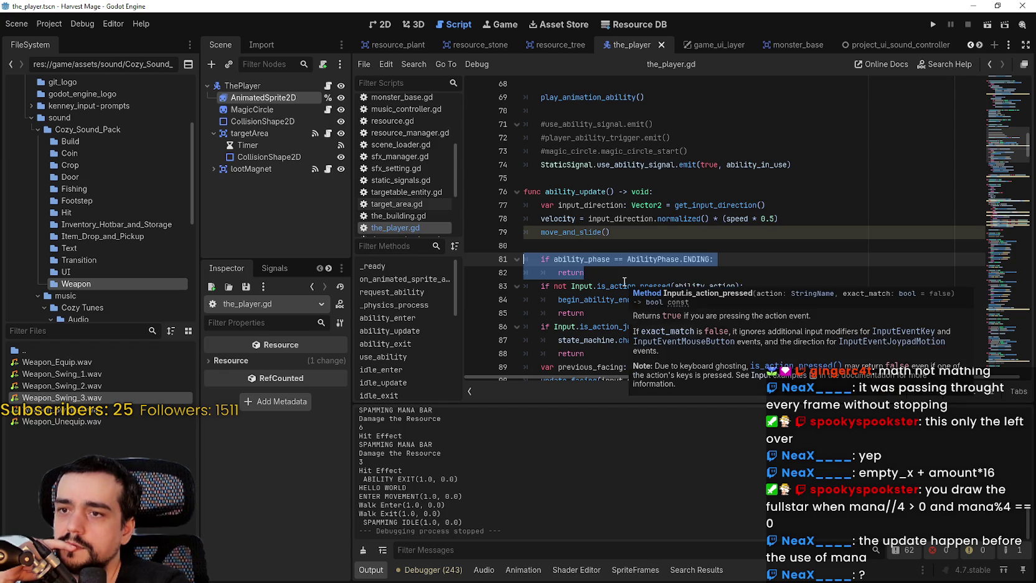
scroll(625, 281, "down", 2)
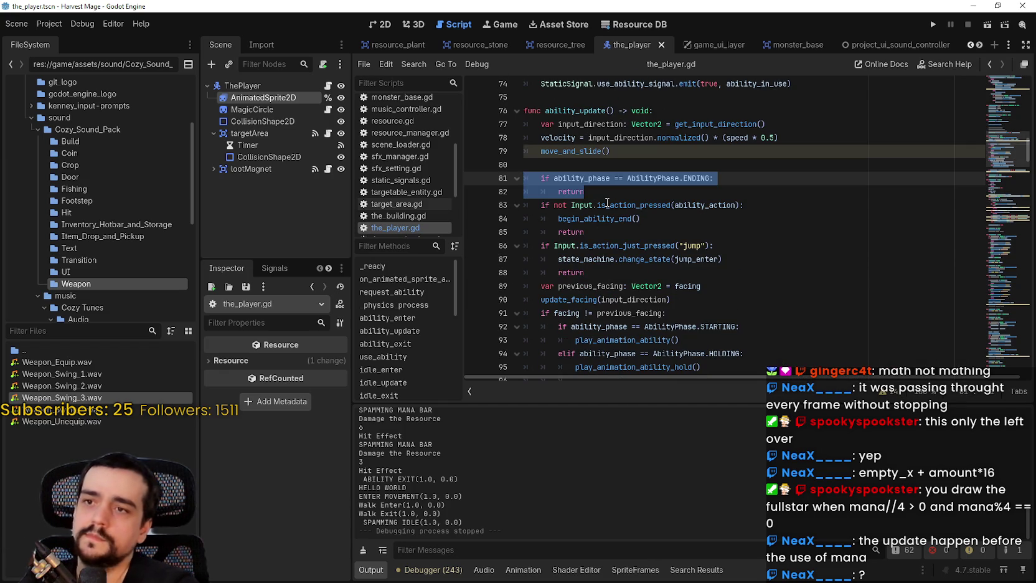
left_click(601, 191)
scroll(588, 280, "down", 5)
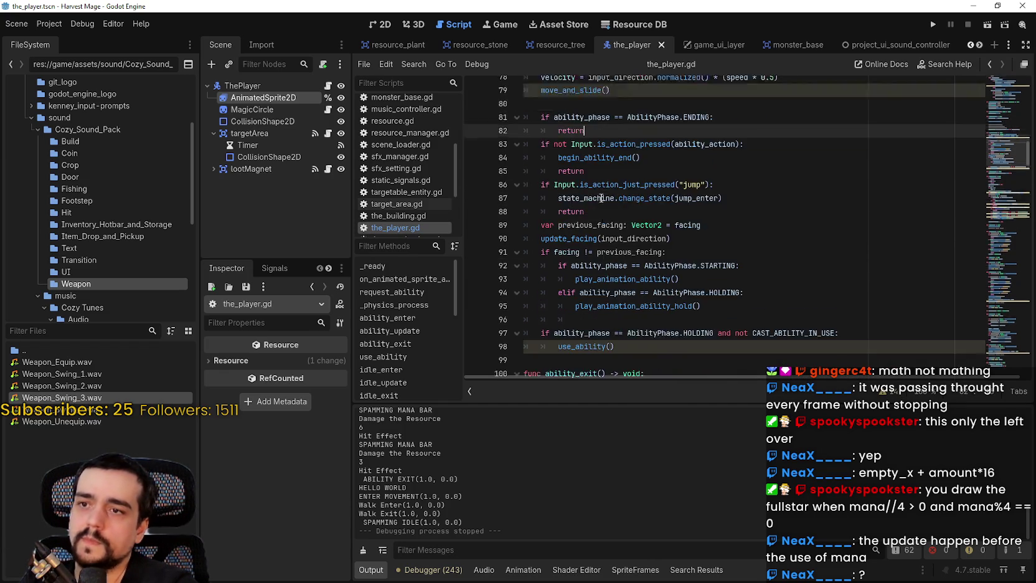
Paste the 'if mana <= 0: return' check from lines 106–107 as line 83, save, and run.
left_click_drag(595, 325, 521, 315)
key("ctrl+c")
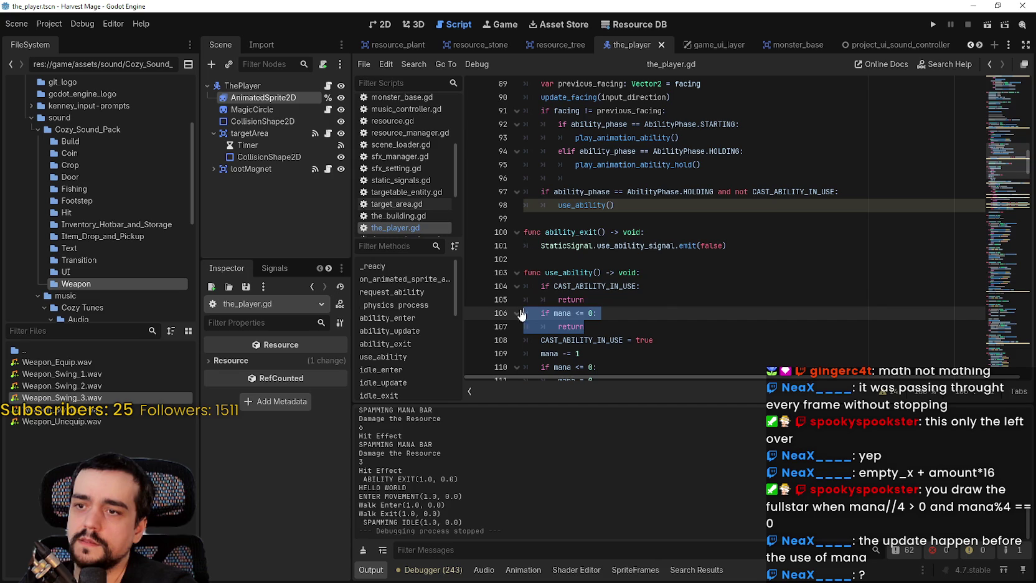
scroll(666, 290, "up", 6)
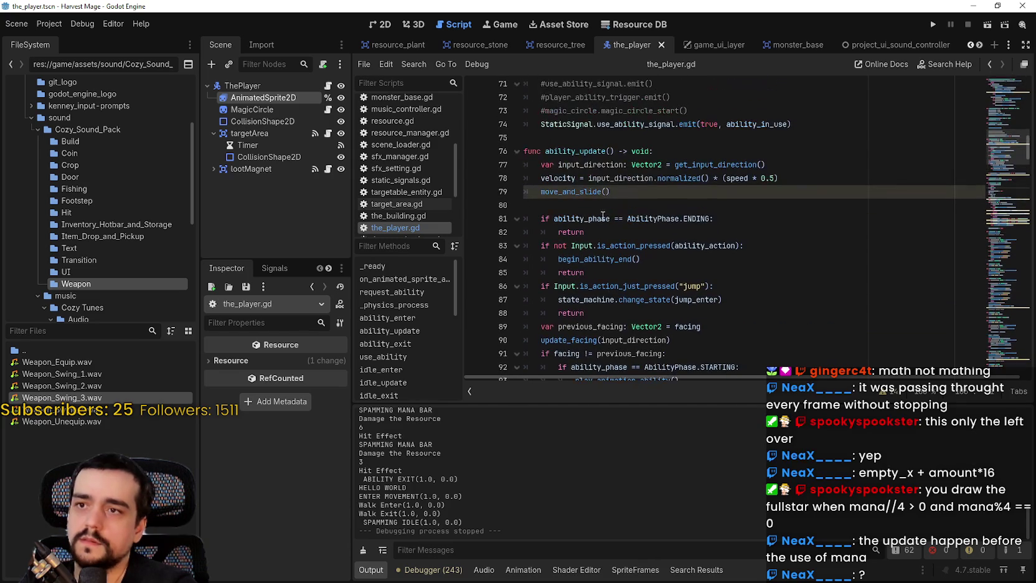
left_click(596, 232)
key("Return")
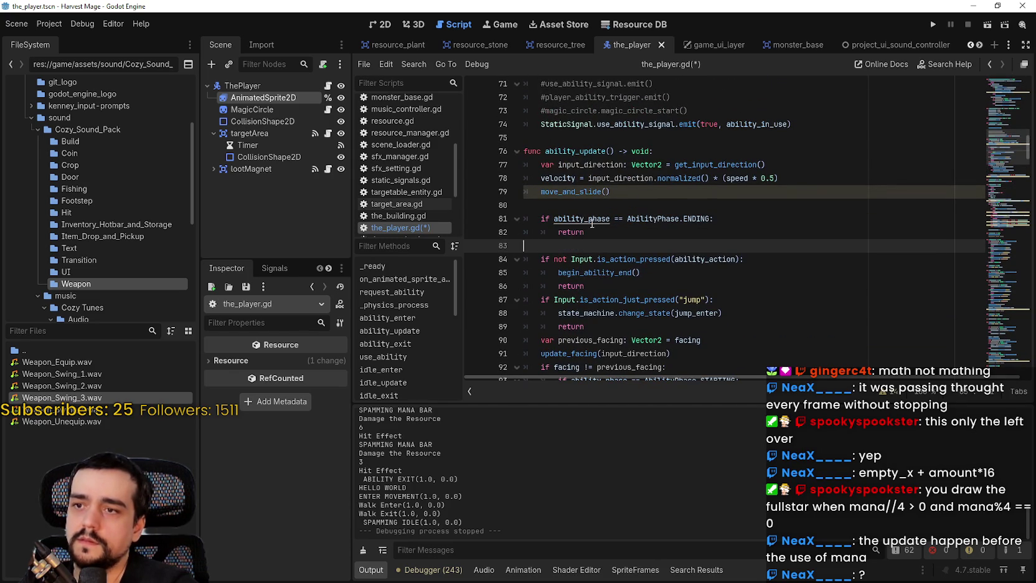
key("ctrl+v")
key("ctrl+s")
left_click(935, 26)
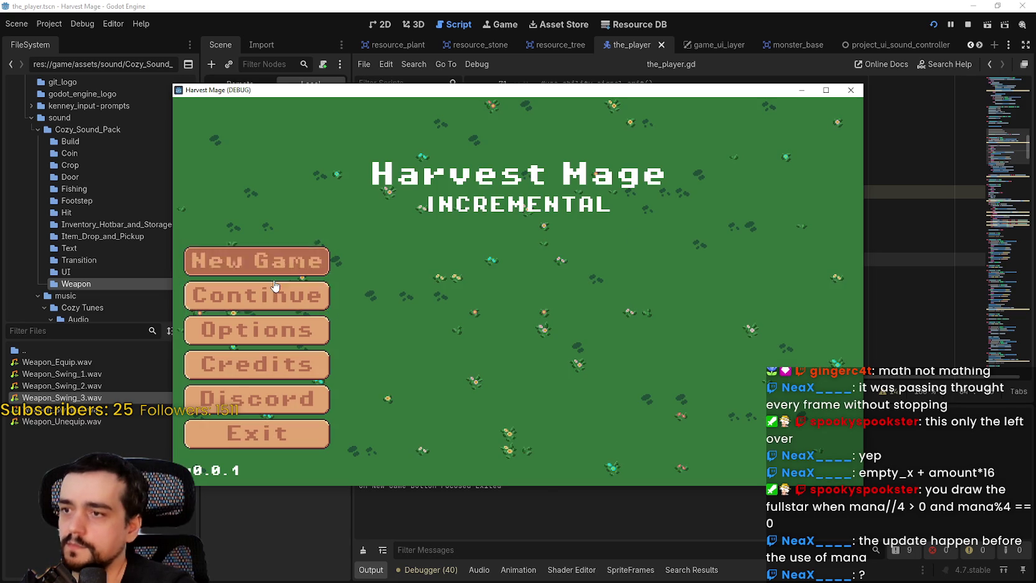
Start a new game, walk into the field, cast the slot-1 ability four times, then close the game.
left_click(273, 260)
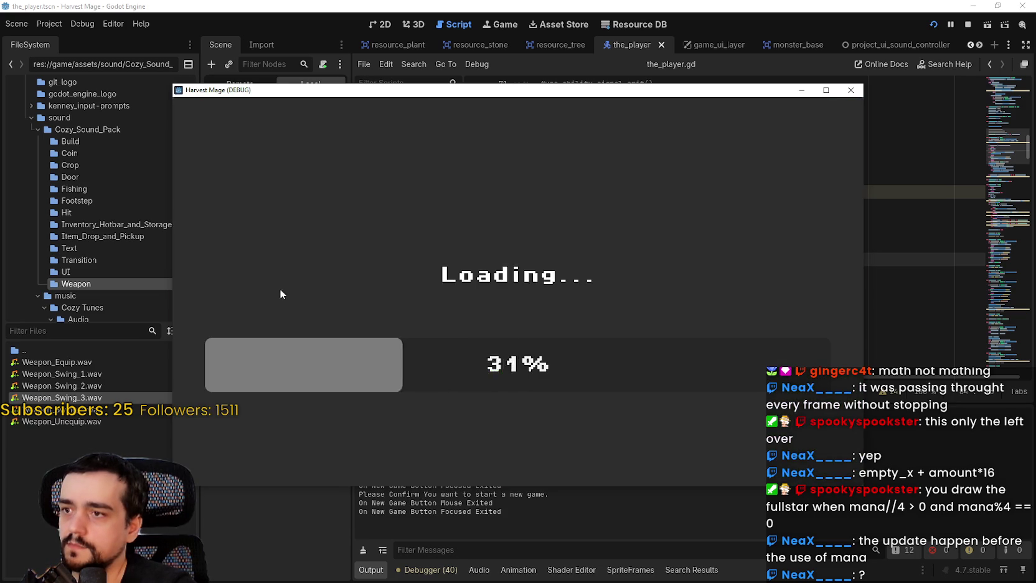
key("s")
key("a")
key("w")
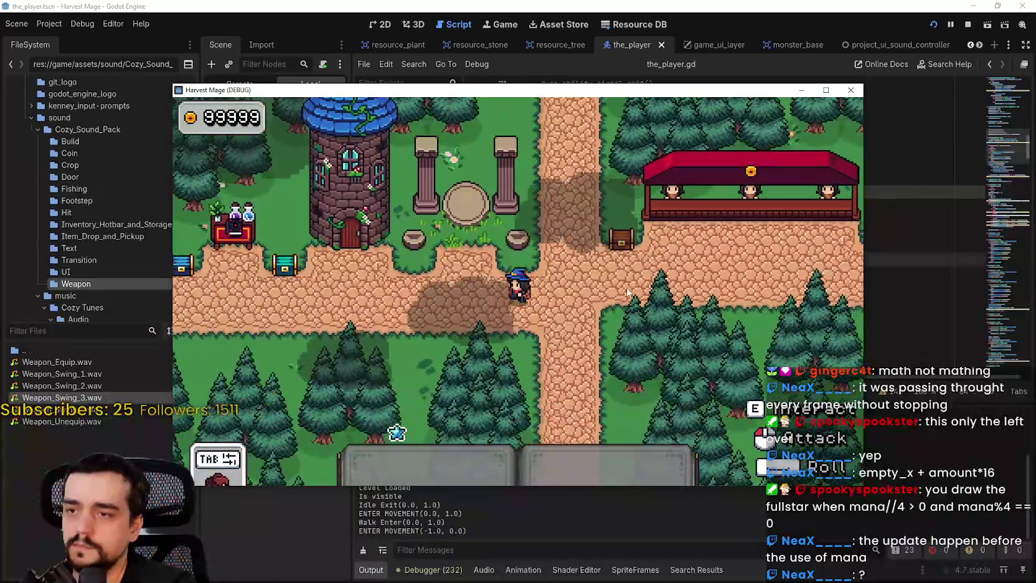
key("d")
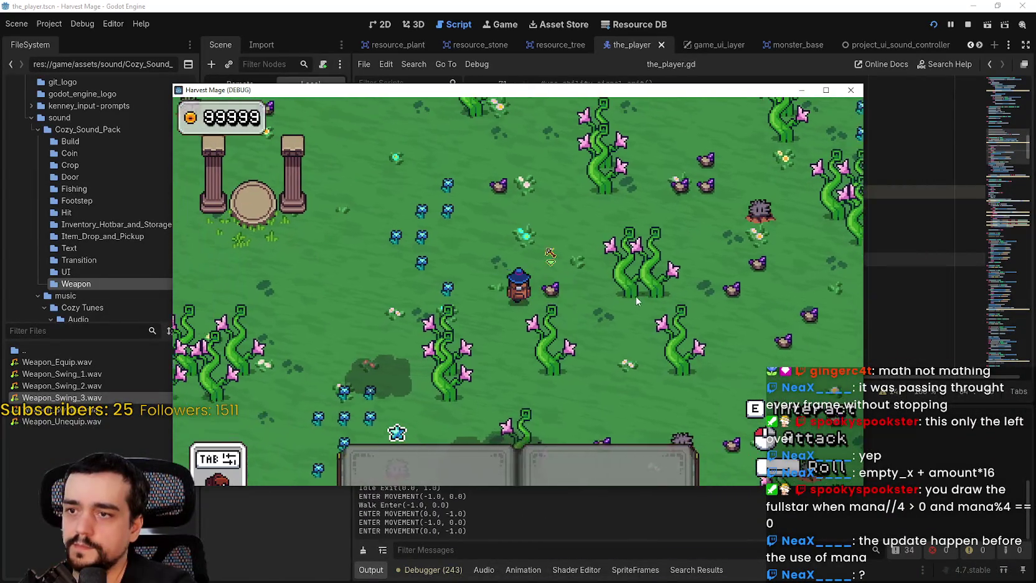
key("1")
left_click(648, 300)
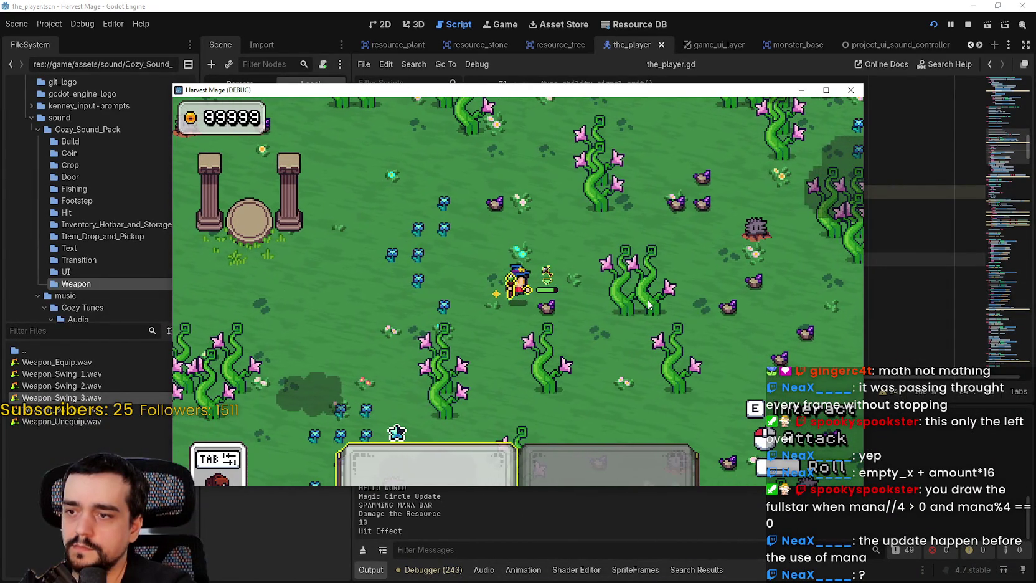
left_click(648, 300)
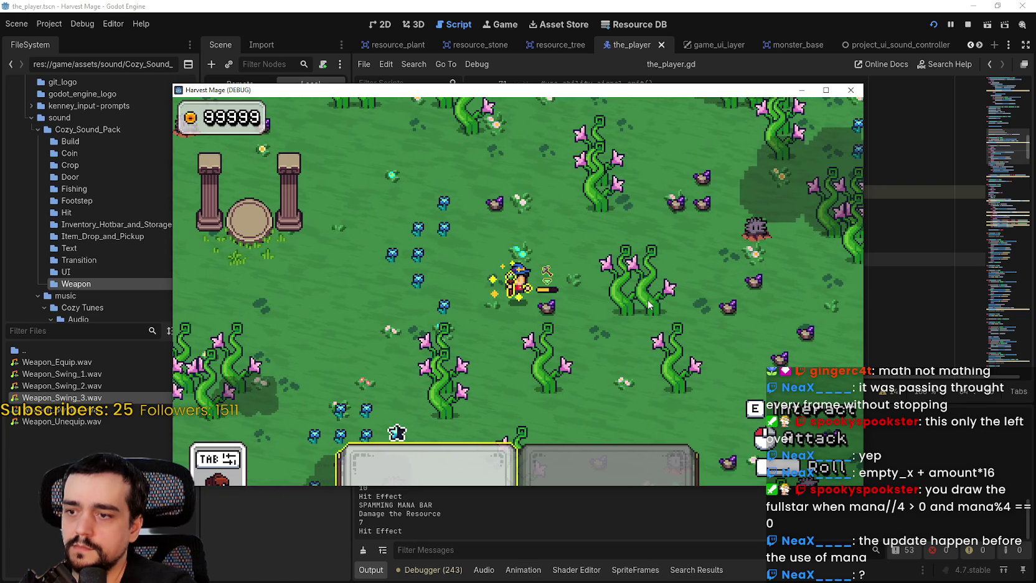
left_click(647, 299)
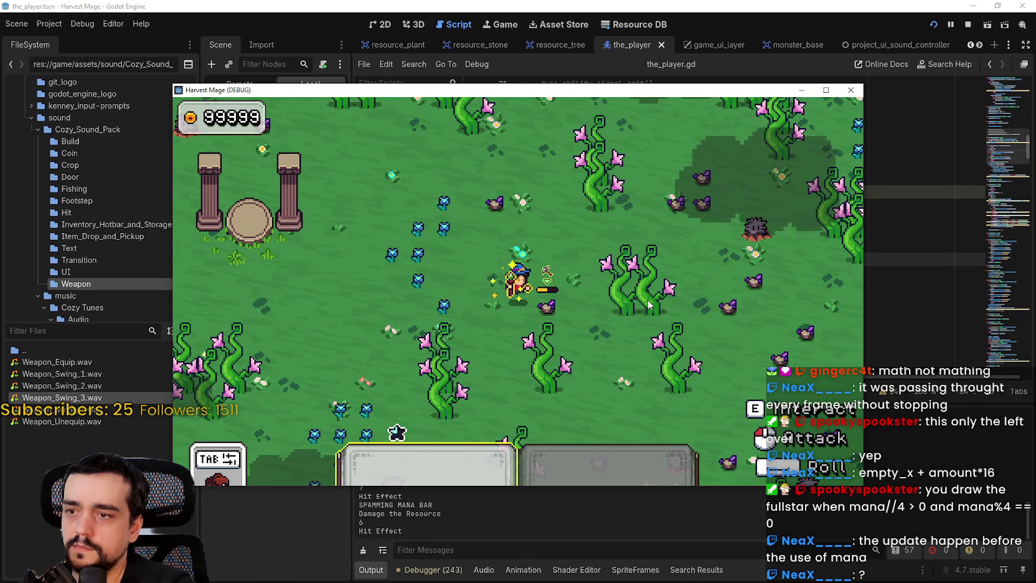
left_click(646, 297)
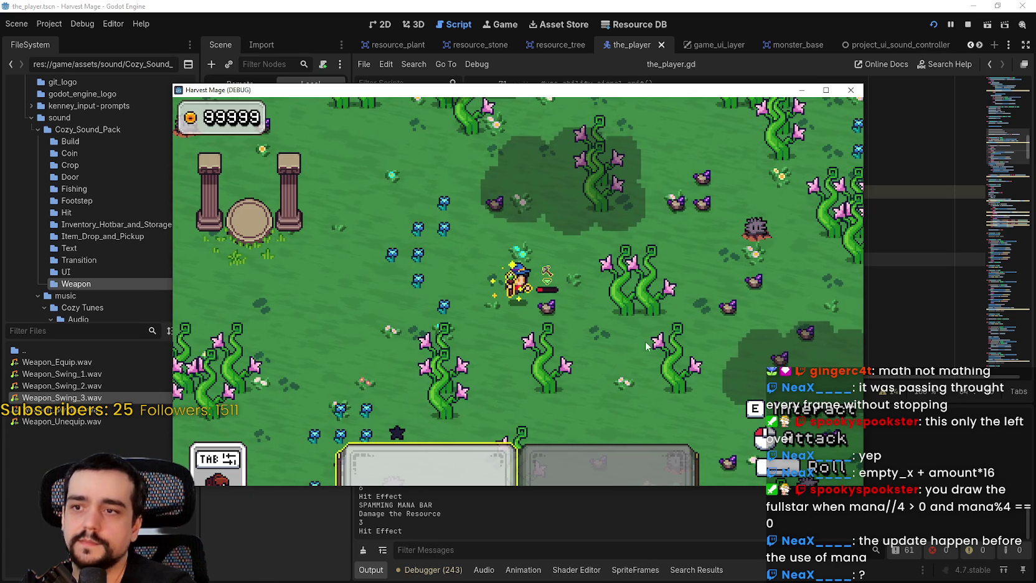
left_click(968, 25)
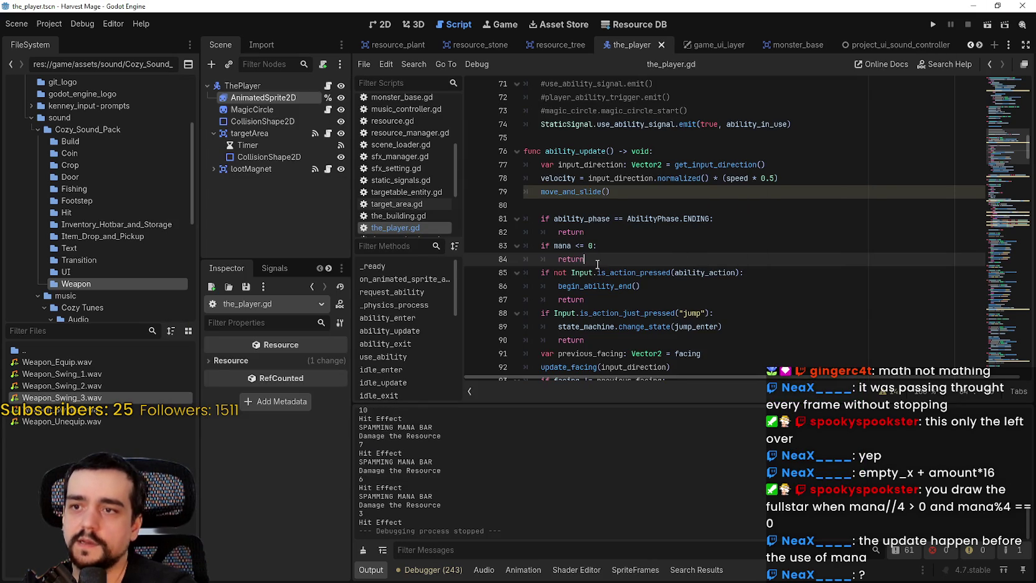
Review the mana check, the CAST_ABILITY_IN_USE flag and the use_ability call in ability_update.
left_click_drag(599, 261, 524, 244)
scroll(703, 328, "down", 1)
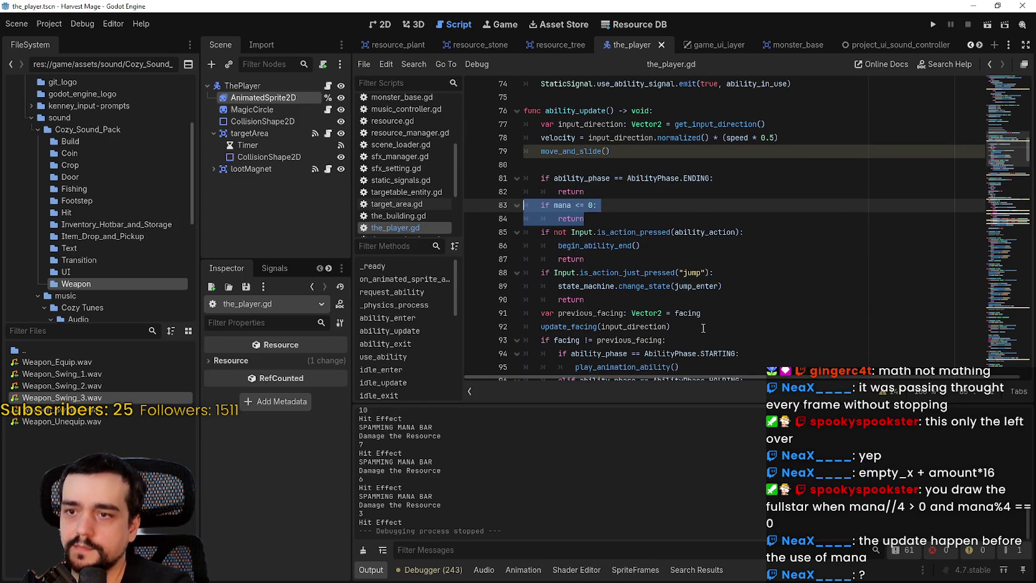
scroll(684, 299, "down", 1)
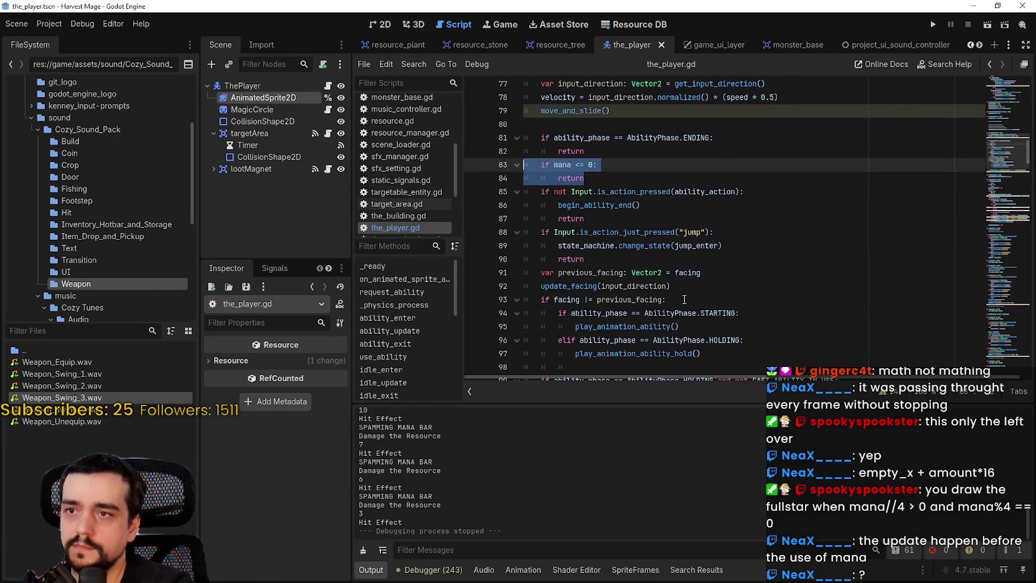
scroll(682, 295, "up", 2)
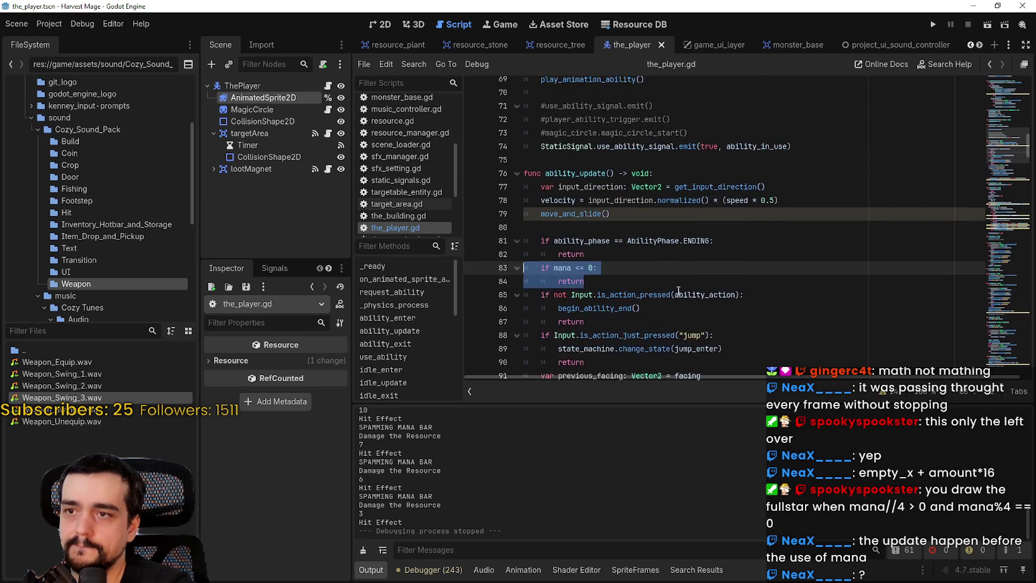
scroll(687, 296, "down", 3)
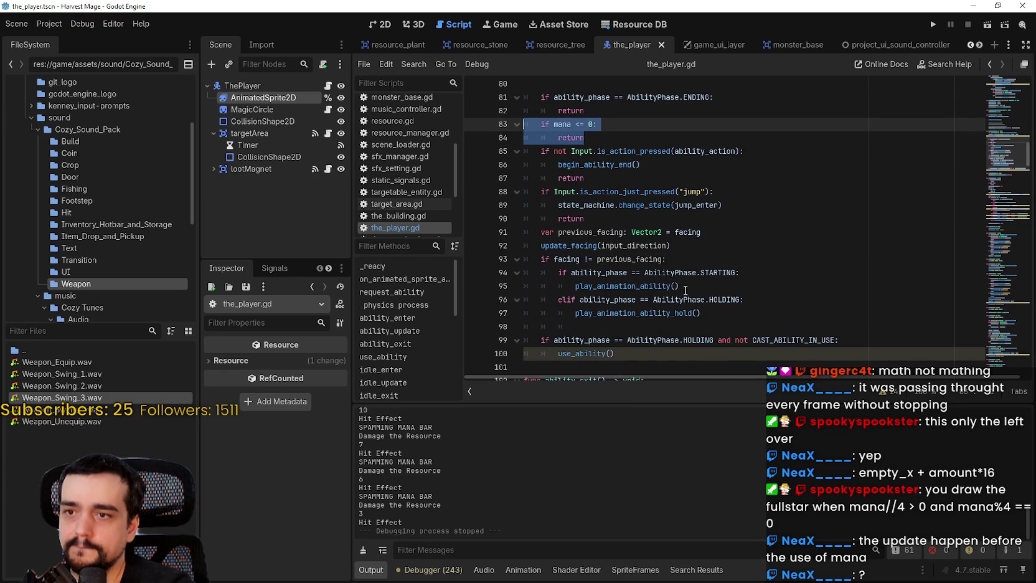
scroll(685, 290, "down", 1)
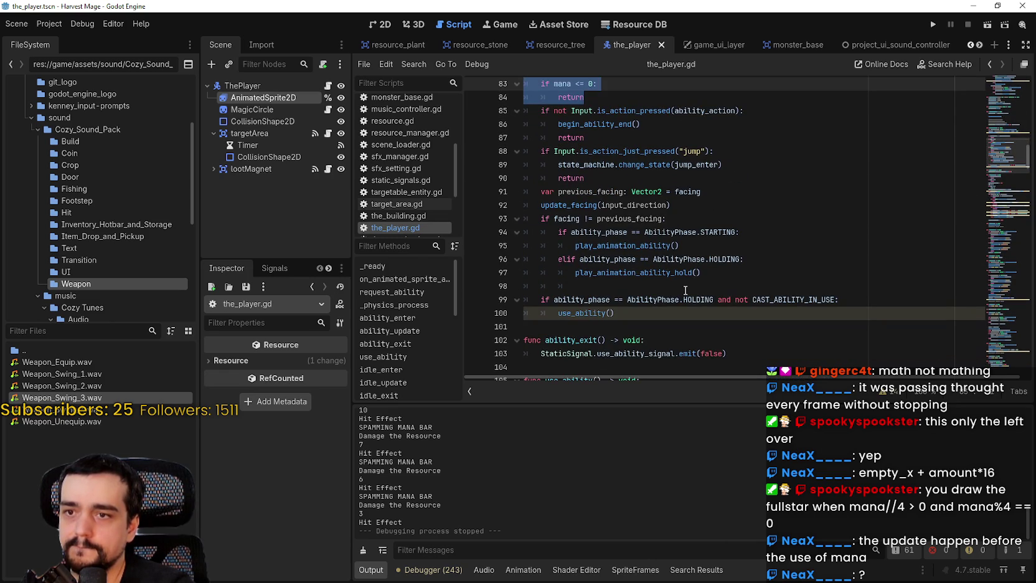
left_click(743, 291)
double_click(779, 298)
scroll(778, 299, "down", 2)
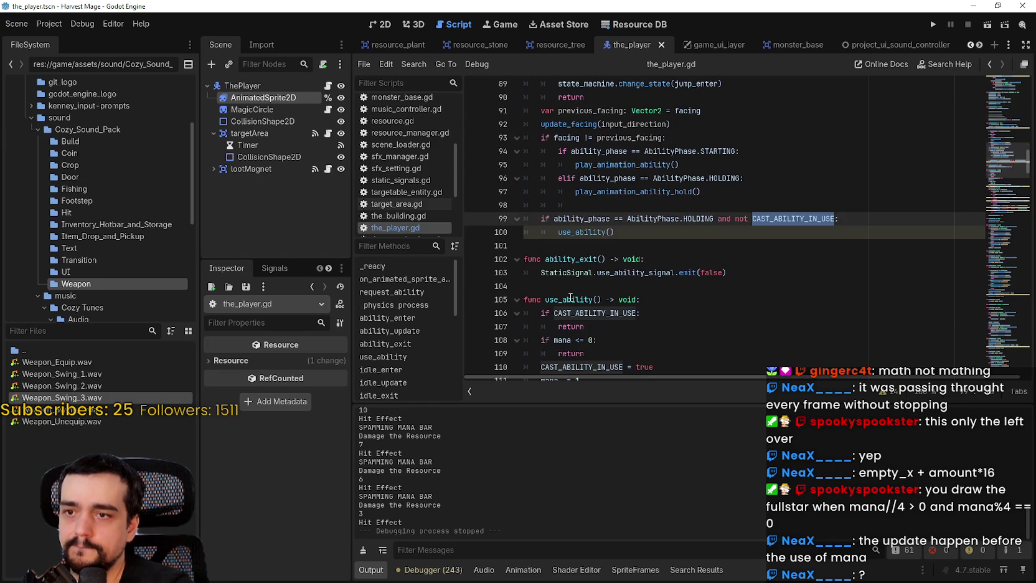
left_click(623, 232)
scroll(764, 288, "up", 2)
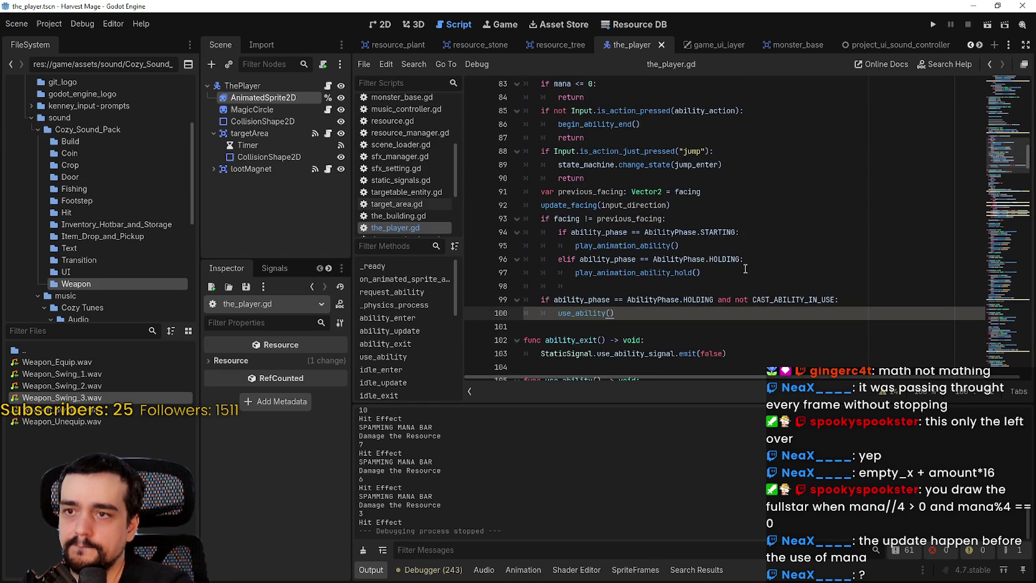
scroll(714, 242, "up", 1)
scroll(684, 220, "up", 2)
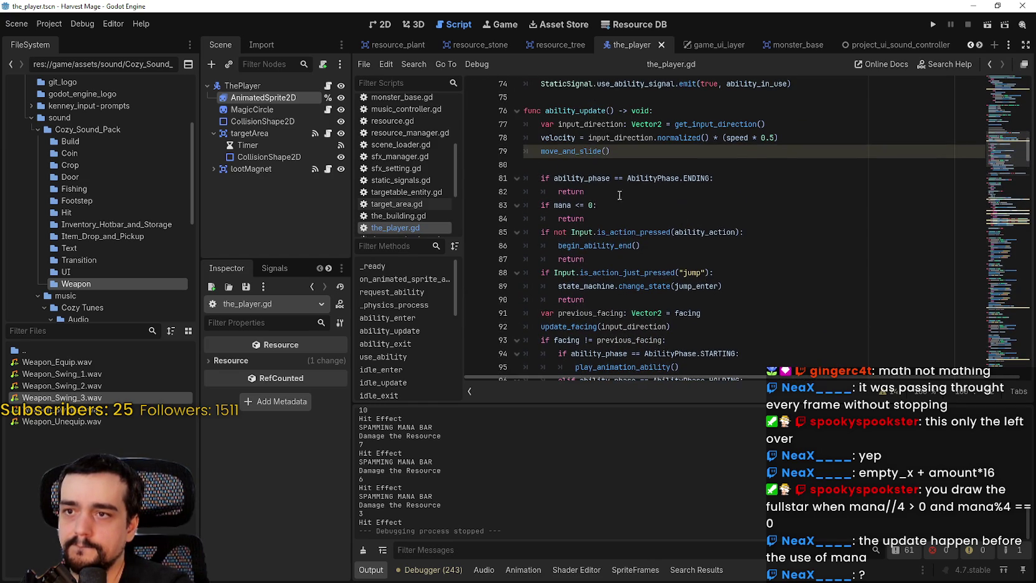
left_click(609, 219)
scroll(604, 223, "down", 1)
left_click_drag(731, 247, 559, 243)
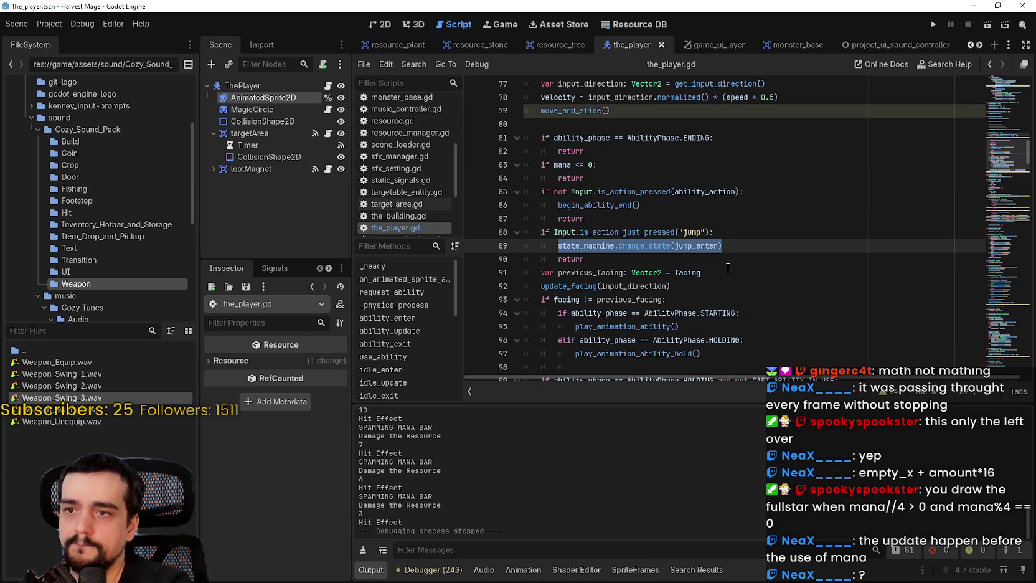
Add a begin_ability_end() call under the mana check on line 83, and save.
double_click(611, 206)
left_click_drag(654, 205, 557, 207)
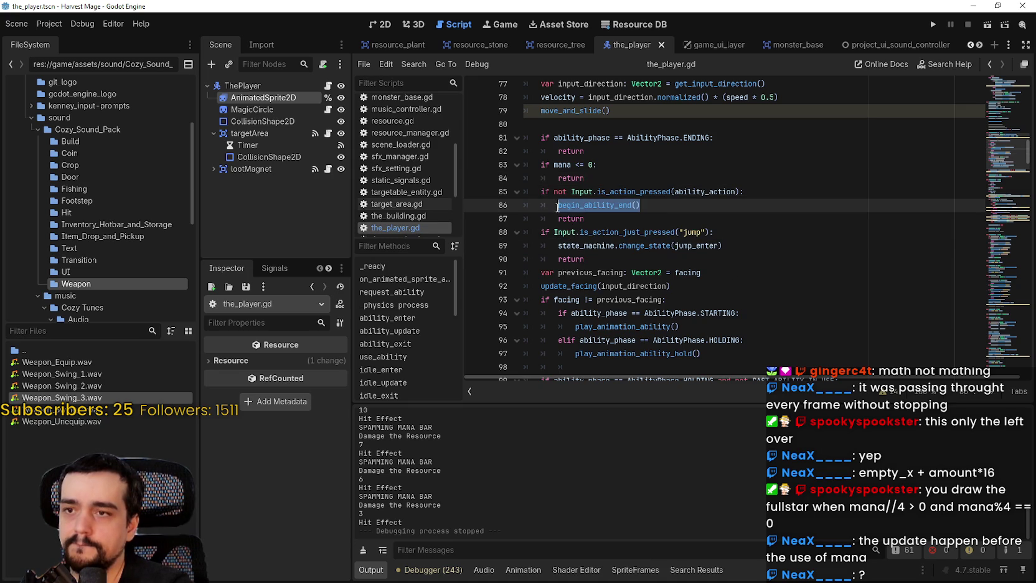
left_click(610, 174)
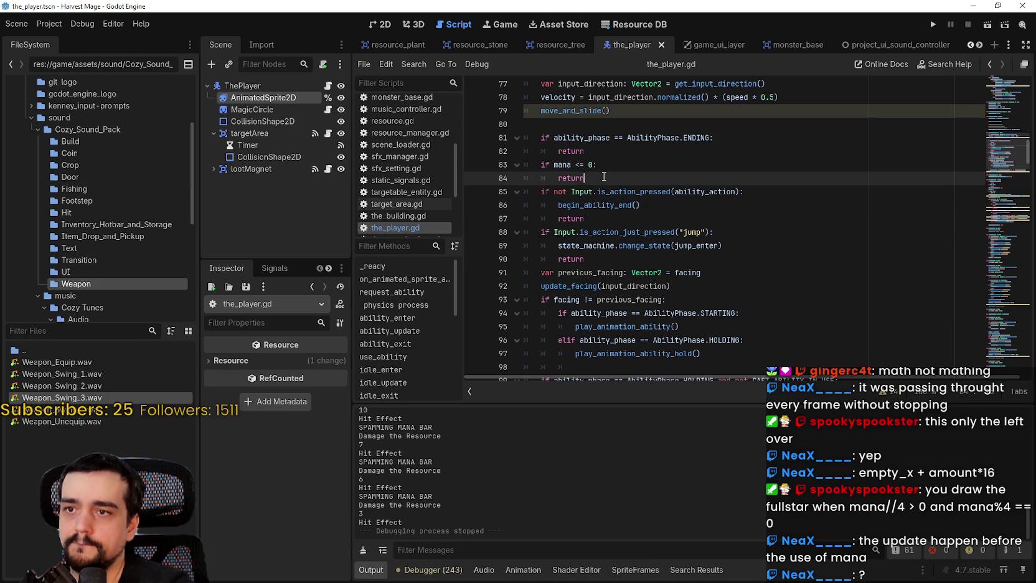
left_click(614, 163)
key("Return")
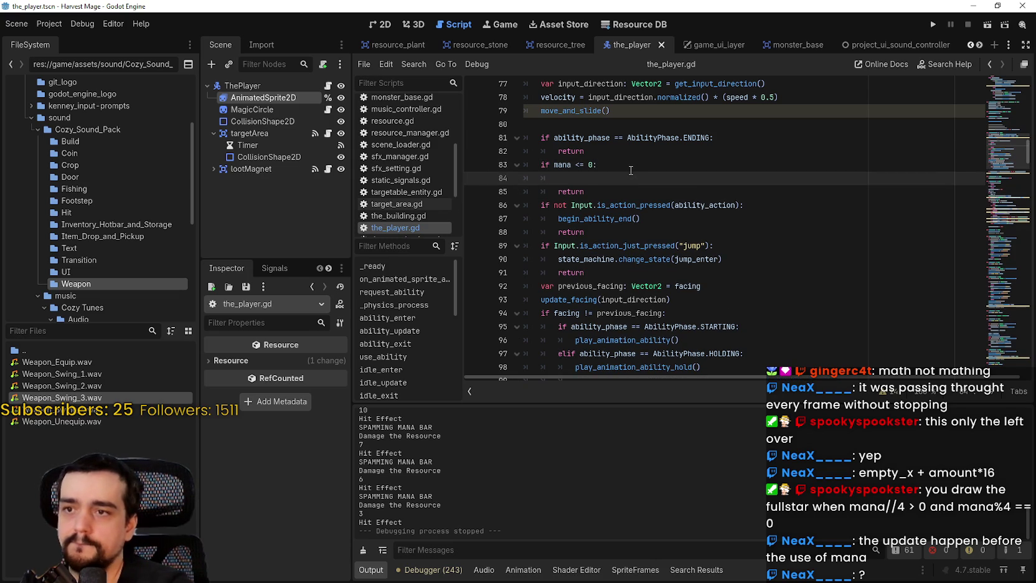
type("begin_ability_end()")
key("ctrl+s")
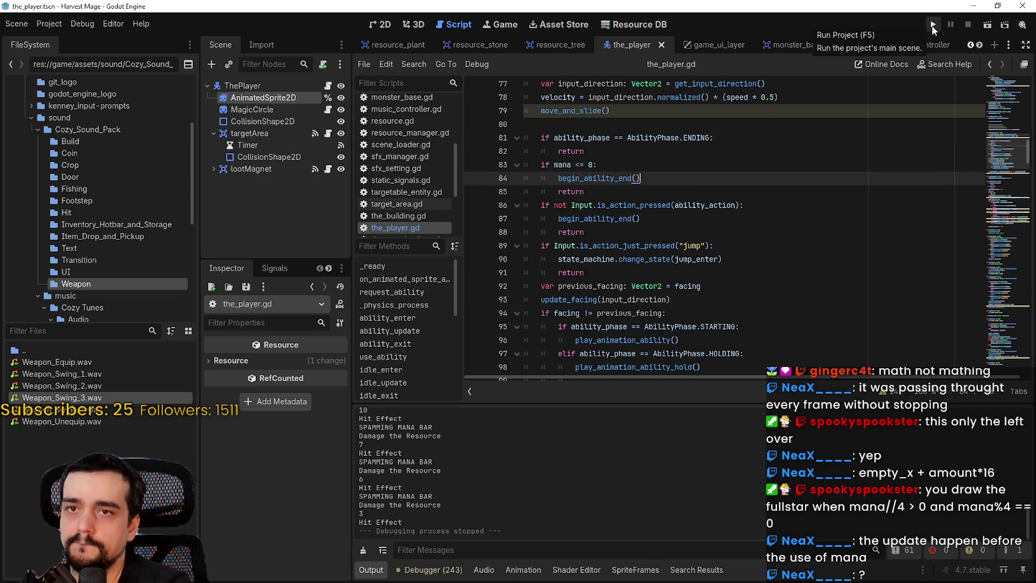
Find the ability_enter function and its STARTING phase and play_animation_ability lines.
scroll(622, 218, "up", 2)
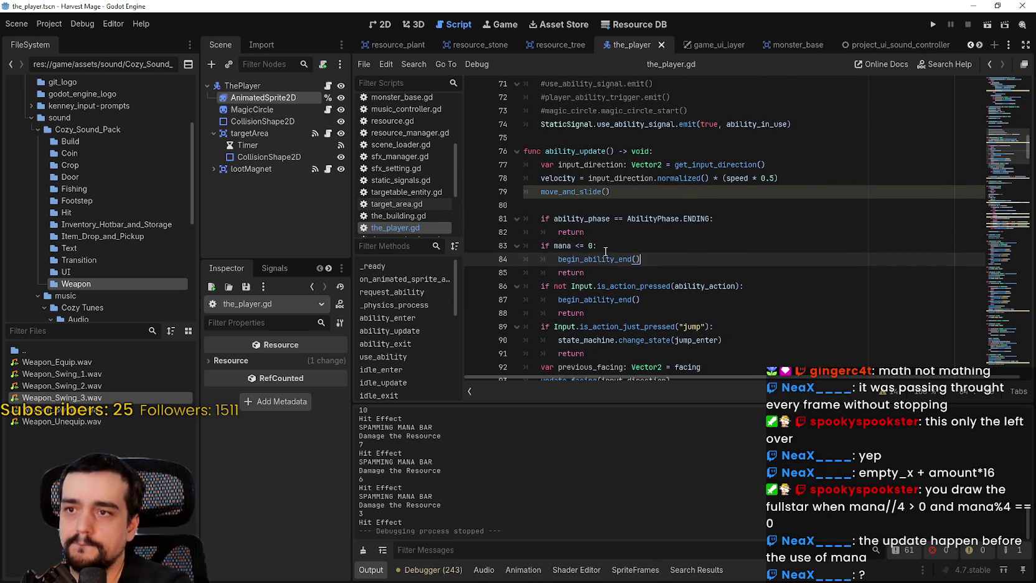
left_click_drag(596, 245, 552, 247)
scroll(606, 266, "up", 4)
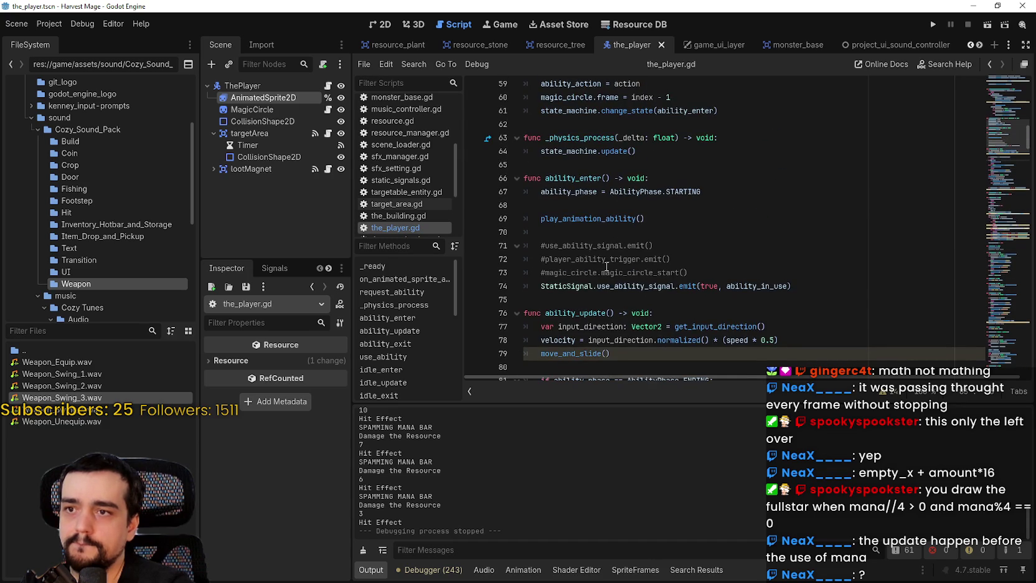
left_click(685, 192)
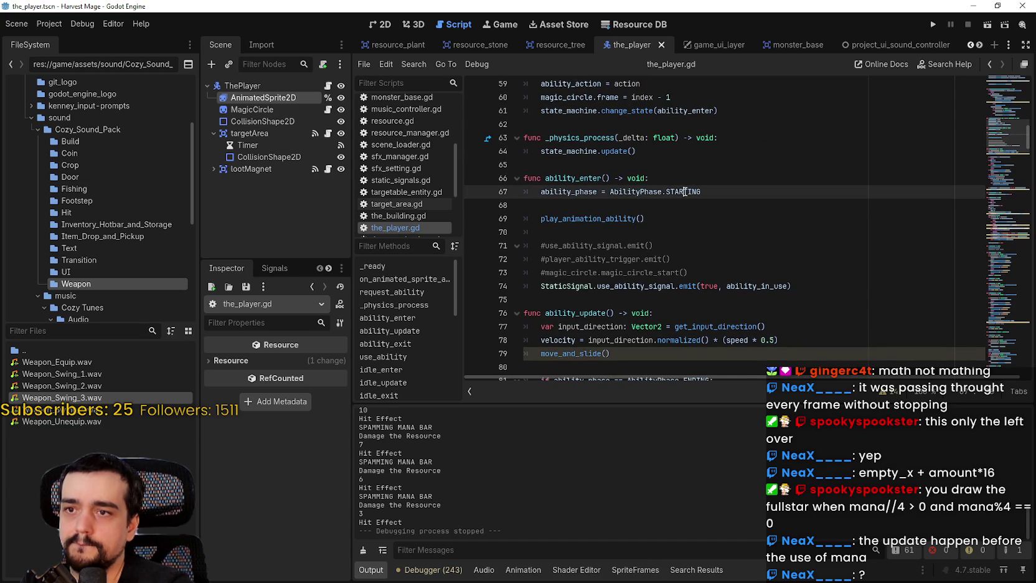
left_click(598, 218)
double_click(574, 177)
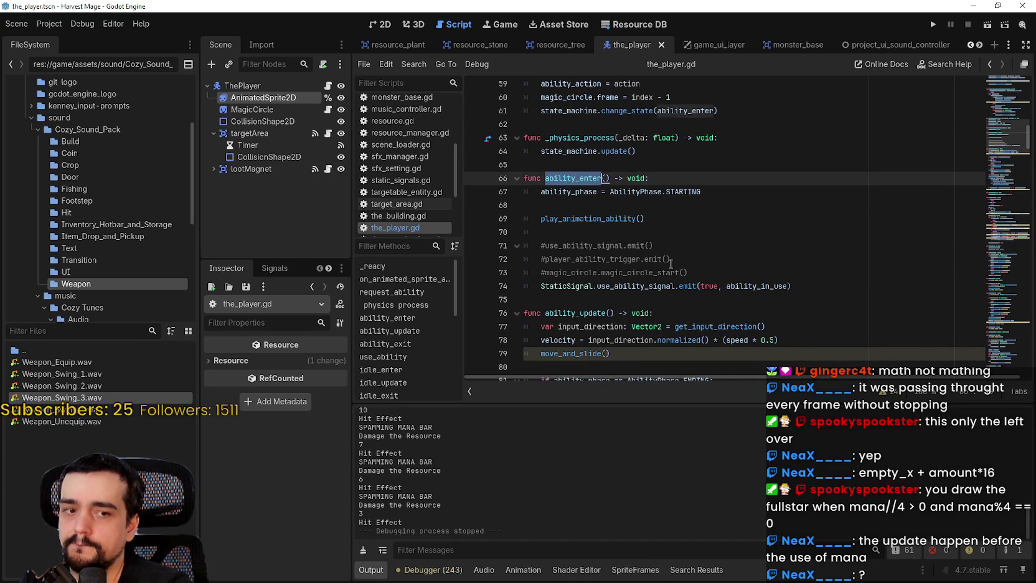
scroll(671, 263, "up", 3)
mouse_move(1011, 131)
left_mouse_down()
mouse_move(1011, 118)
mouse_move(1012, 134)
left_mouse_up()
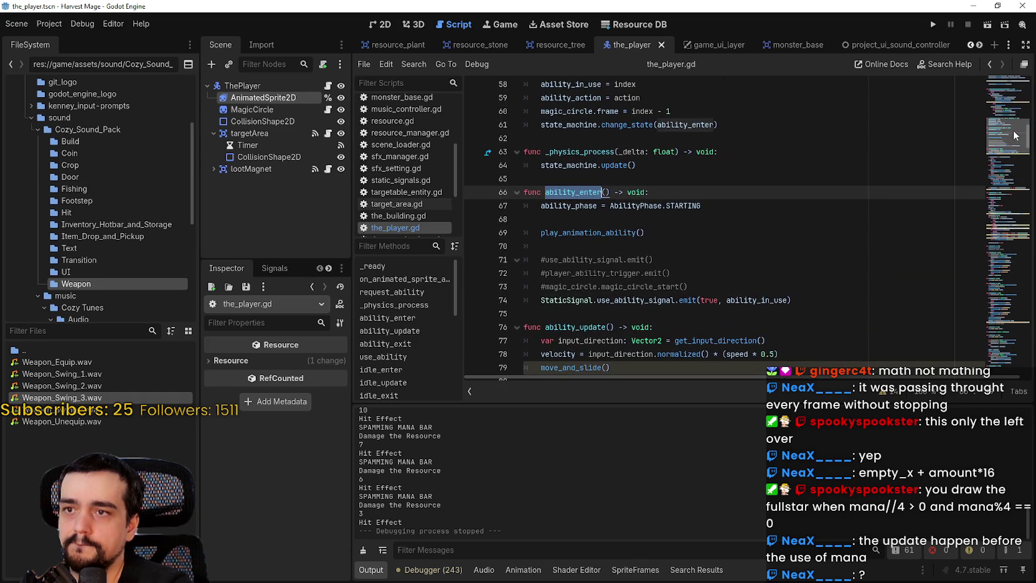
Add 'if mana <= 0: return' at the top of ability_enter, save, and run the project.
left_click(696, 193)
key("Return")
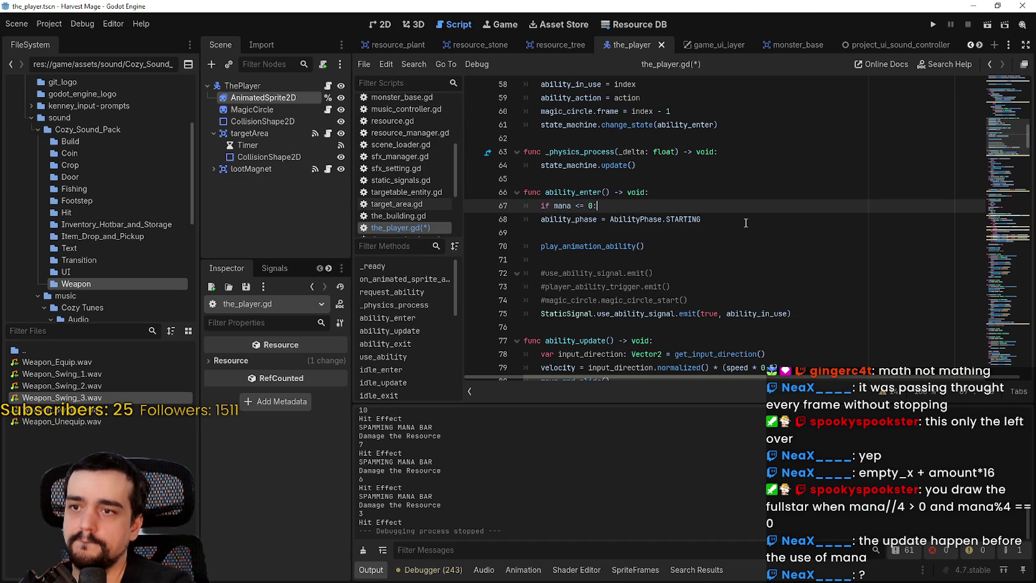
key("Return")
type("r")
key("ctrl+s")
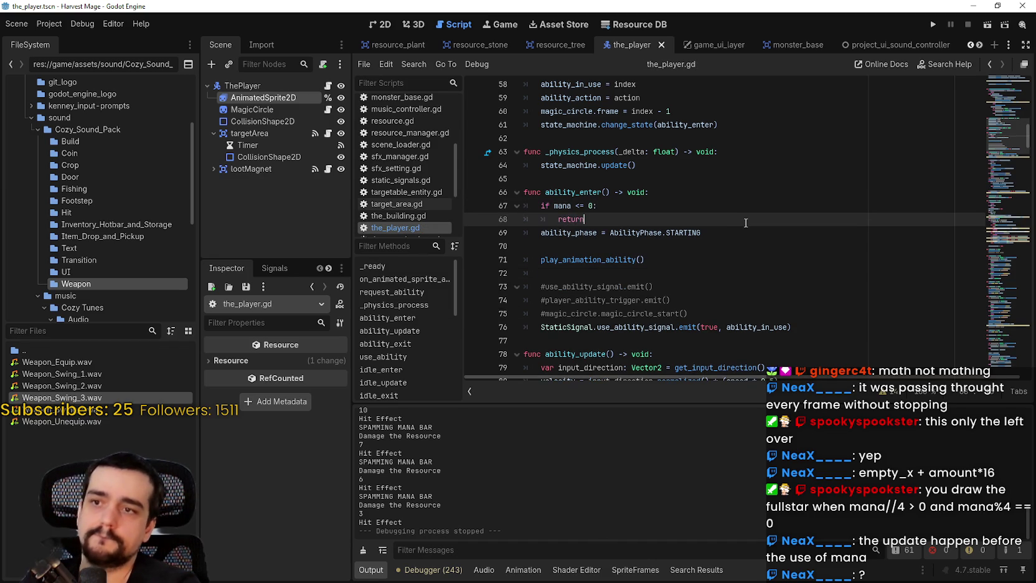
left_click(933, 24)
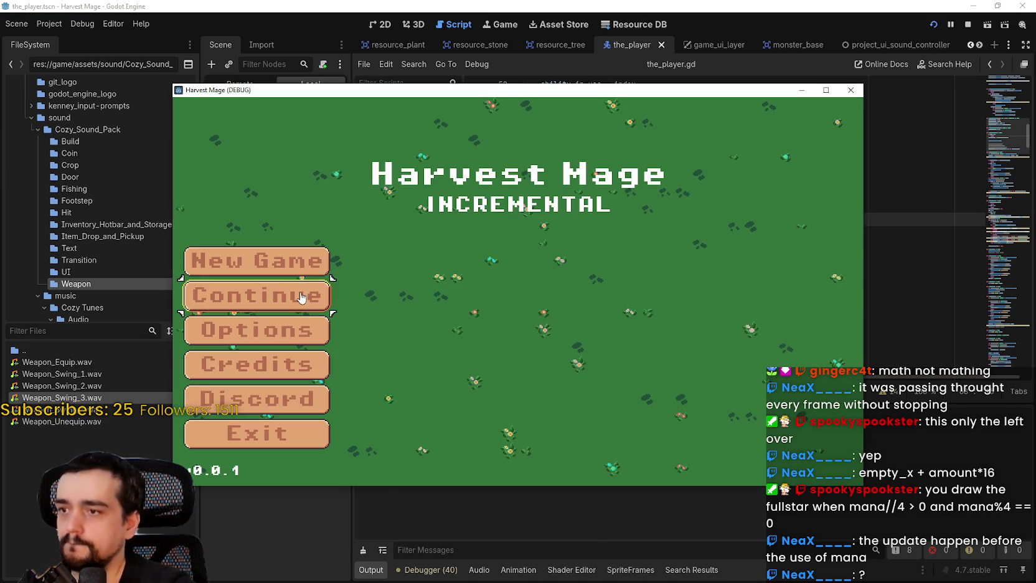
Continue the game, walk into the field, and cast the ability four times to drain mana.
left_click(299, 295)
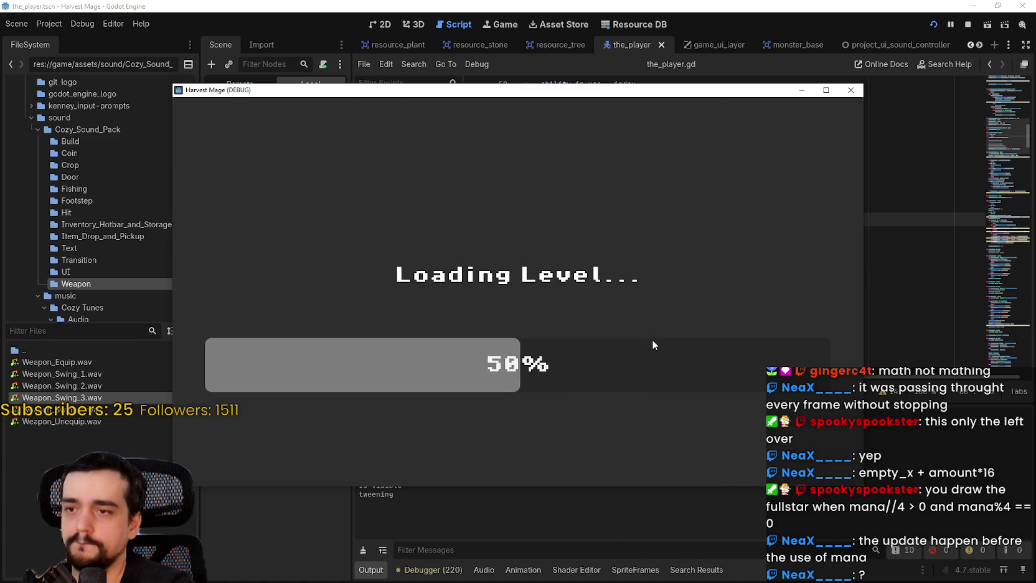
key("d")
key("s")
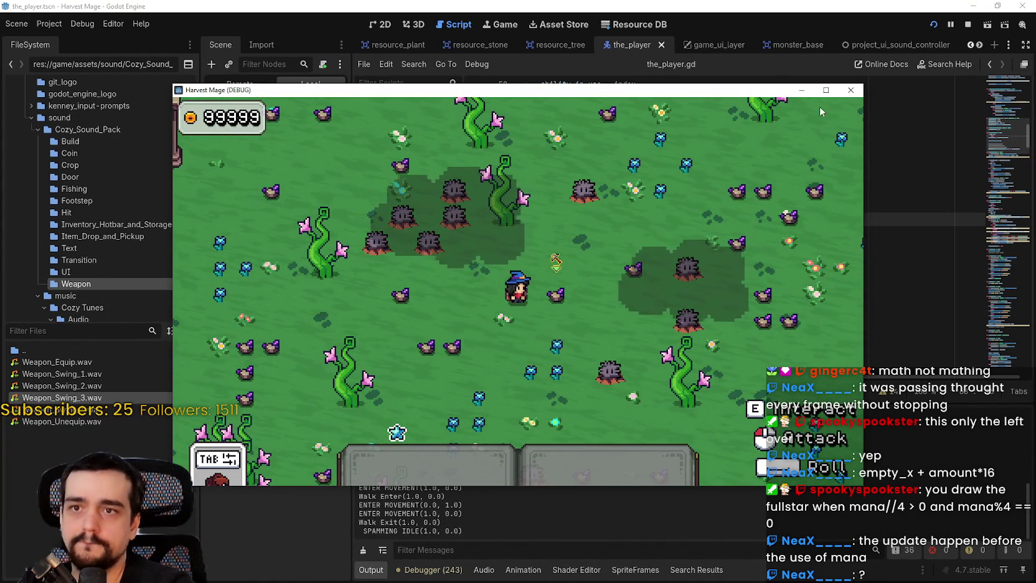
left_click(659, 252)
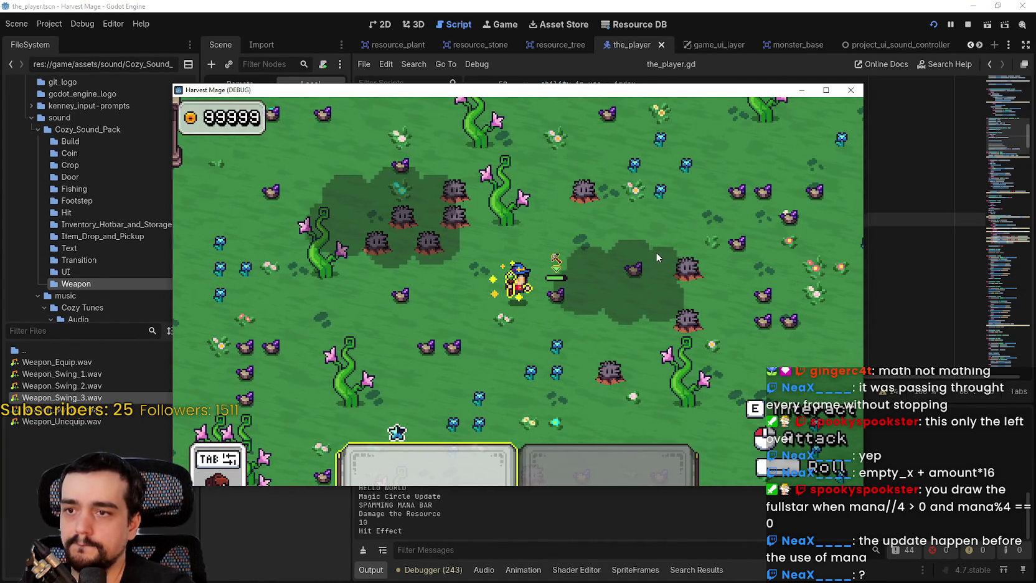
left_click(655, 251)
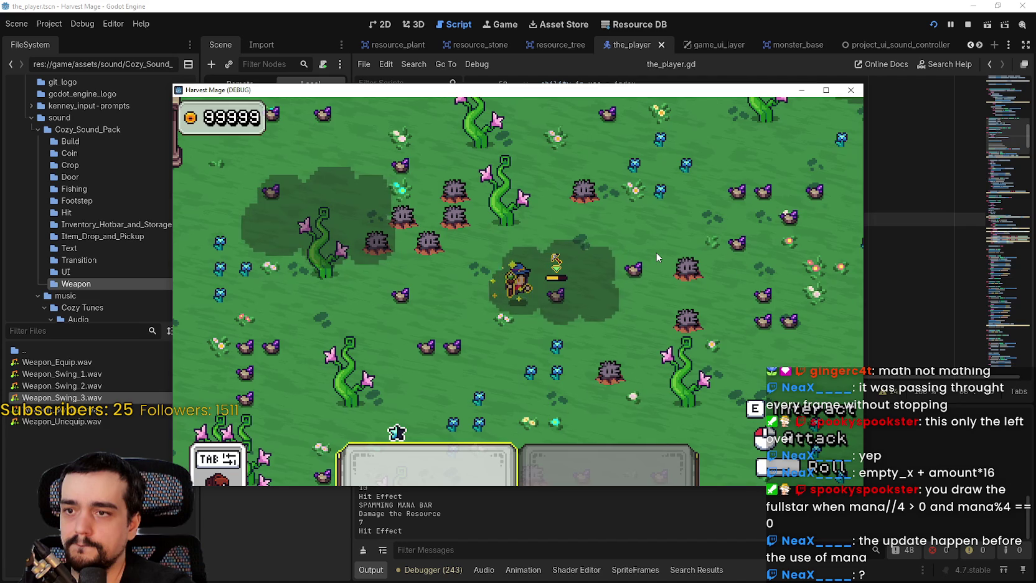
left_click(656, 251)
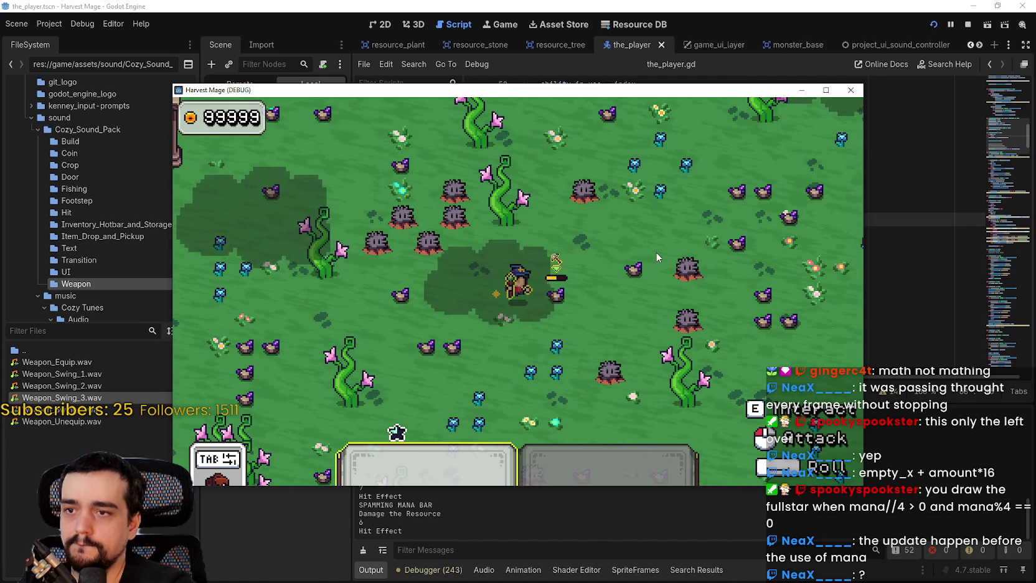
left_click(656, 252)
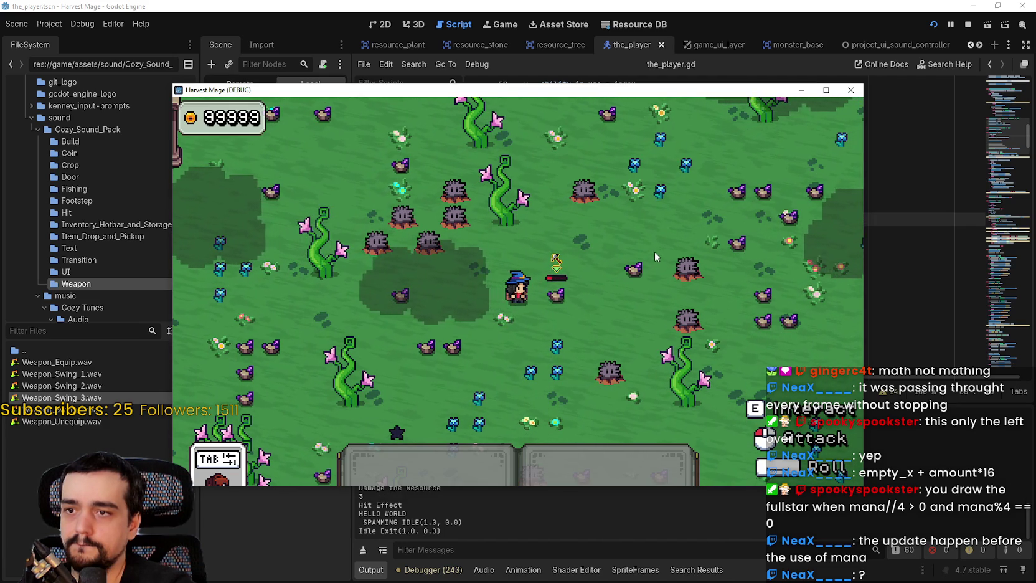
Walk the mage around the field, stop the game, and relaunch it with F5.
key("a")
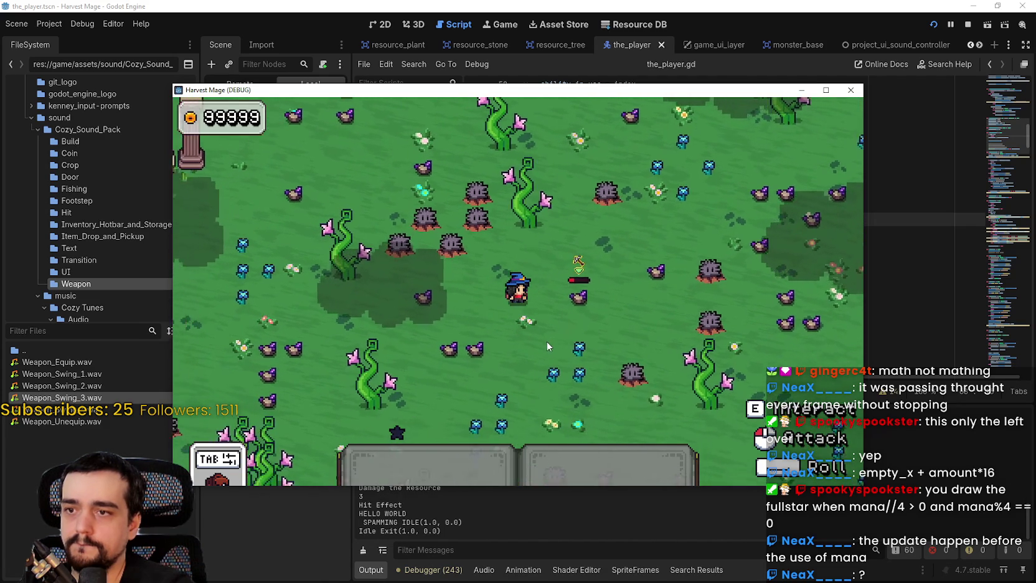
key("w")
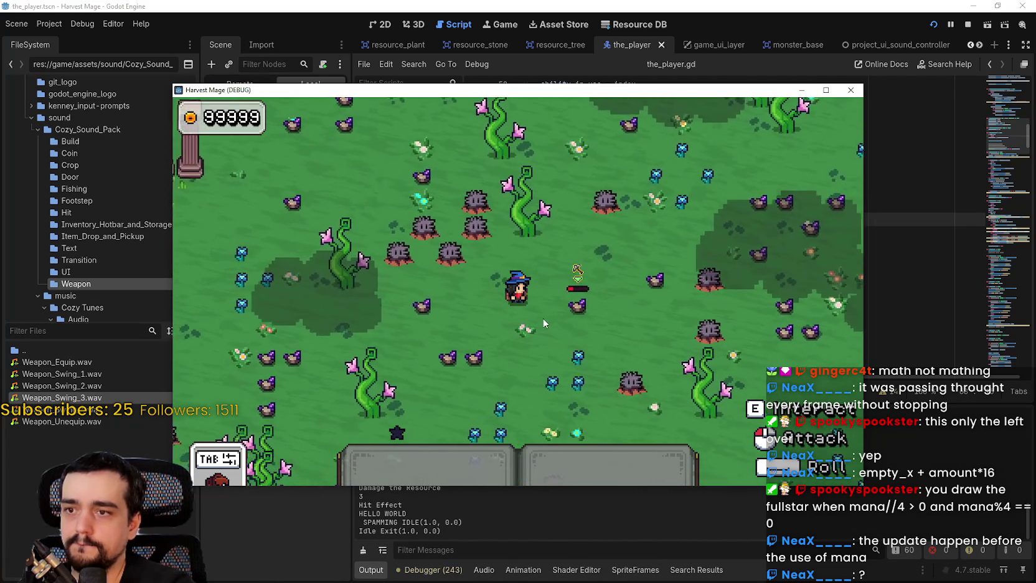
key("d")
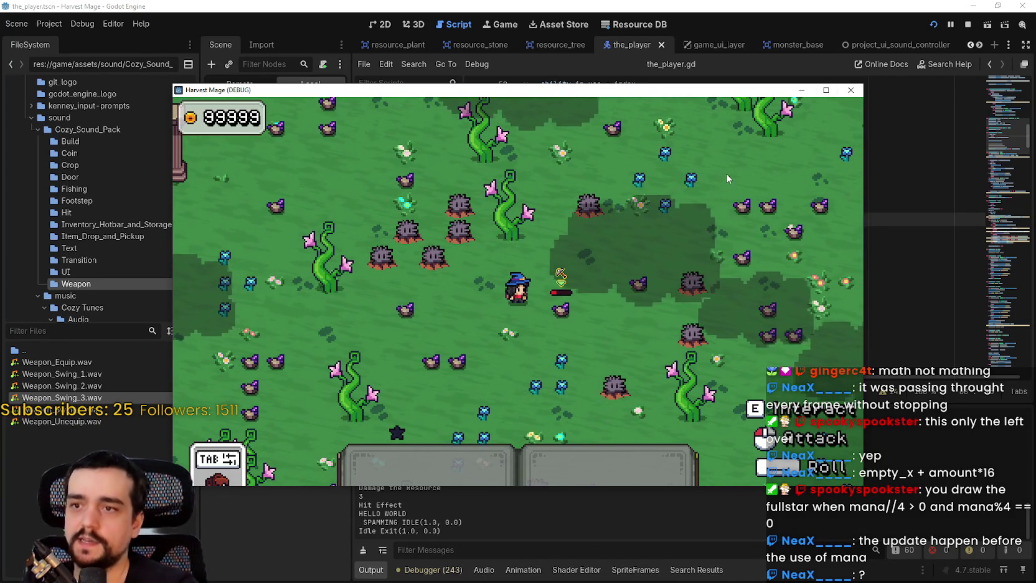
key("a")
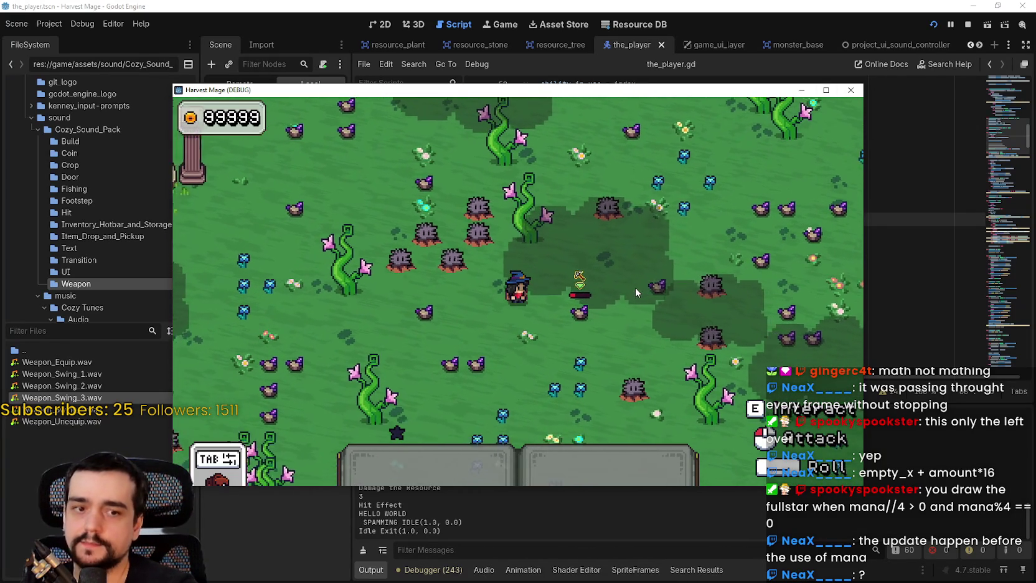
left_click(850, 90)
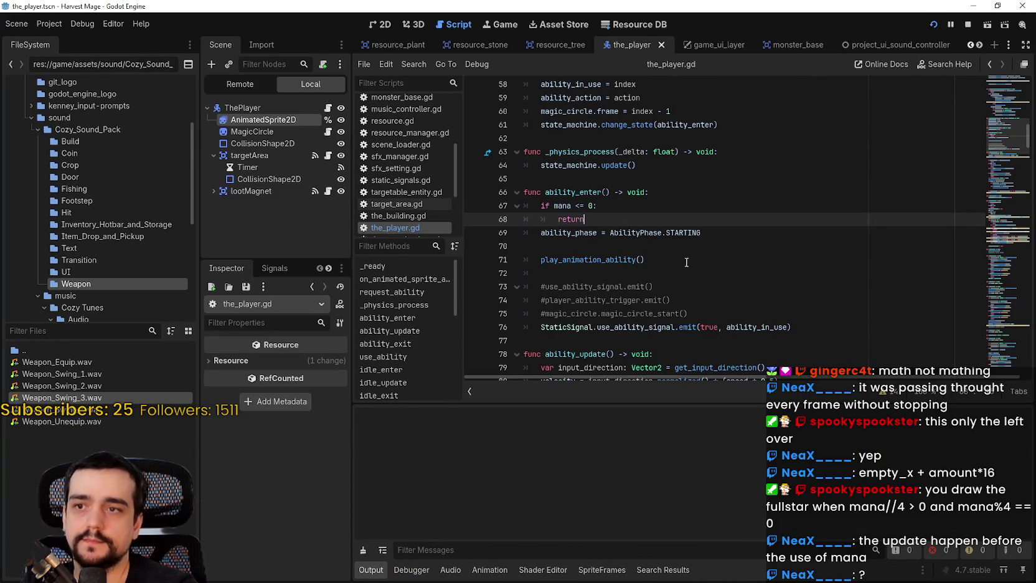
key("F5")
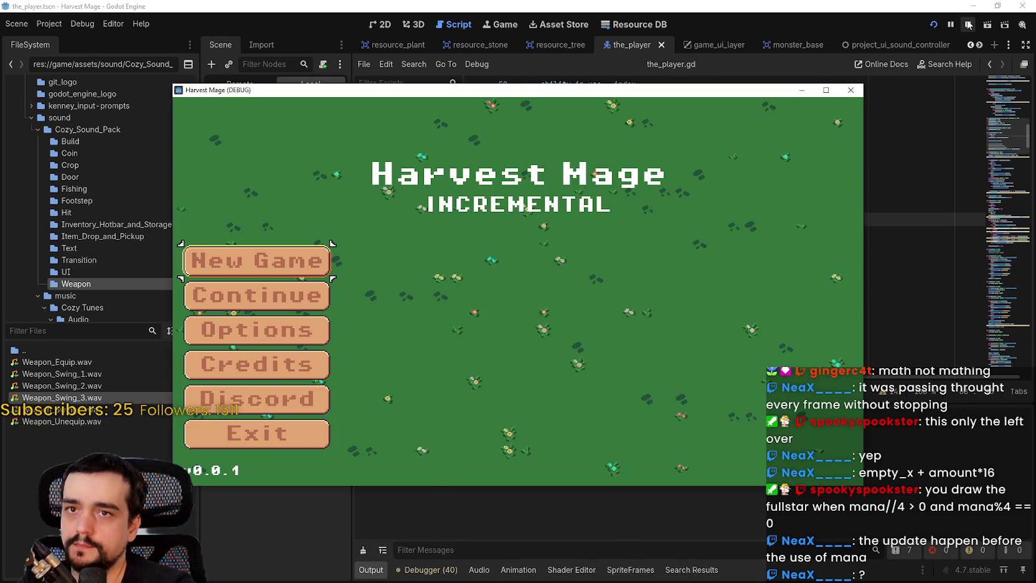
Stop the running game and delete the 'if mana <= 0' check from ability_enter.
left_click(968, 25)
left_click_drag(594, 218, 486, 207)
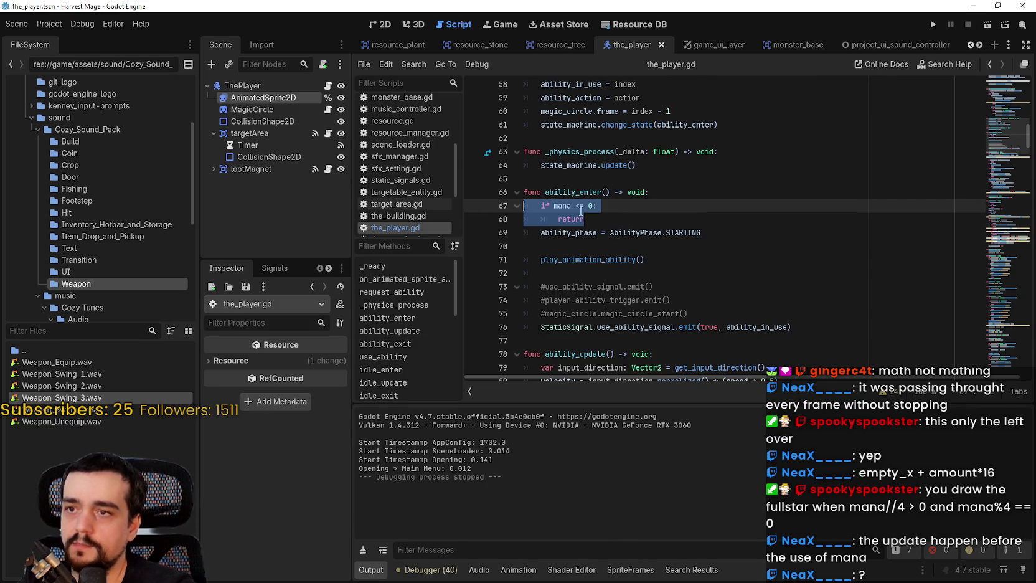
key("BackSpace")
key("BackSpace")
scroll(581, 211, "down", 6)
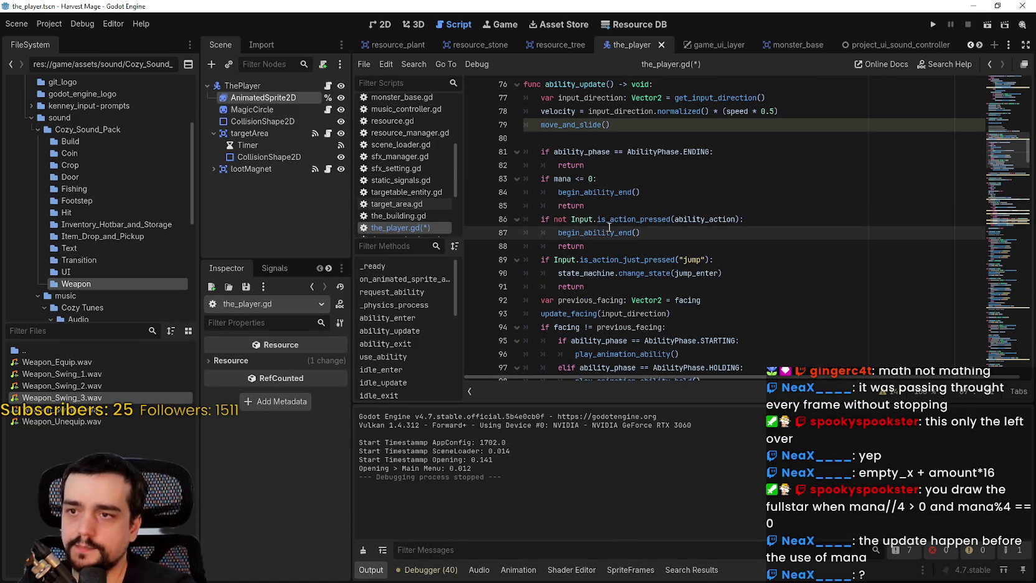
left_click(590, 206)
scroll(579, 249, "up", 3)
scroll(577, 267, "down", 1)
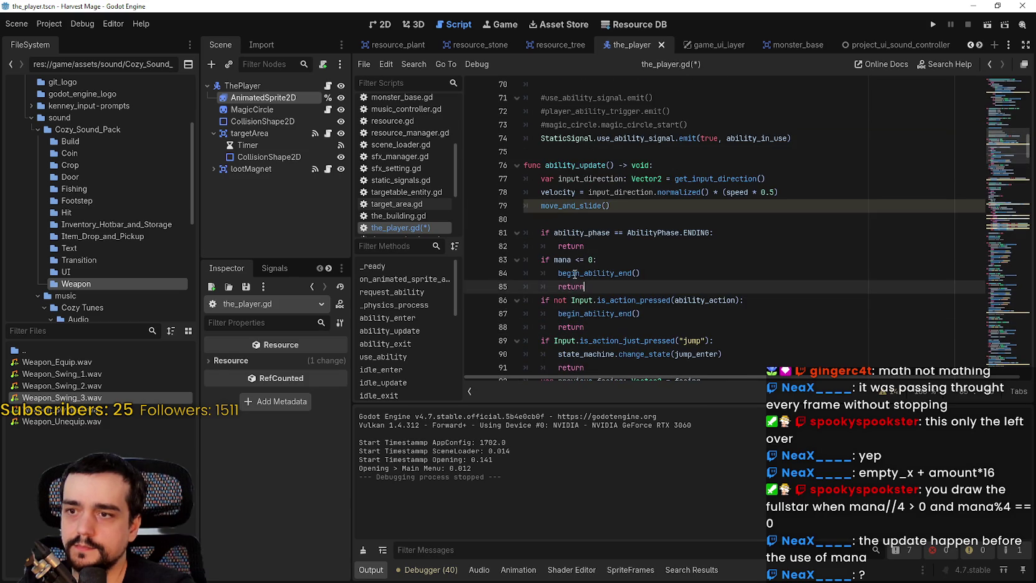
Delete the mana check block from ability_update, undoing and redoing a mistaken edit.
left_click_drag(581, 288, 515, 269)
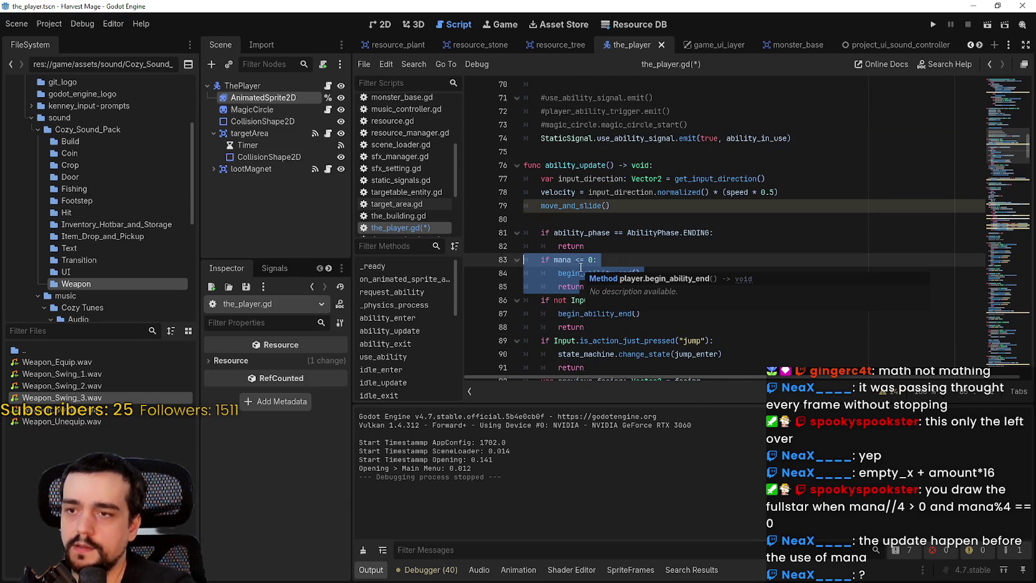
key("BackSpace")
key("BackSpace")
scroll(621, 240, "up", 5)
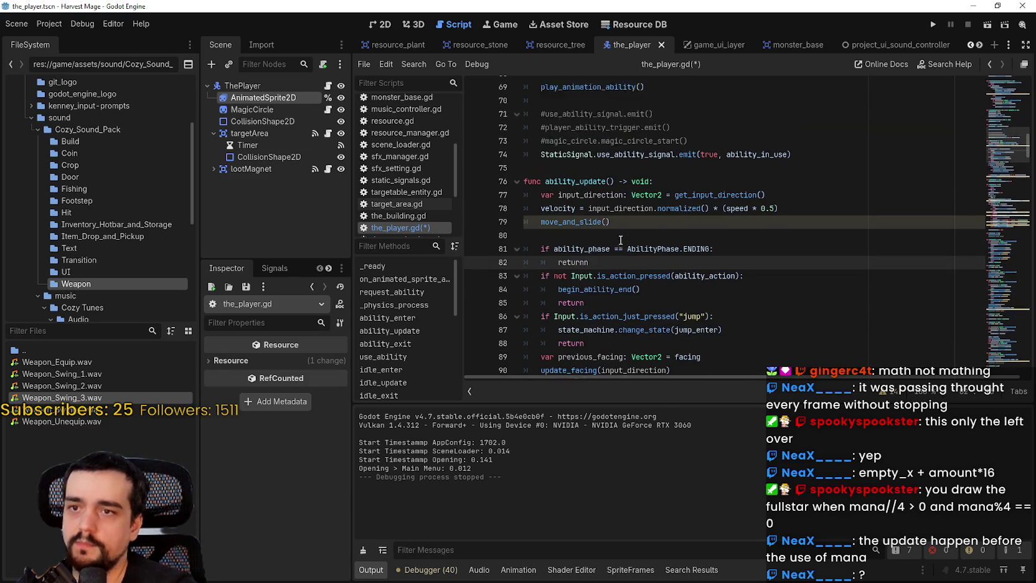
scroll(624, 205, "down", 7)
key("ctrl+z")
key("ctrl+z")
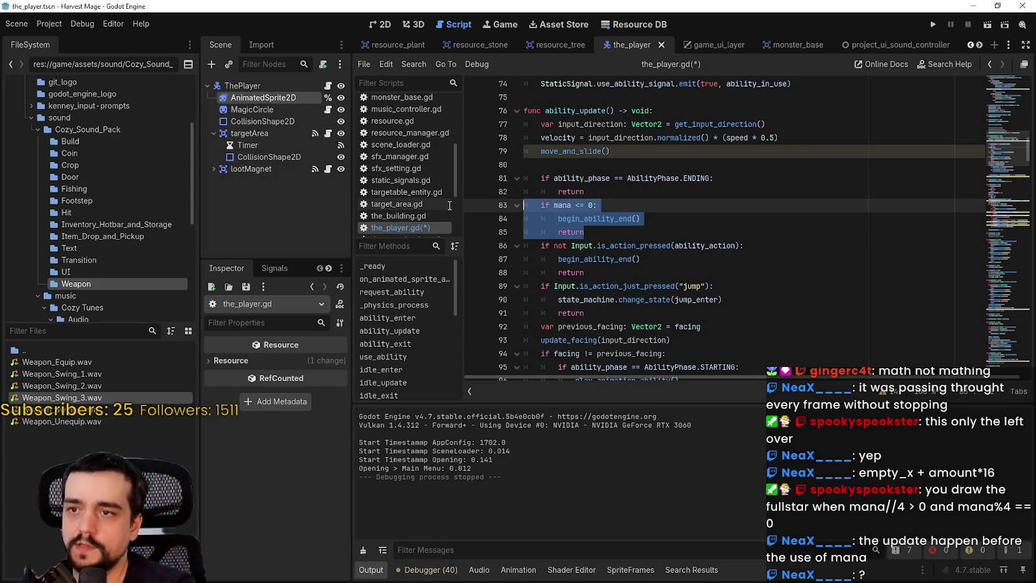
key("BackSpace")
scroll(747, 224, "down", 4)
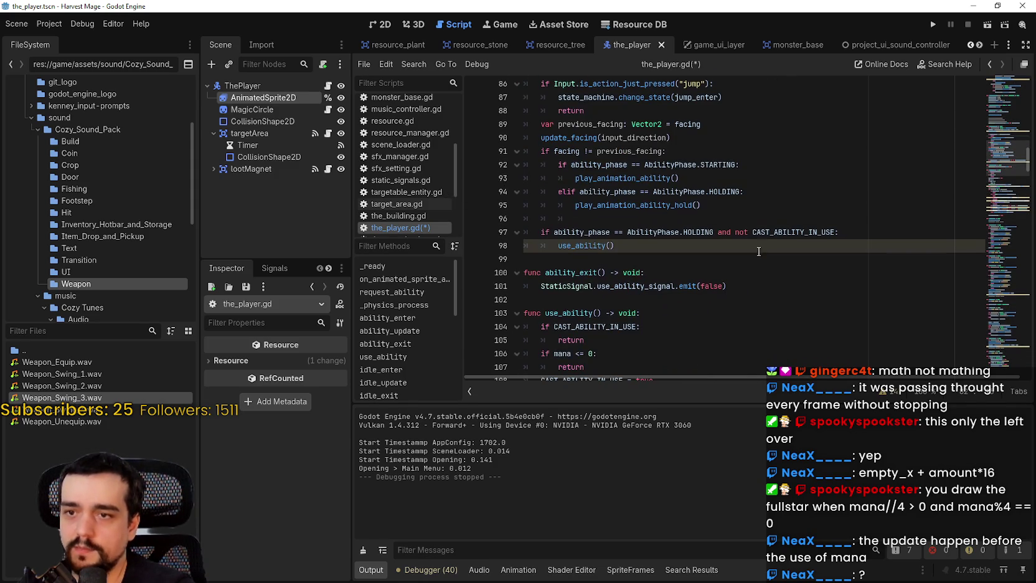
Add 'and mana > 0' to line 97's use_ability condition, save, and run the project.
left_click(752, 232)
double_click(796, 231)
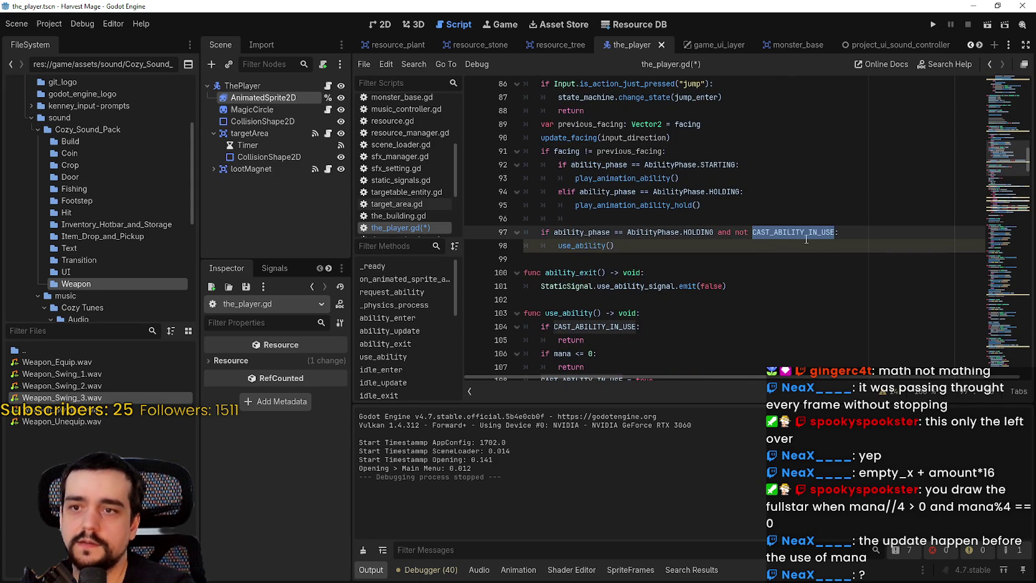
left_click(834, 233)
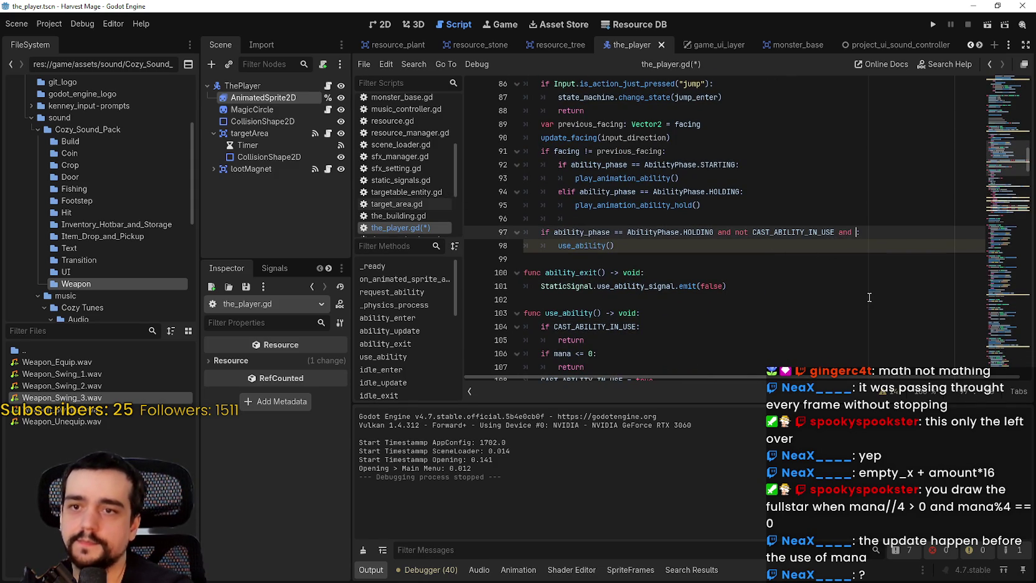
type("mana ")
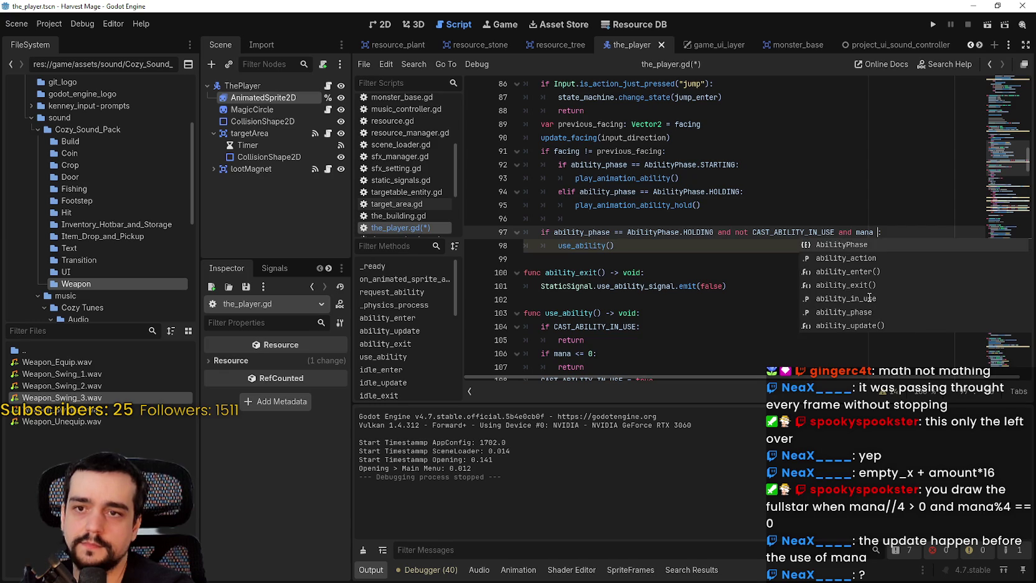
type("> 0")
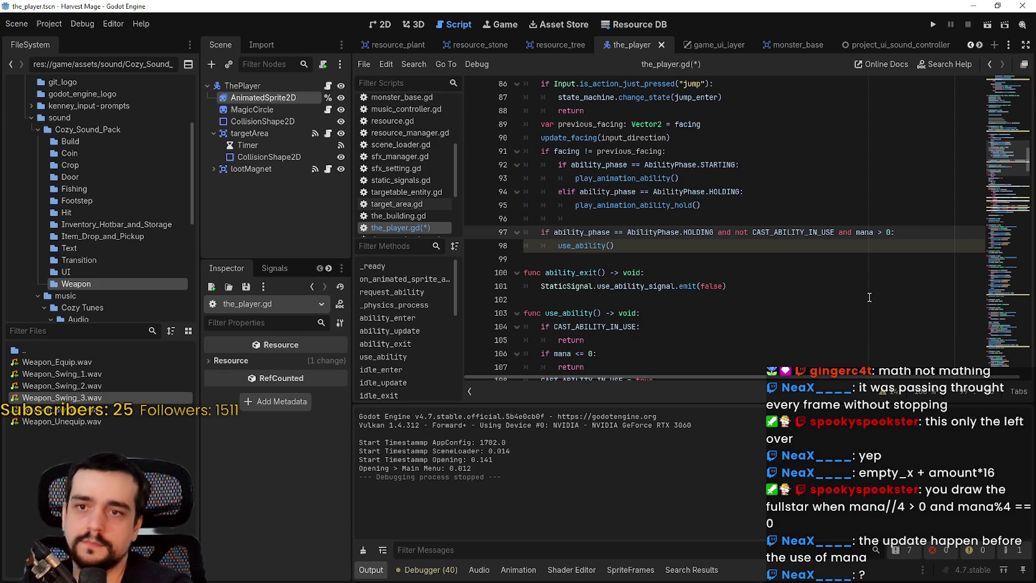
key("ctrl+s")
left_click(836, 260)
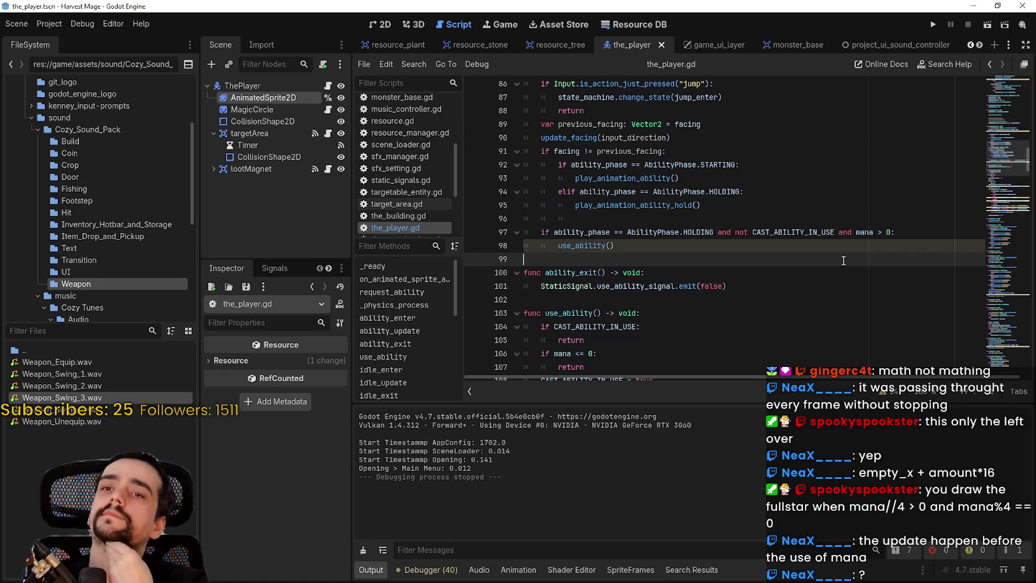
key("ctrl+s")
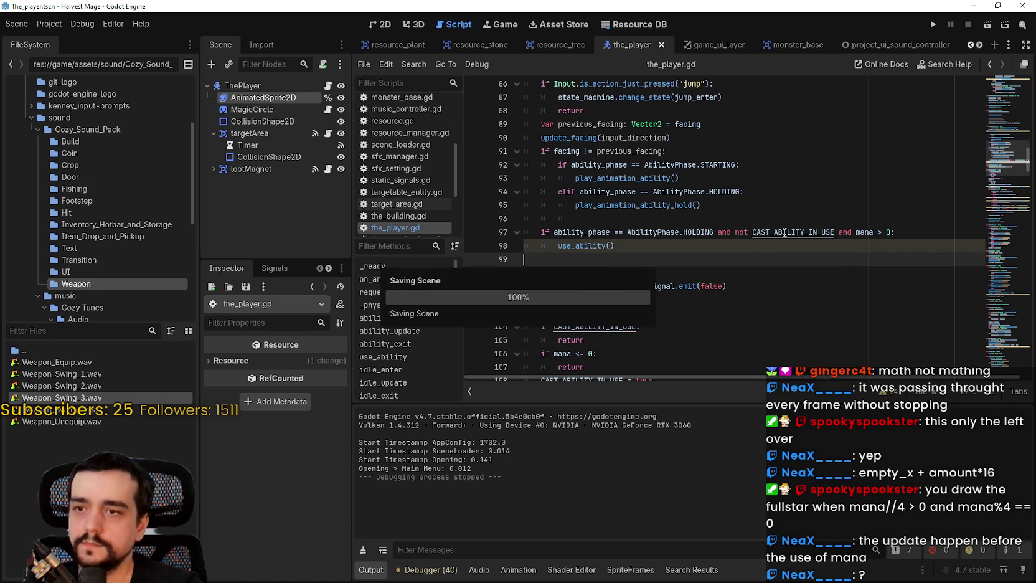
left_click(932, 23)
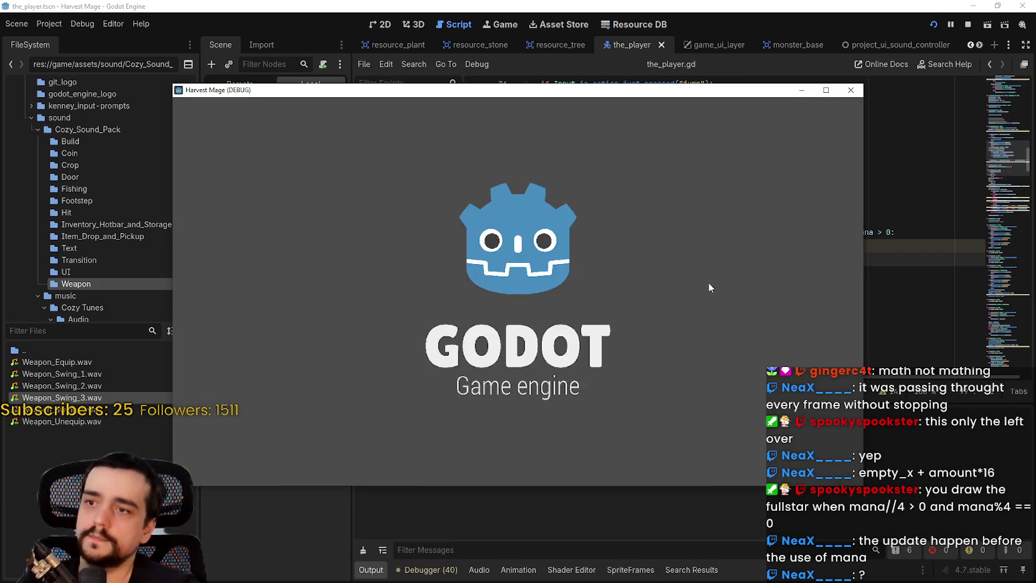
Start from the main menu, walk the mage around and cast twice on nearby resources.
key("Return")
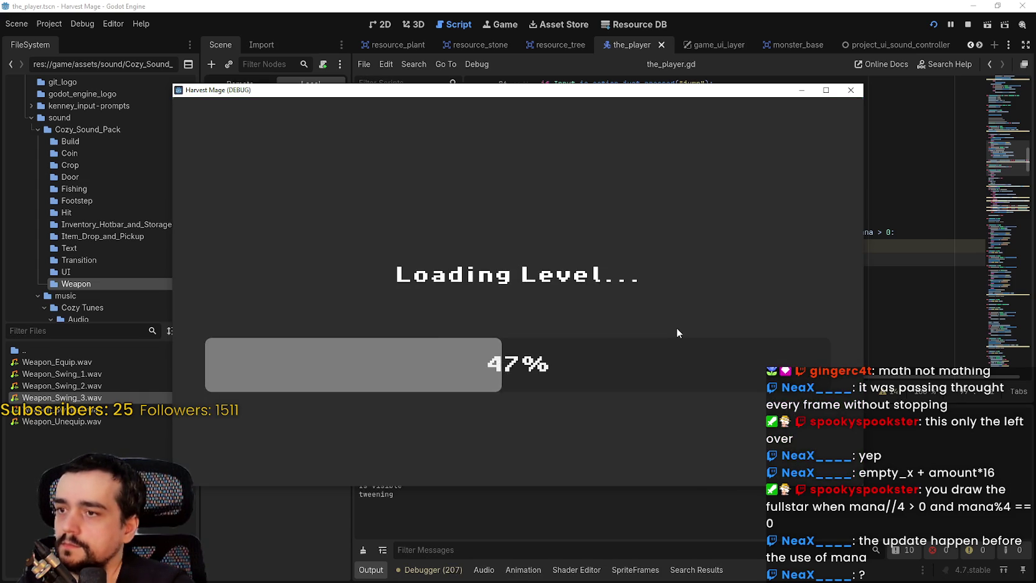
key("s")
key("a")
key("w")
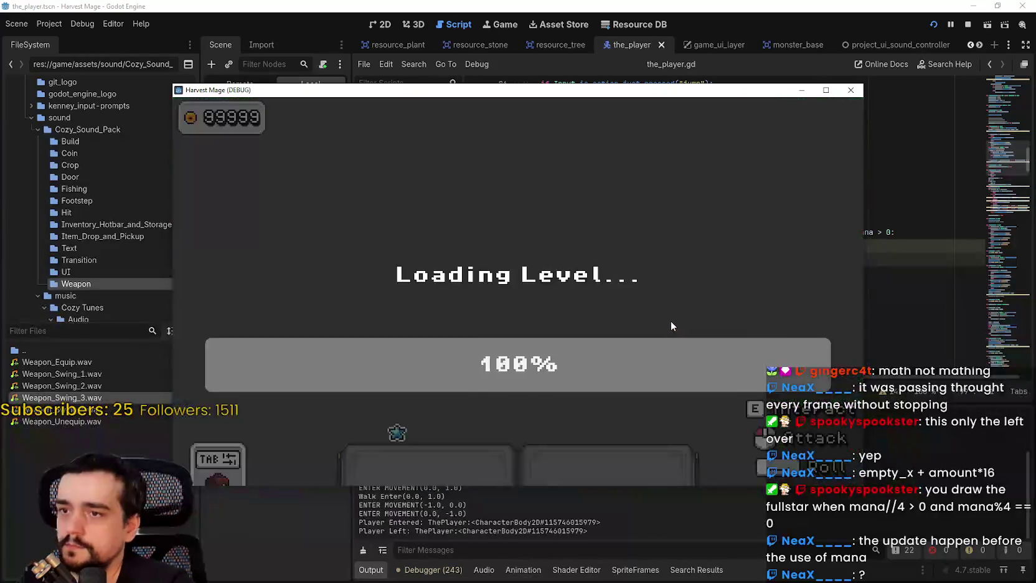
key("a")
key("w")
key("d")
key("s")
key("d")
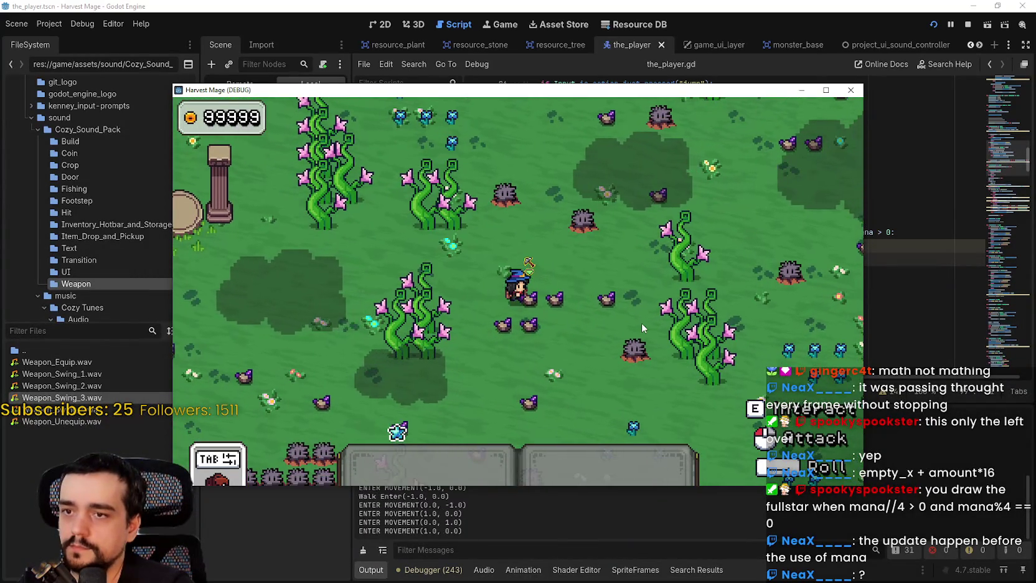
key("d")
key("1")
left_click(641, 320)
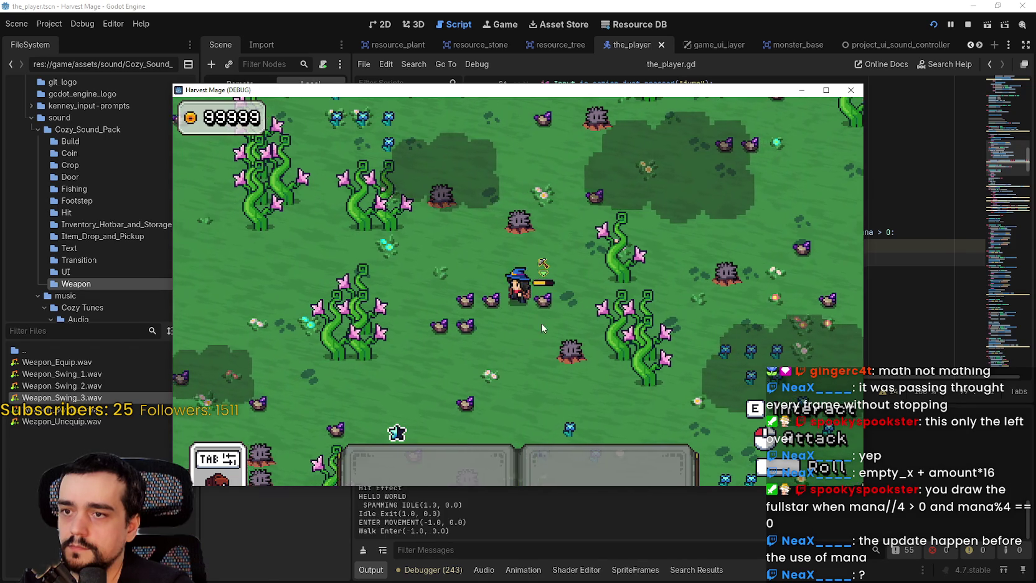
key("w")
key("1")
left_click(593, 318)
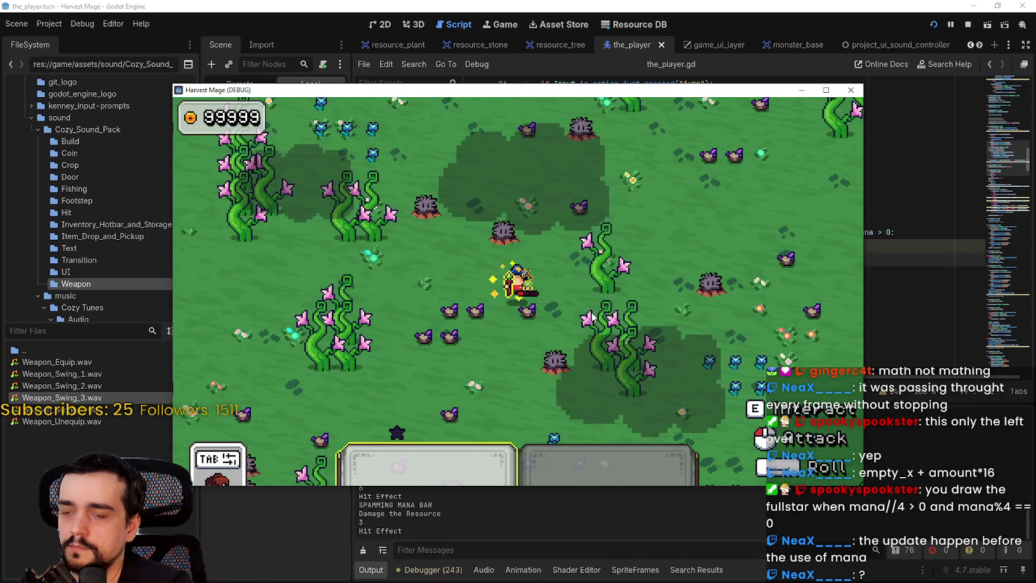
key("a")
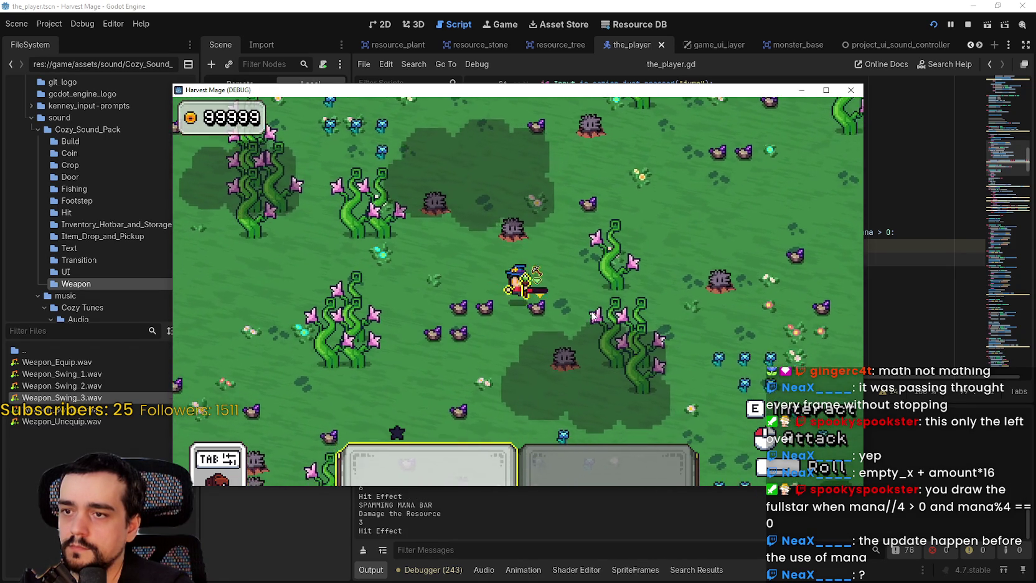
Stop the game and search the script for CAST_ABILITY_IN_USE from line 97.
key("F8")
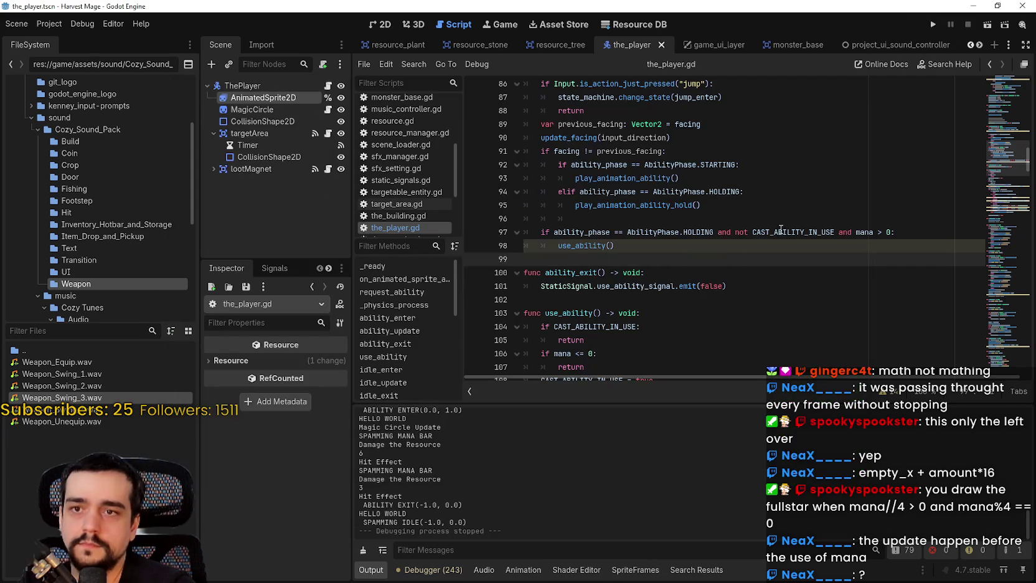
left_click(781, 229)
left_click_drag(890, 232, 852, 232)
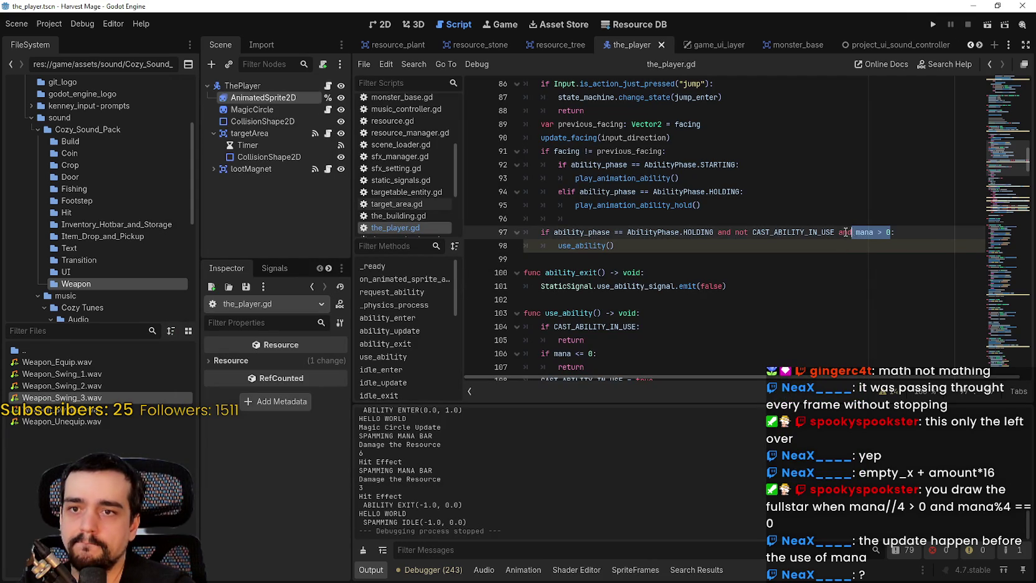
double_click(833, 233)
key("ctrl+f")
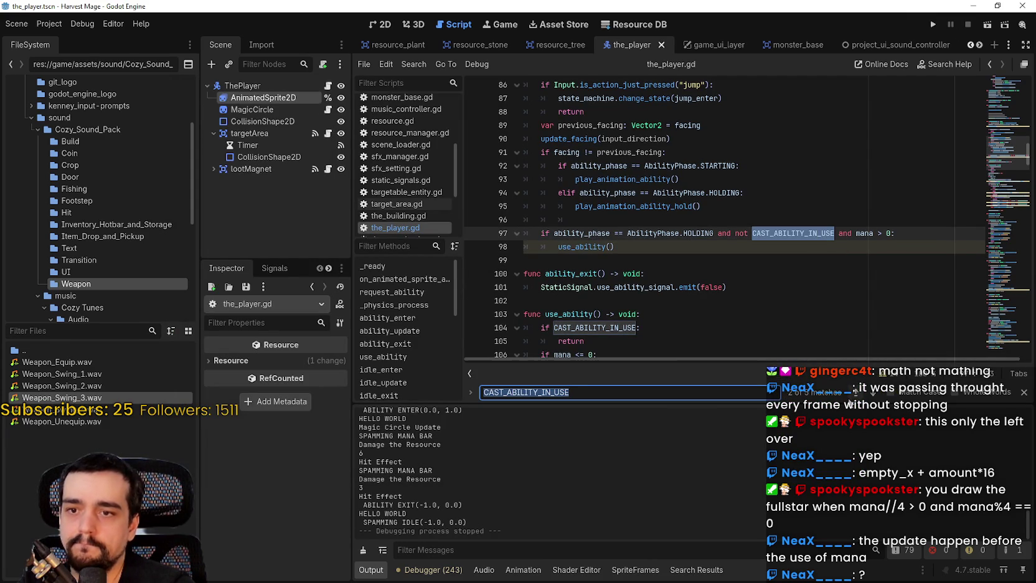
Step through the CAST_ABILITY_IN_USE matches between line 20 and line 131.
key("Return")
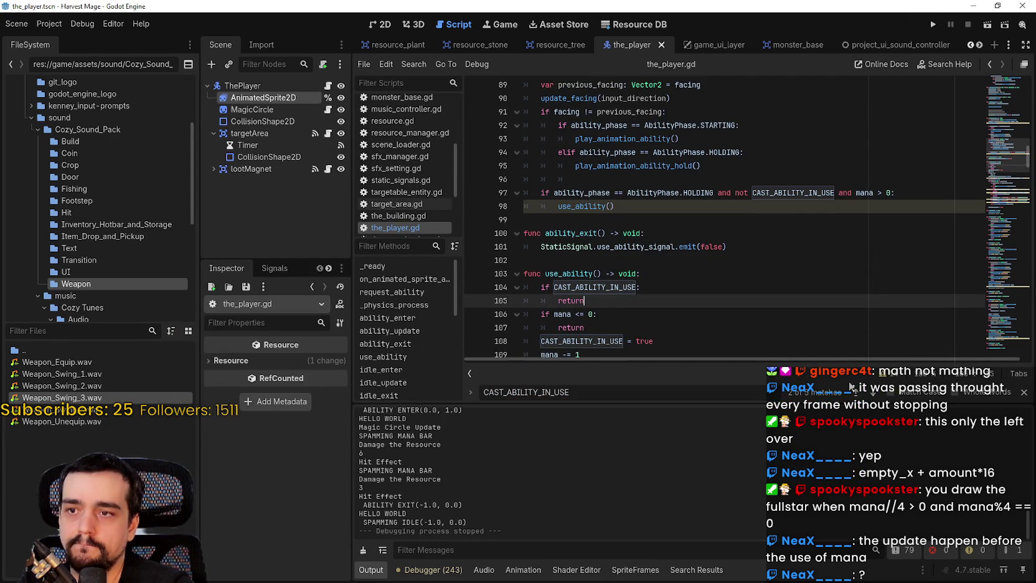
key("shift+Return")
key("shift+Return")
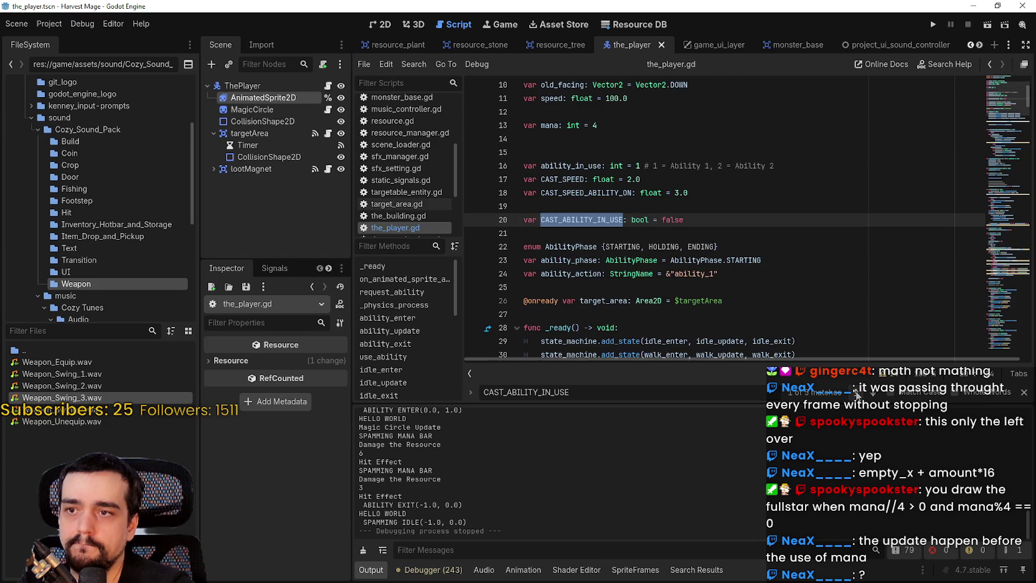
key("shift+Return")
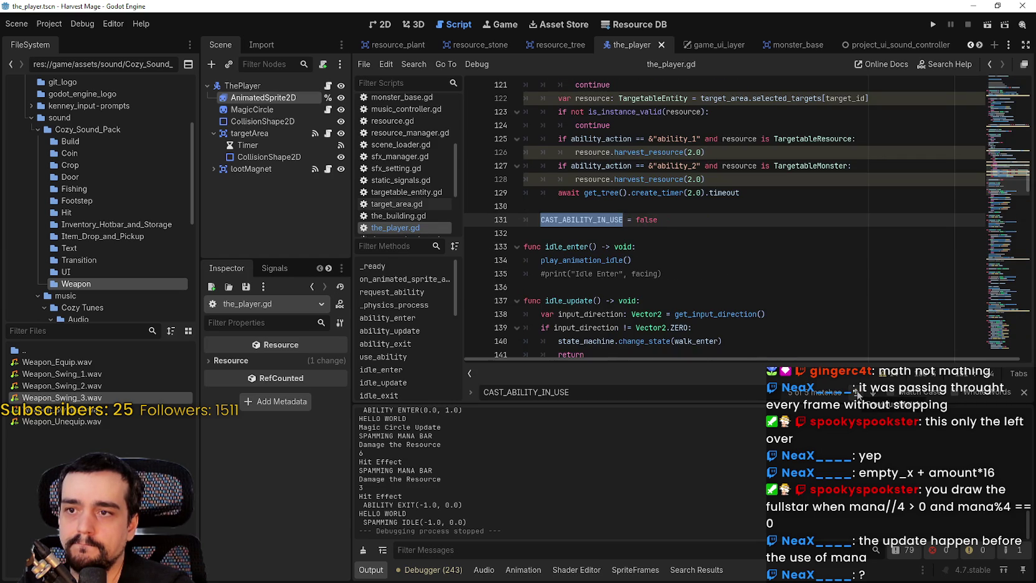
key("shift+Return")
key("shift+Return")
scroll(782, 212, "up", 2)
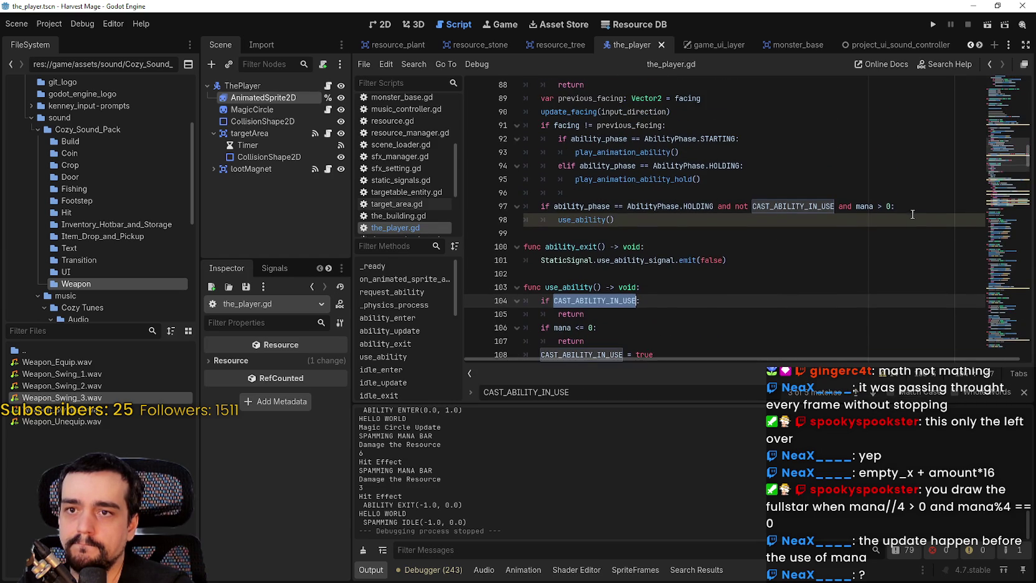
left_click(896, 207)
scroll(845, 211, "up", 5)
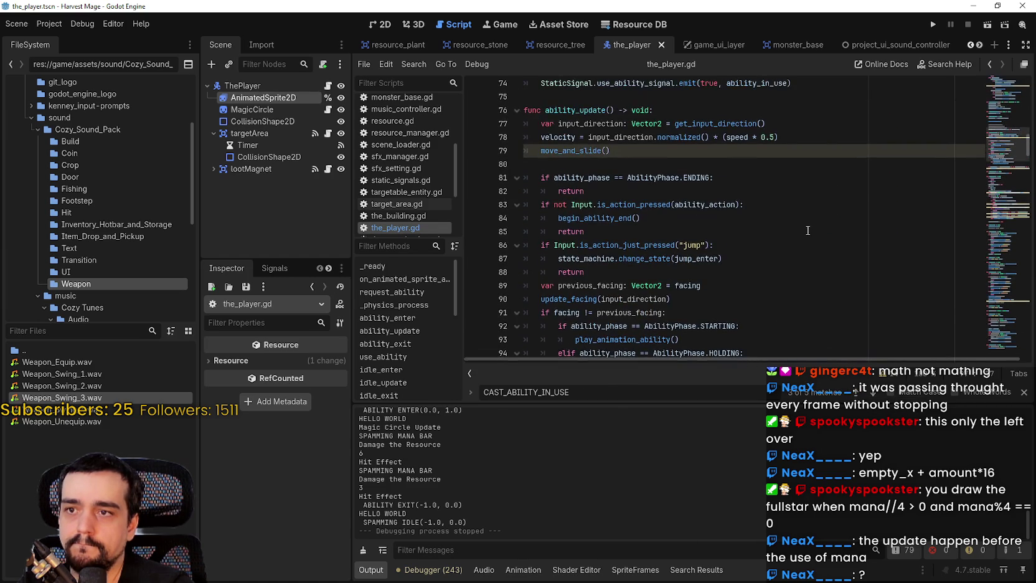
scroll(805, 232, "down", 3)
mouse_move(895, 272)
left_mouse_down()
mouse_move(853, 272)
mouse_move(864, 274)
left_mouse_up()
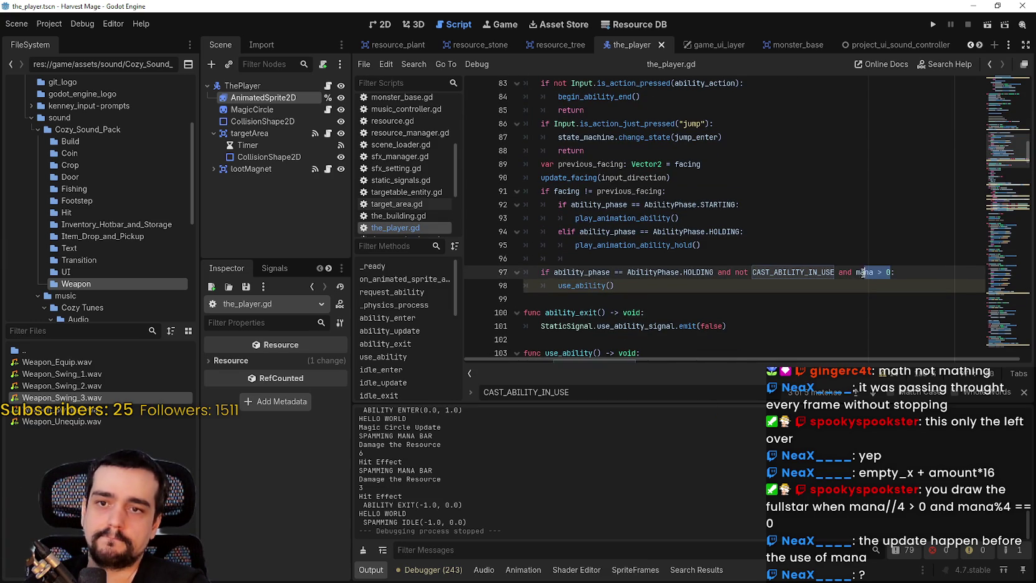
left_click_drag(1004, 131, 996, 91)
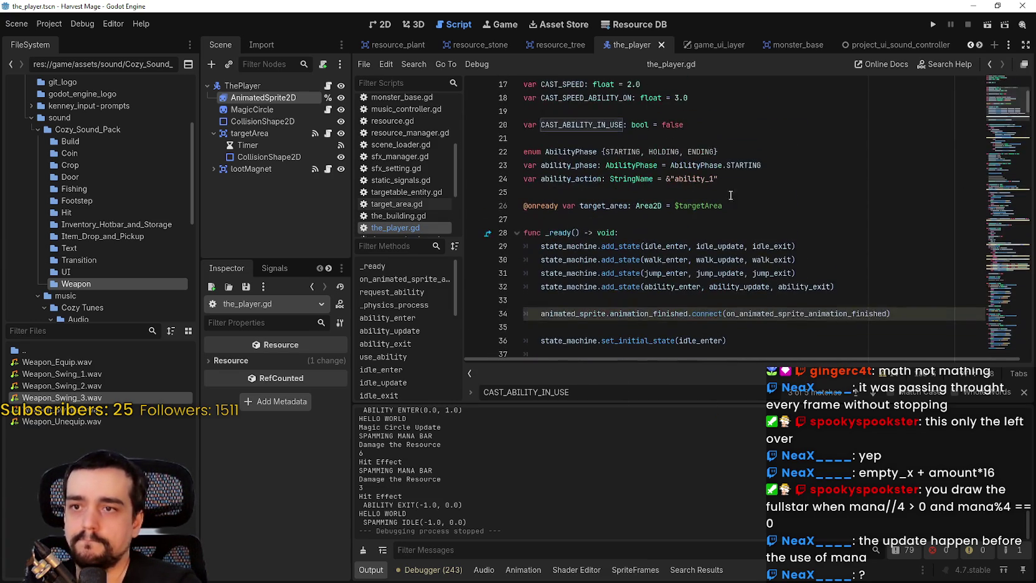
Look up the idle_update and request_ability definitions with Lookup Symbol.
right_click(673, 249)
right_click(736, 247)
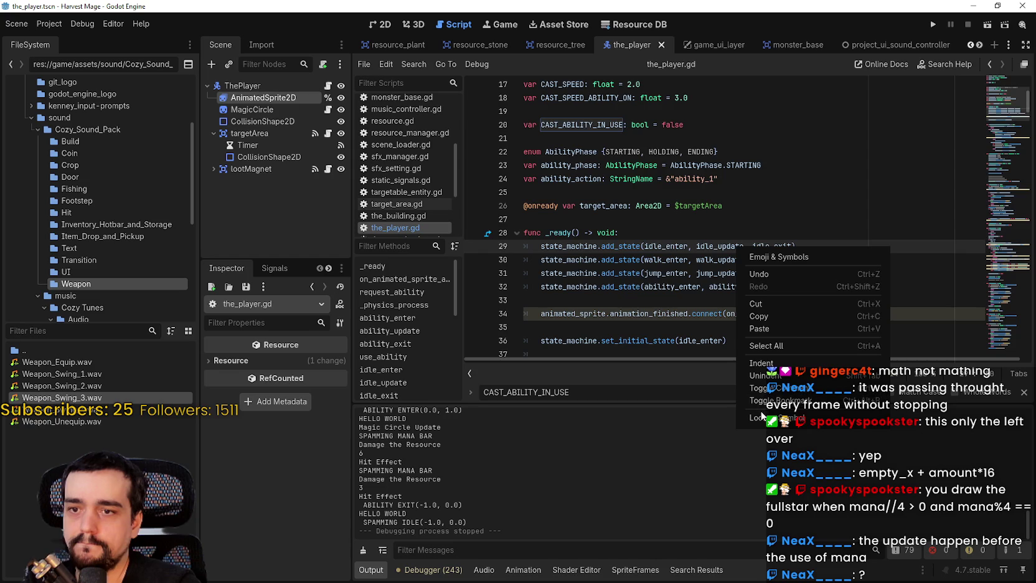
left_click(761, 416)
left_click(661, 193)
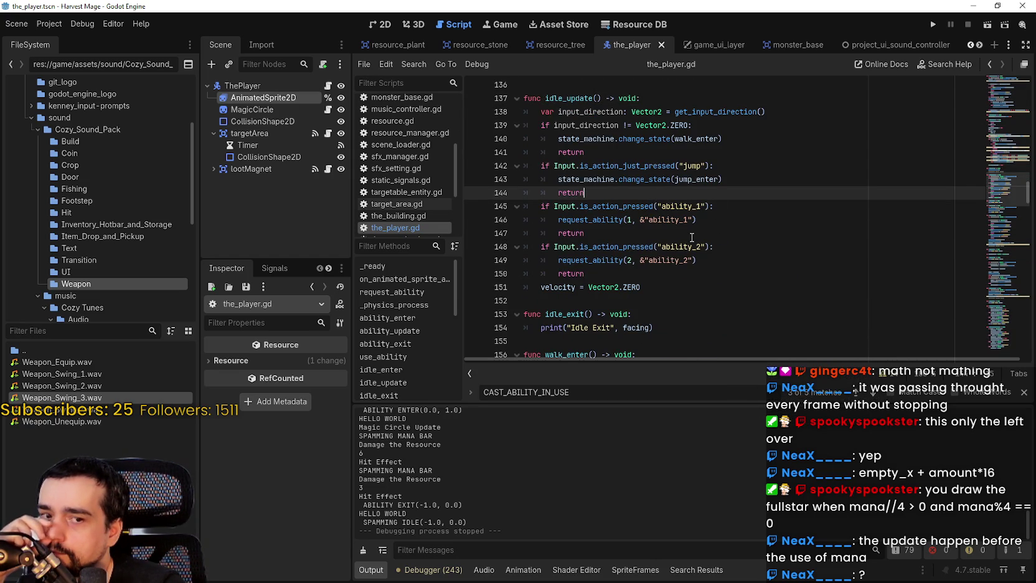
right_click(611, 220)
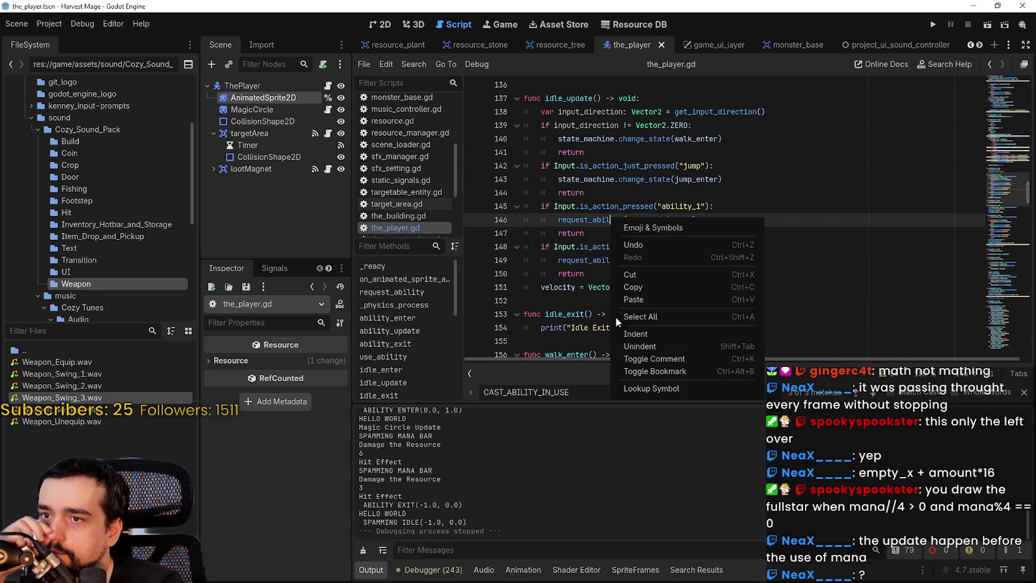
left_click(689, 391)
right_click(616, 221)
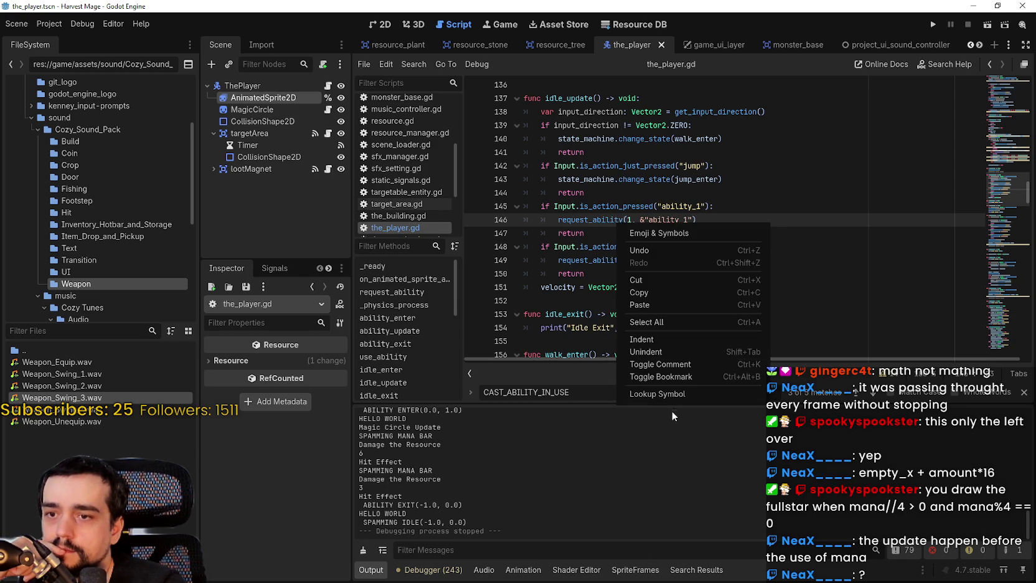
left_click(671, 393)
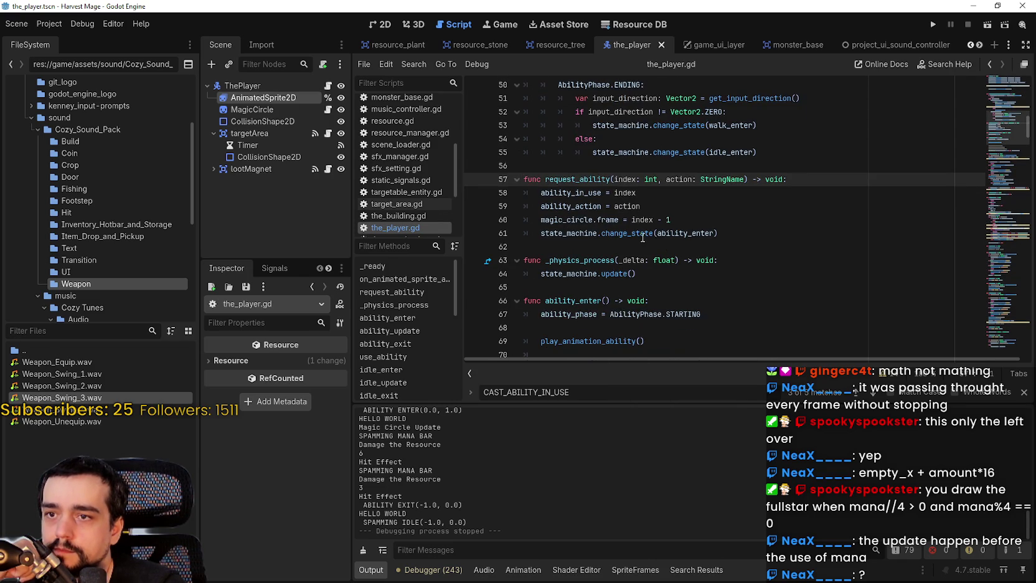
Select ability_enter and browse lines 60–74 to see where it is used.
double_click(685, 232)
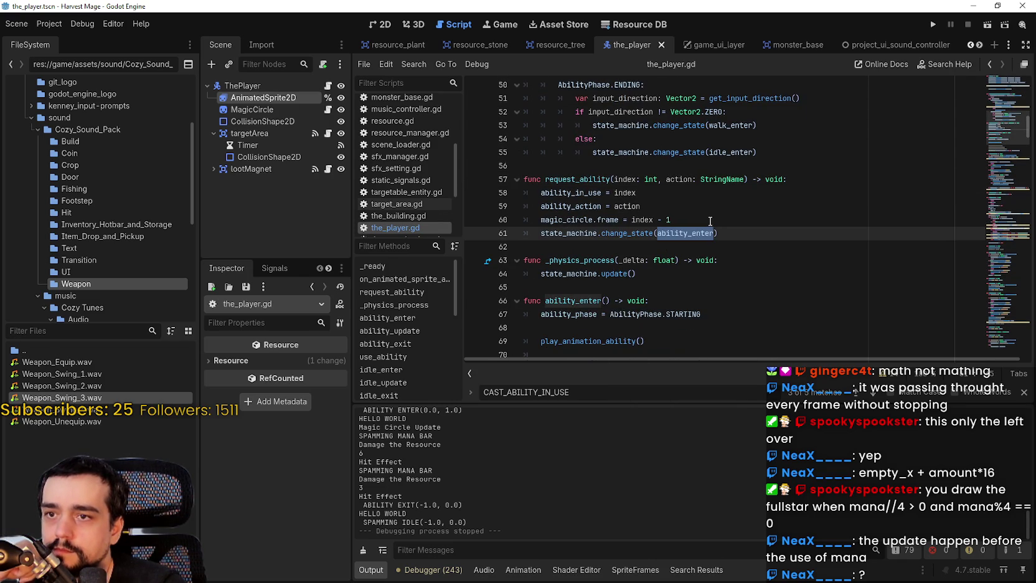
scroll(654, 231, "down", 2)
scroll(666, 245, "down", 1)
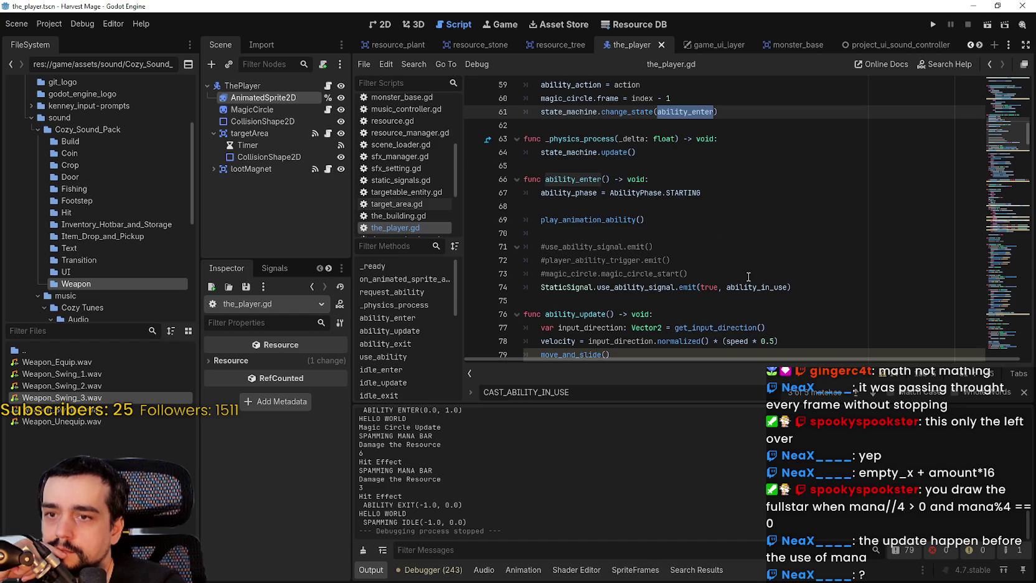
left_click(774, 286)
scroll(679, 260, "up", 2)
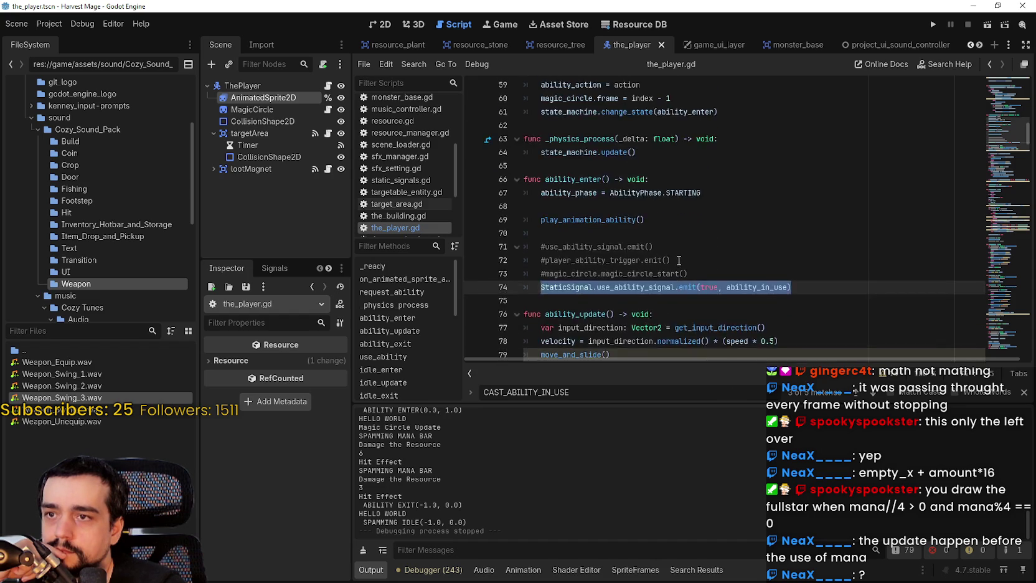
scroll(679, 261, "up", 1)
left_click(707, 219)
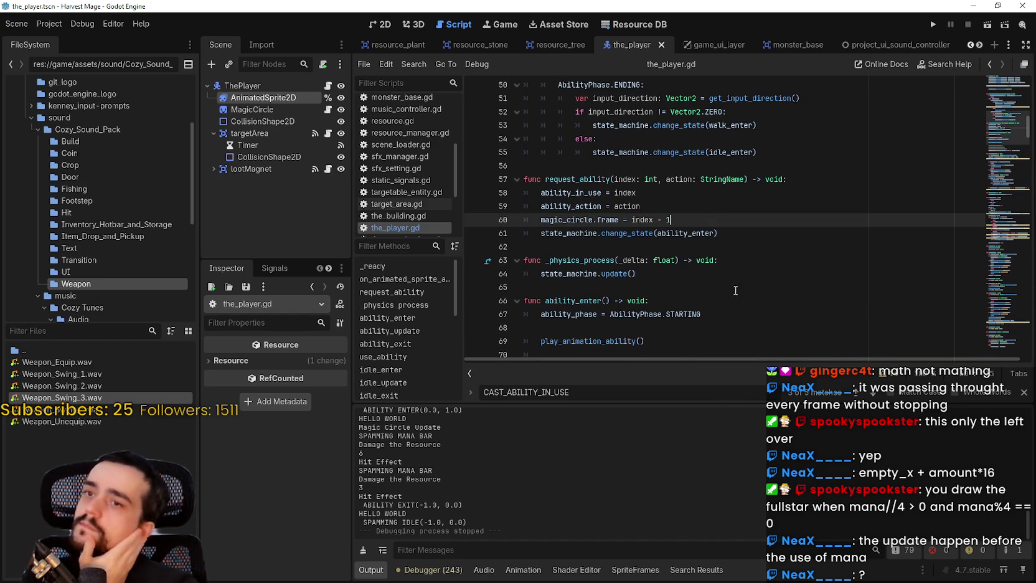
scroll(662, 241, "up", 1)
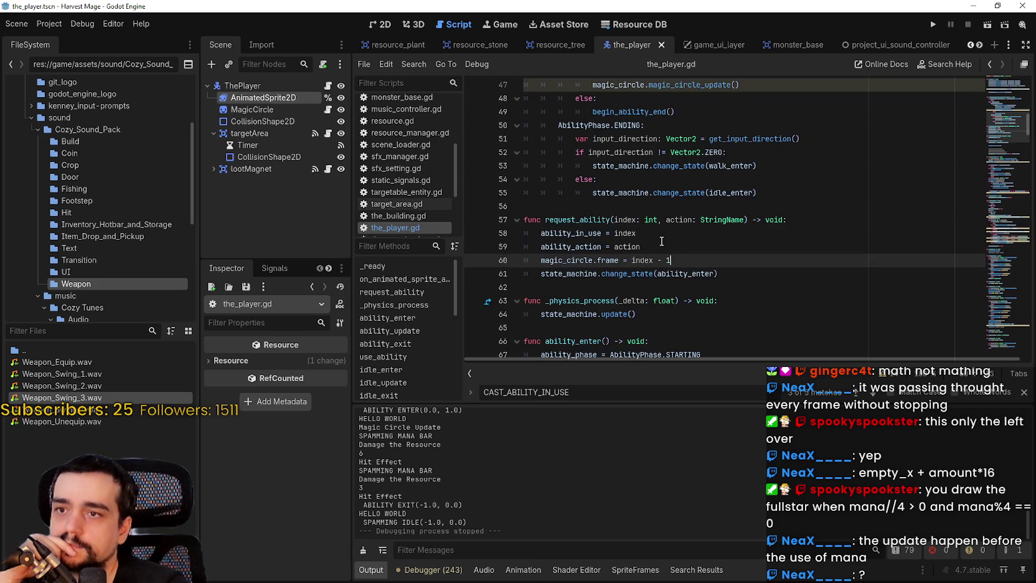
scroll(662, 241, "up", 10)
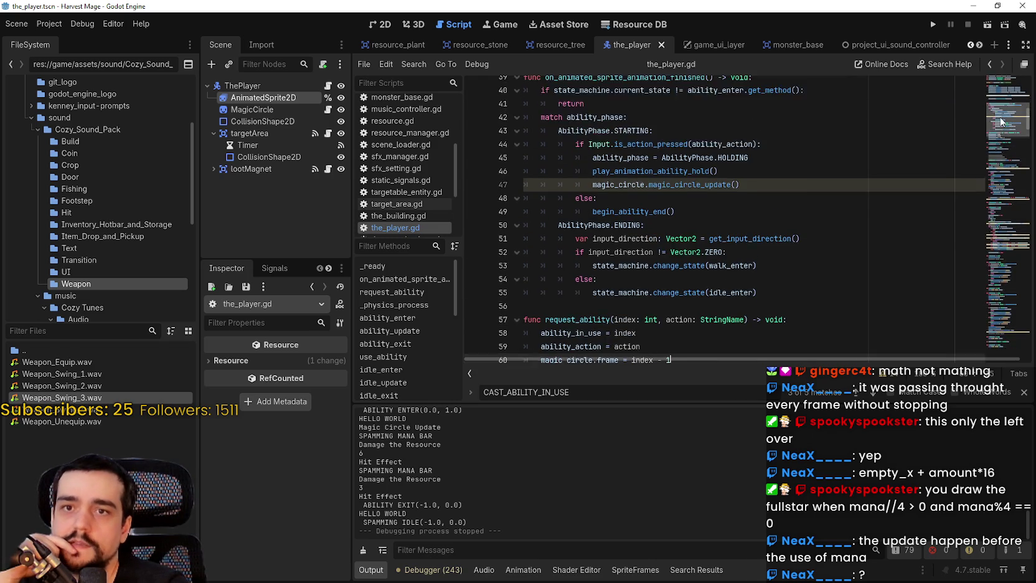
scroll(1000, 107, "down", 3)
Jump from idle_enter on line 29 to the idle_update definition.
left_click(675, 198)
right_click(675, 199)
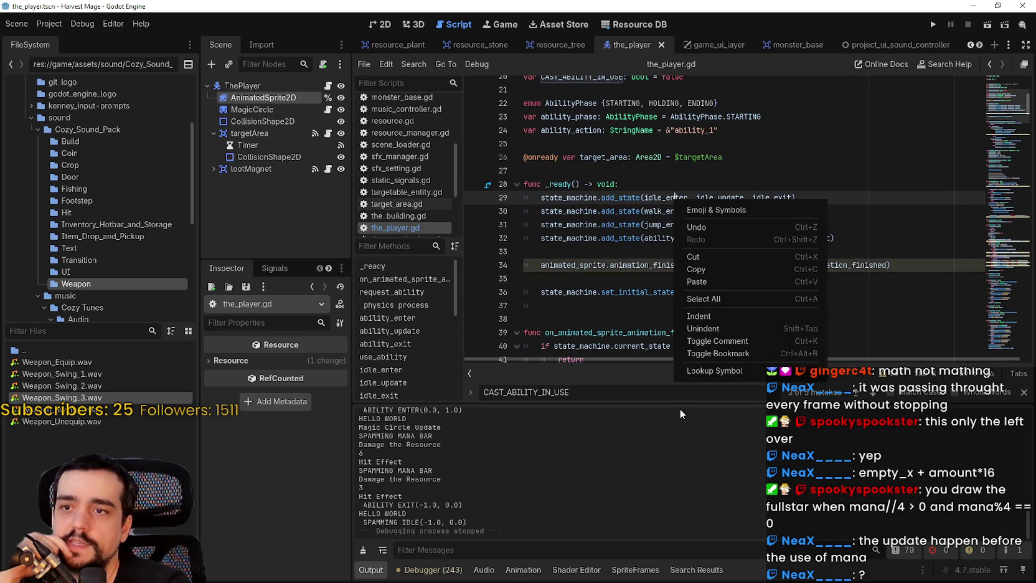
left_click(716, 209)
left_click(719, 196)
right_click(719, 197)
left_click(752, 354)
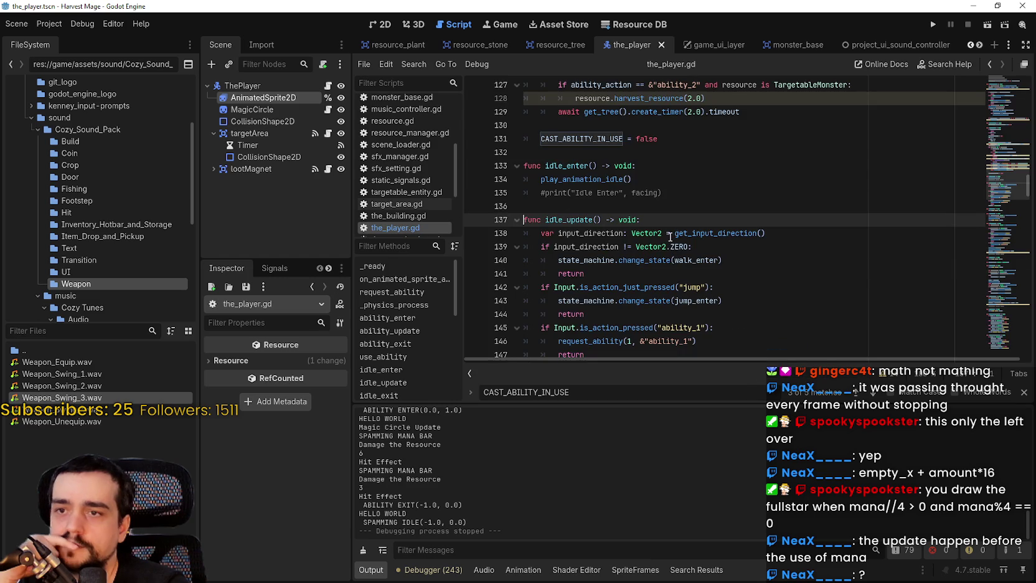
scroll(661, 242, "down", 2)
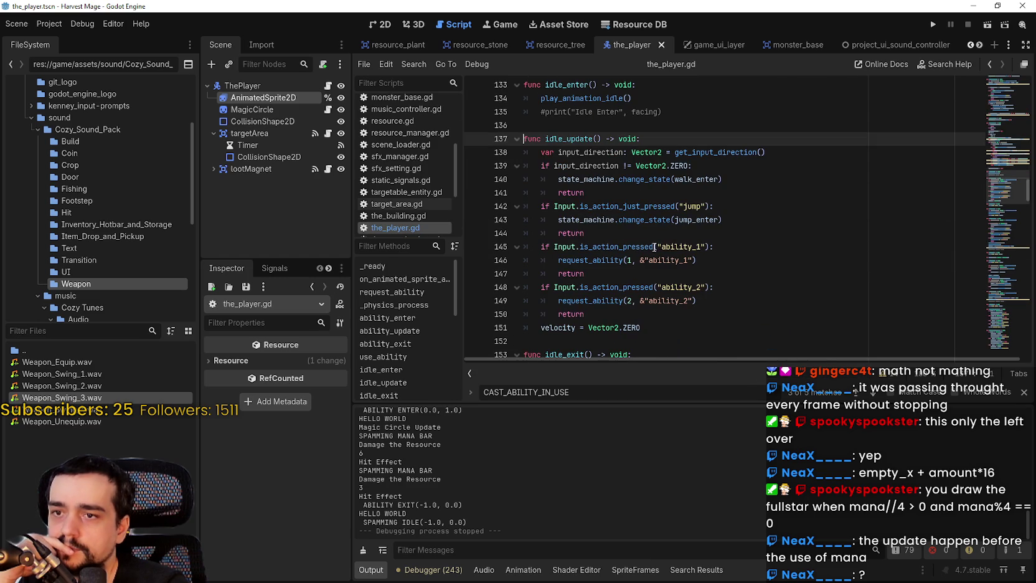
Add 'and mana > 0' to the ability_1 and ability_2 input checks in both functions, then save.
left_click(714, 251)
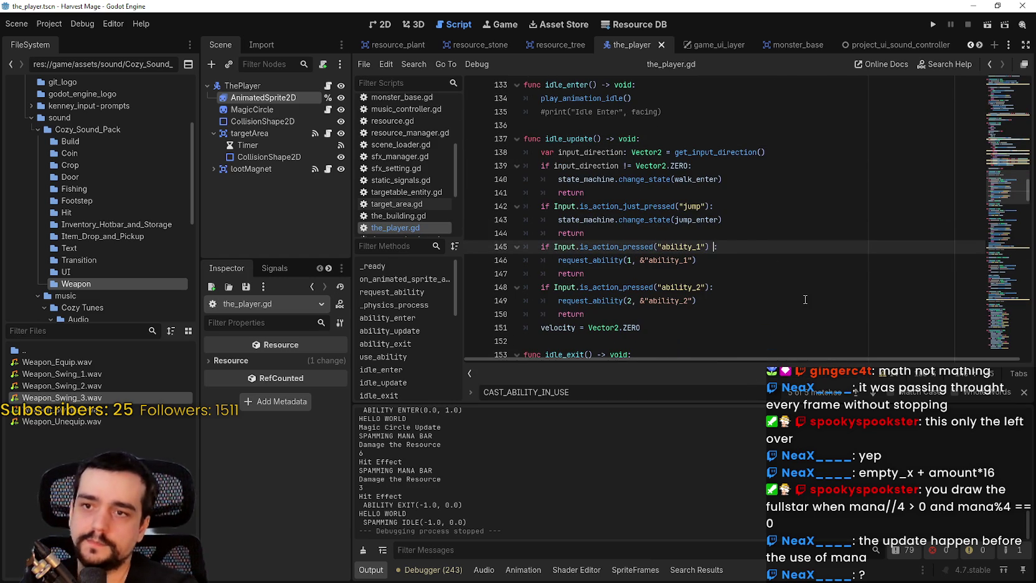
type("and mana > 0")
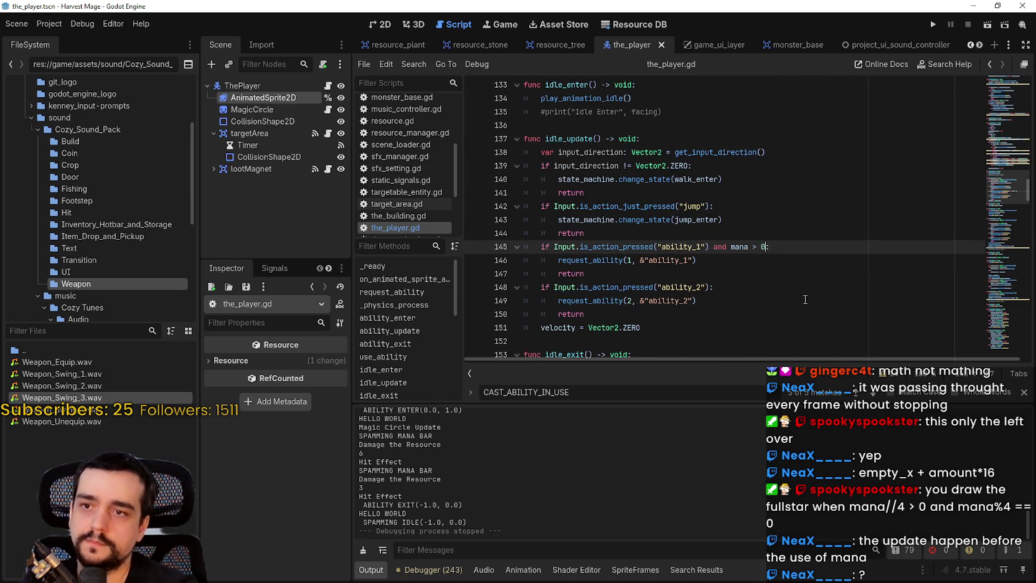
left_click(712, 288)
key("BackSpace")
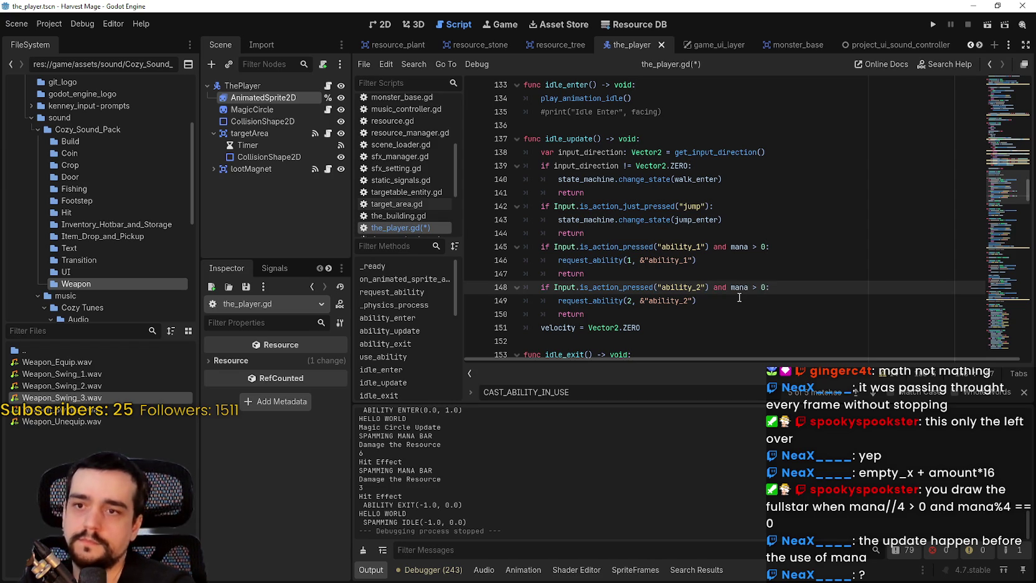
scroll(739, 297, "down", 10)
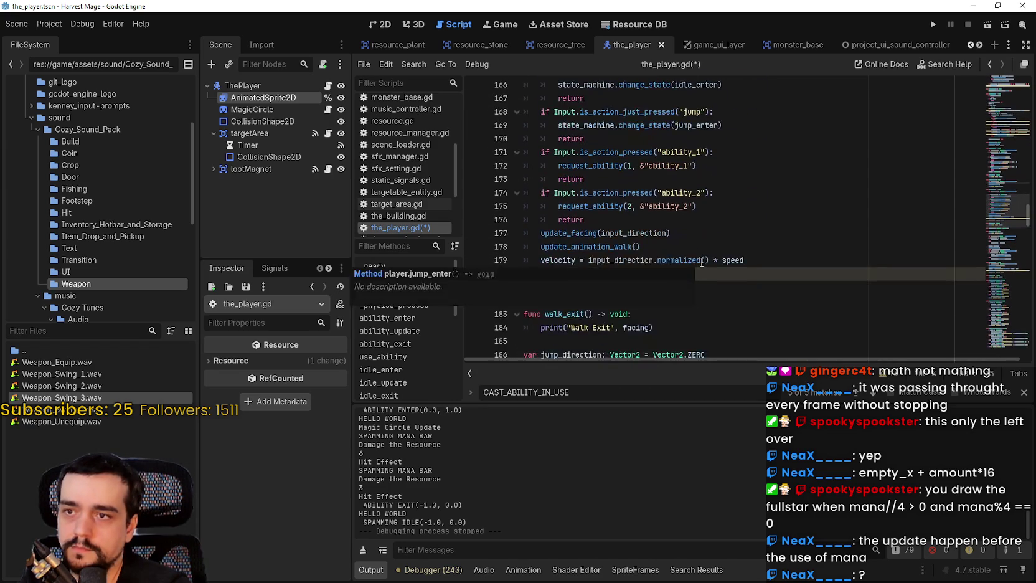
scroll(724, 230, "up", 3)
left_click(709, 274)
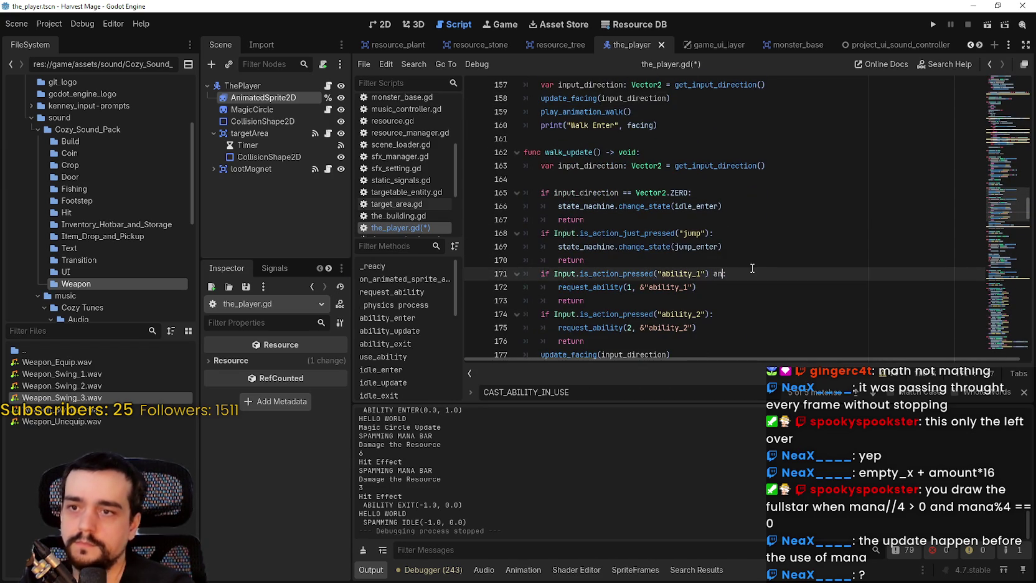
left_click(708, 314)
type("mana > 0")
key("ctrl+s")
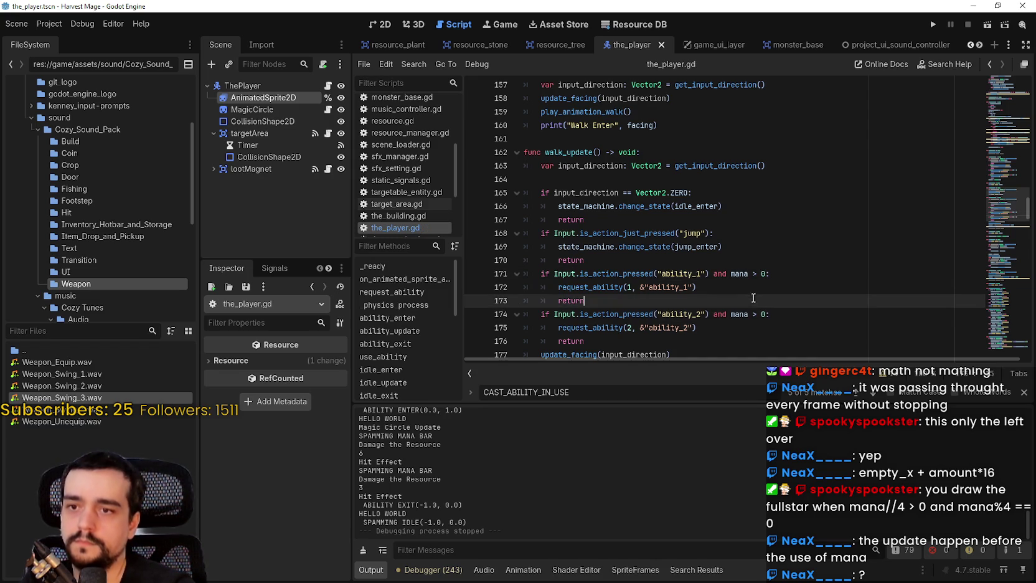
Run the game, continue the saved game and walk toward the field.
left_click(934, 28)
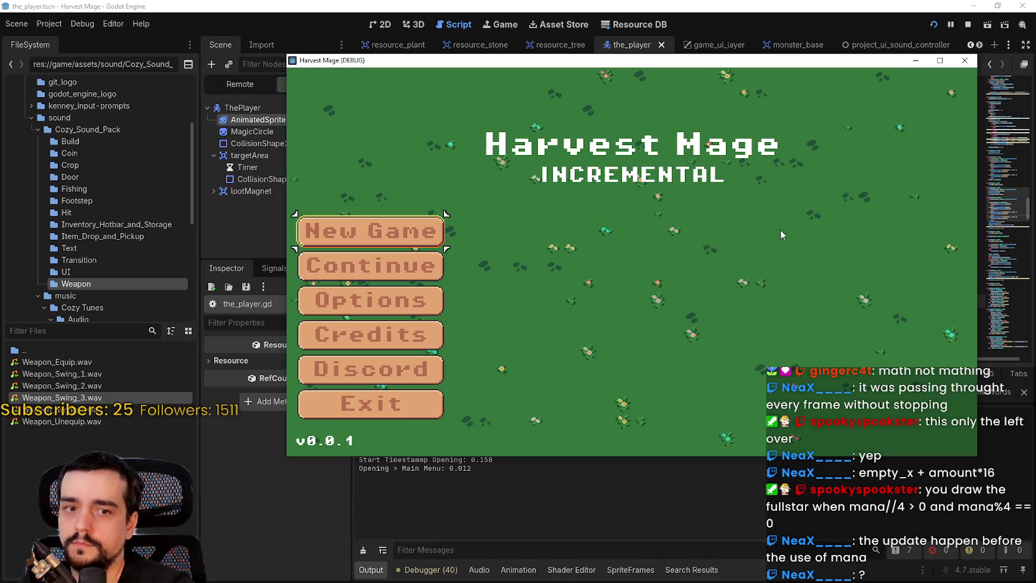
left_click(428, 264)
key("s")
key("a")
key("w")
Harvest a resource from 10 down to 3, end the ability, walk around, then stop with F8.
key("s")
key("a")
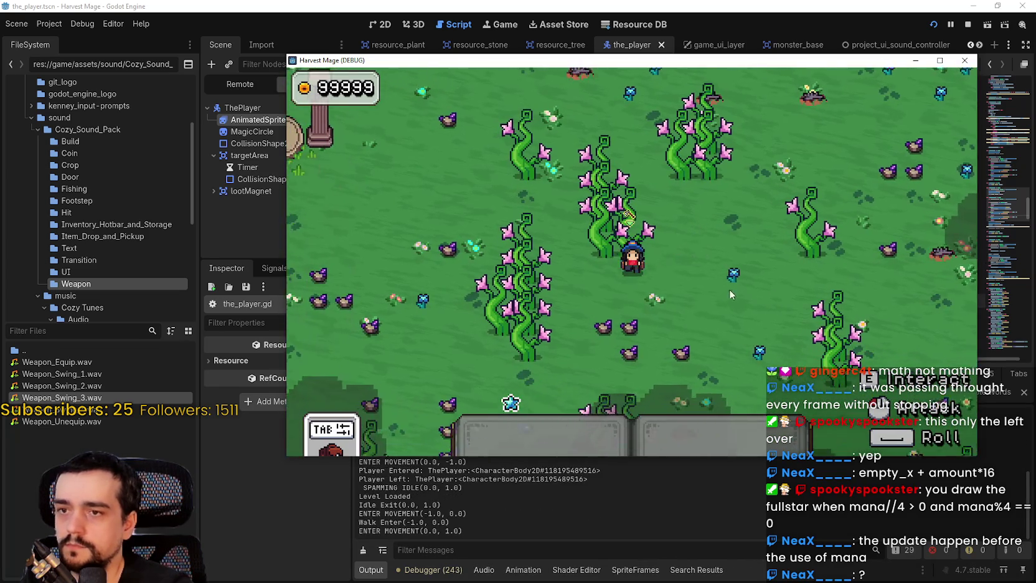
left_click(732, 268)
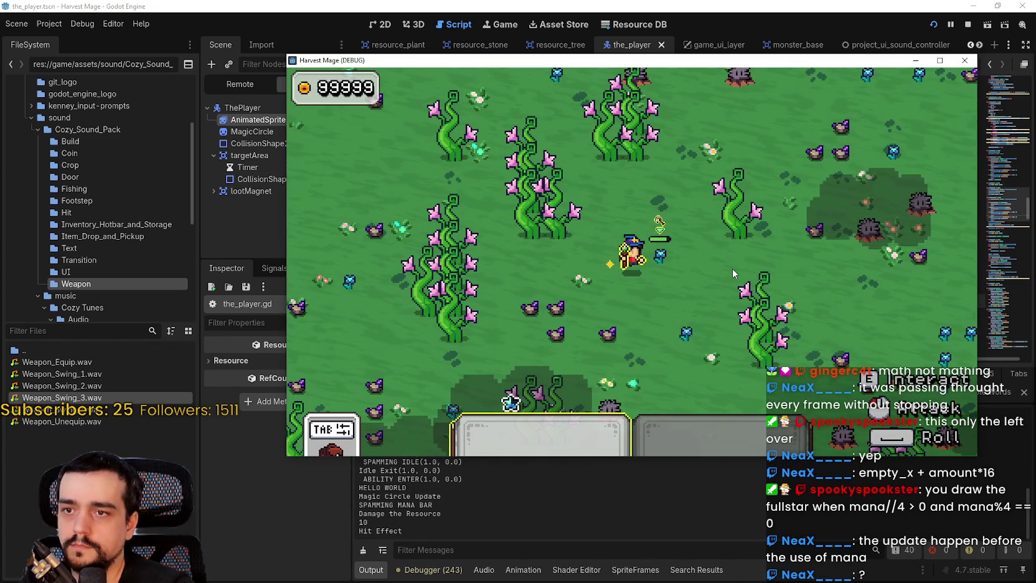
left_click(732, 268)
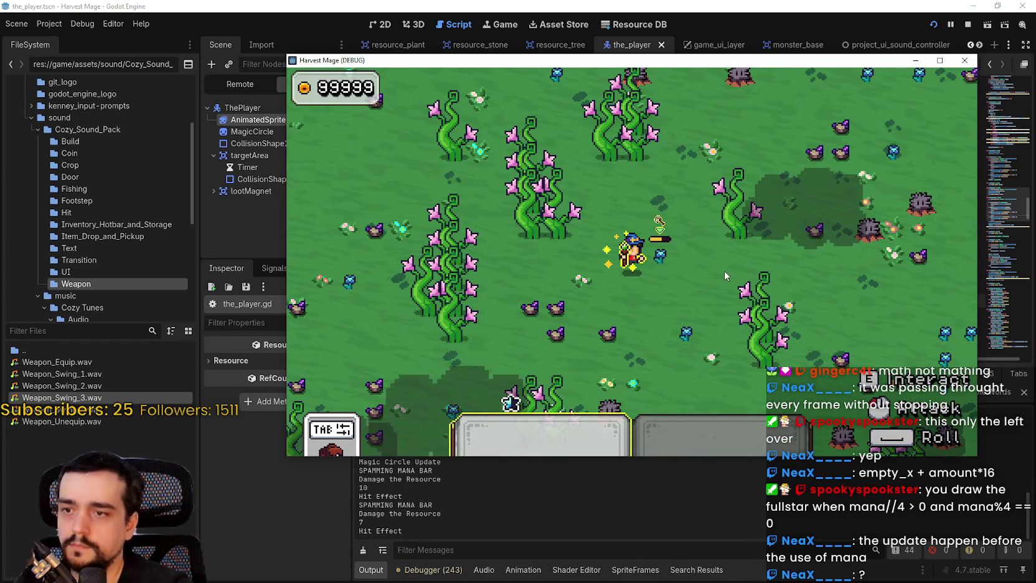
left_click(723, 272)
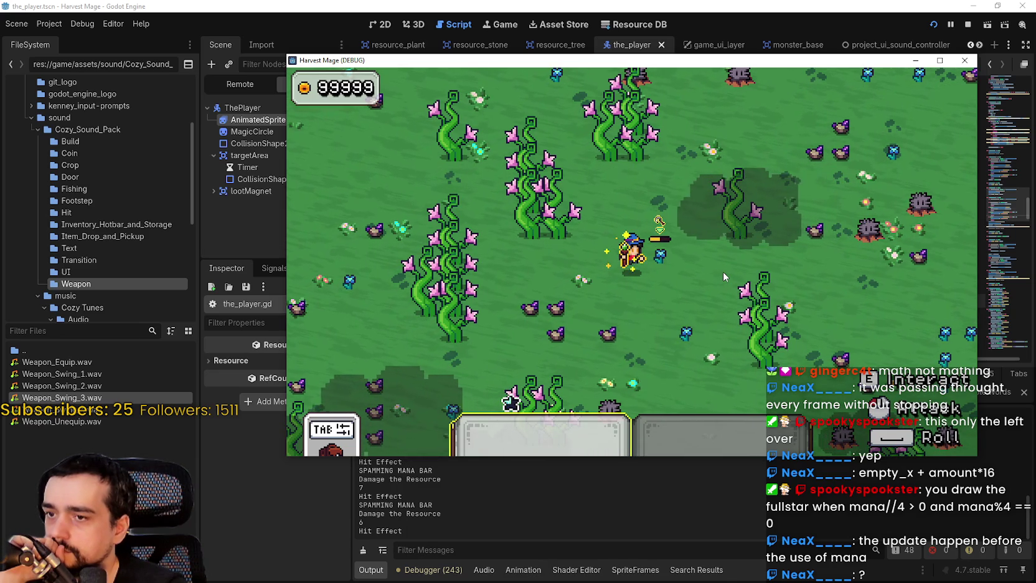
left_click(722, 302)
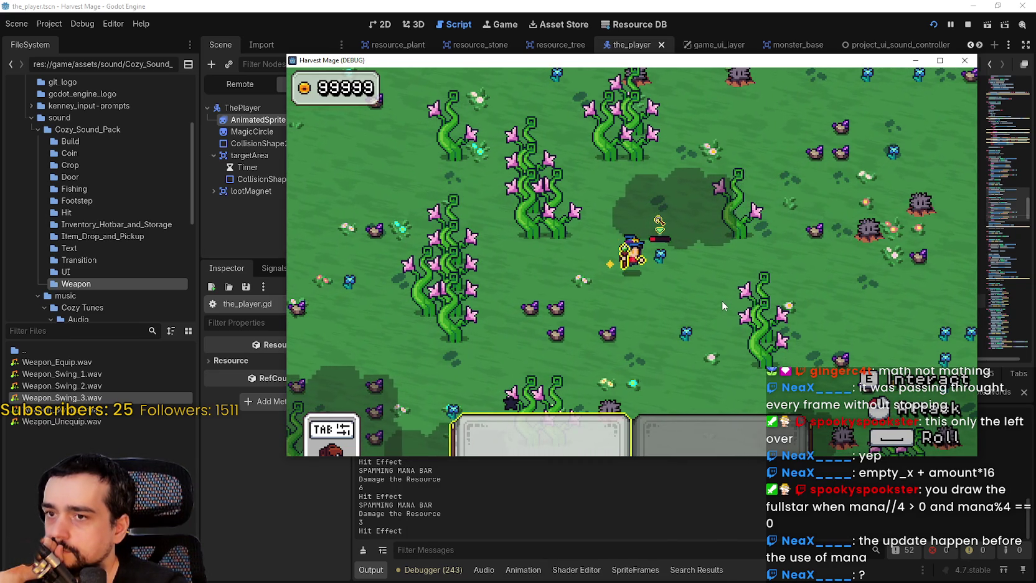
key("1")
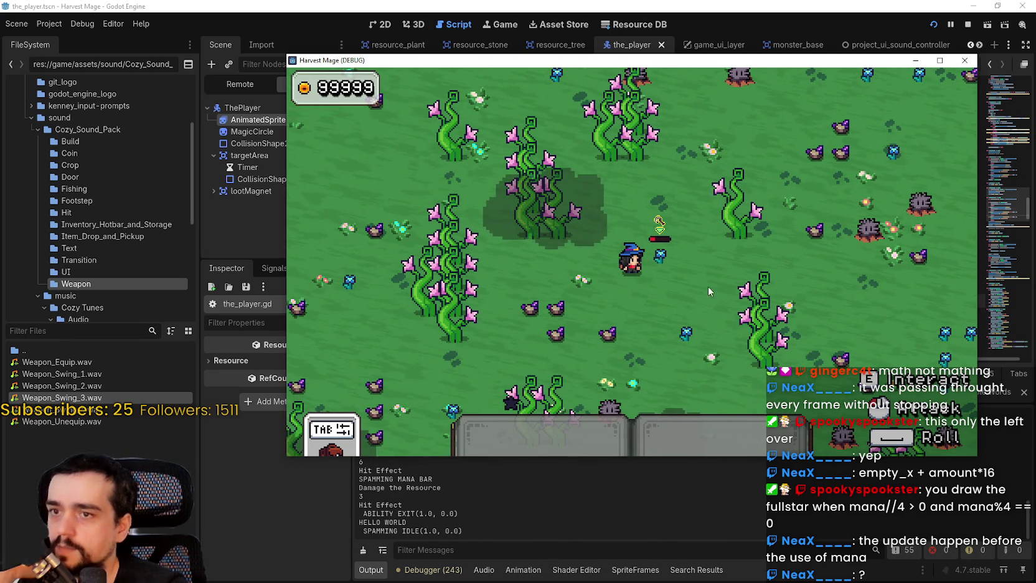
key("a")
key("w")
key("d")
key("s")
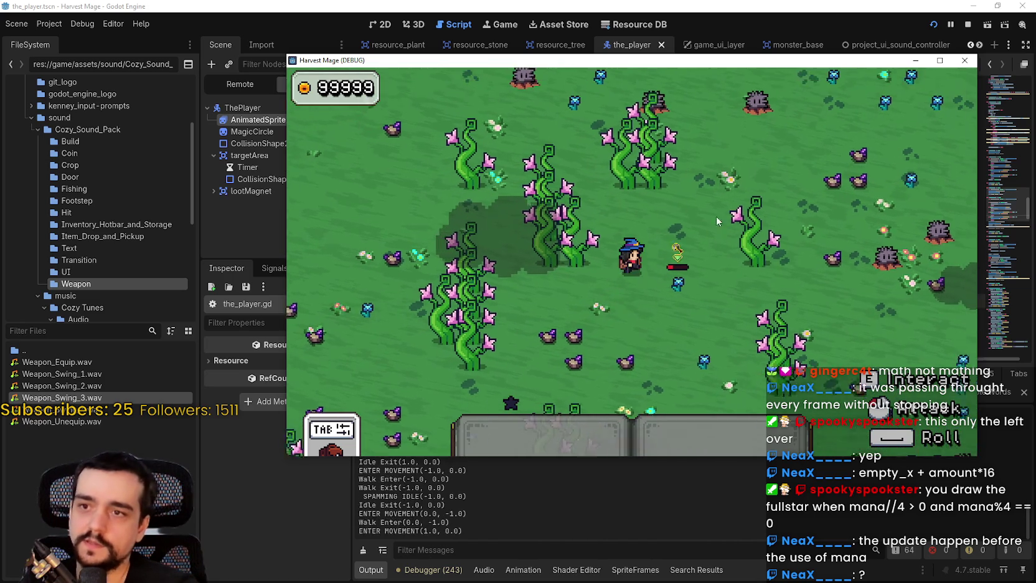
key("F8")
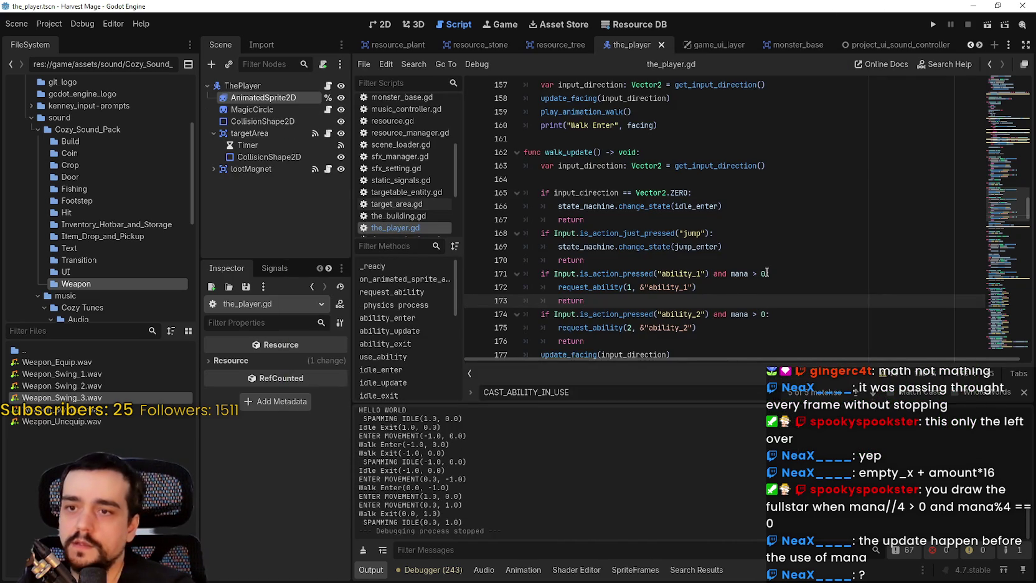
Jump from line 171's mana check to the ability_update definition.
left_click_drag(765, 273, 725, 274)
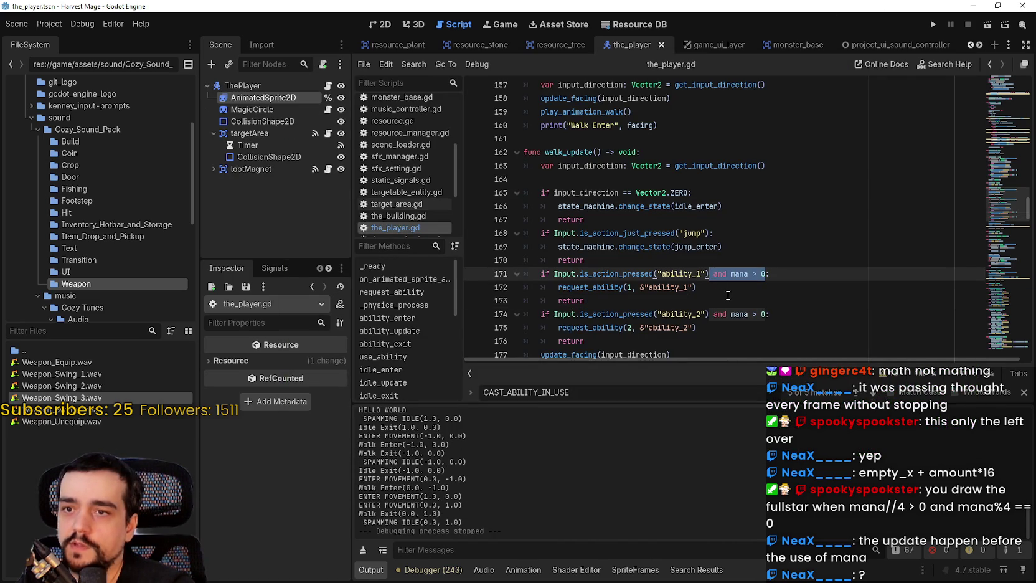
scroll(902, 157, "down", 2)
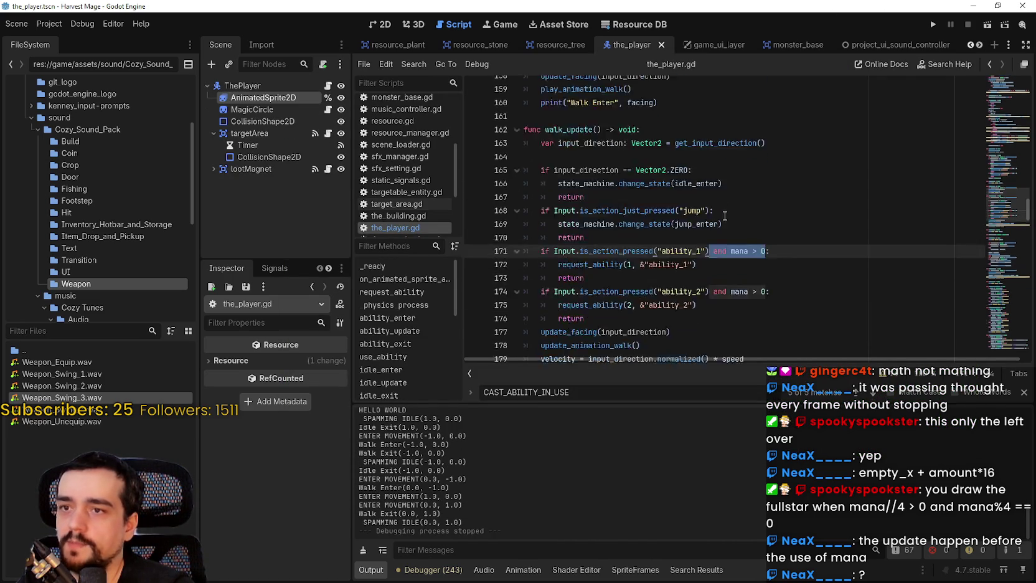
scroll(902, 157, "up", 2)
mouse_move(1002, 210)
left_mouse_down()
mouse_move(1004, 229)
mouse_move(1000, 119)
left_mouse_up()
scroll(612, 222, "up", 5)
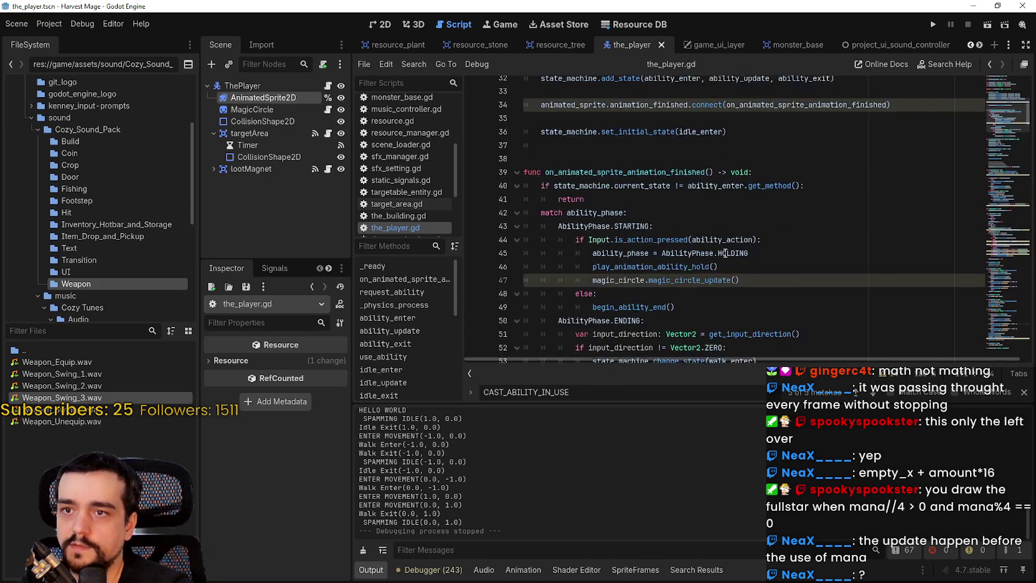
right_click(723, 178)
key("Escape")
right_click(720, 192)
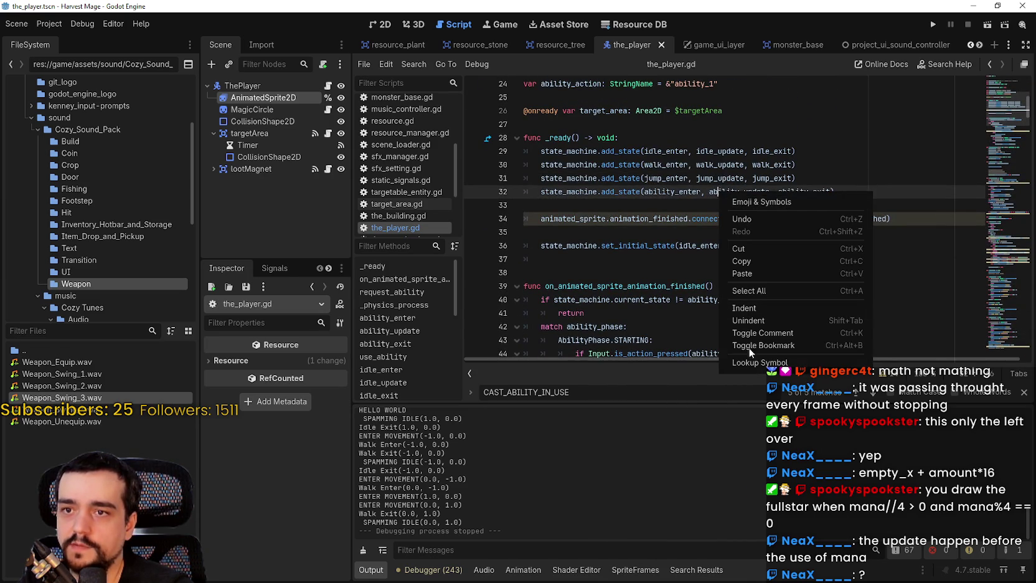
left_click(751, 364)
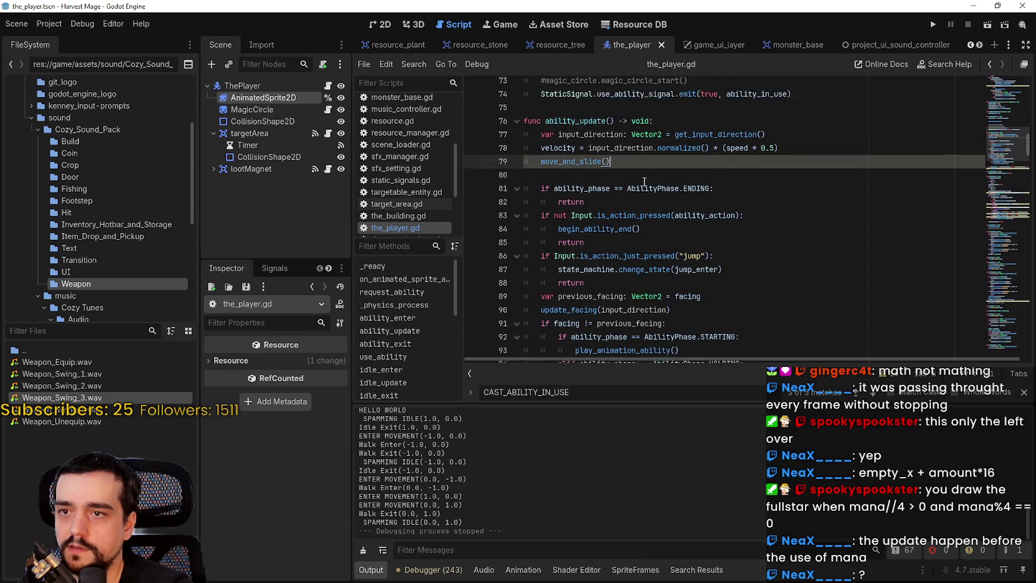
scroll(648, 265, "down", 1)
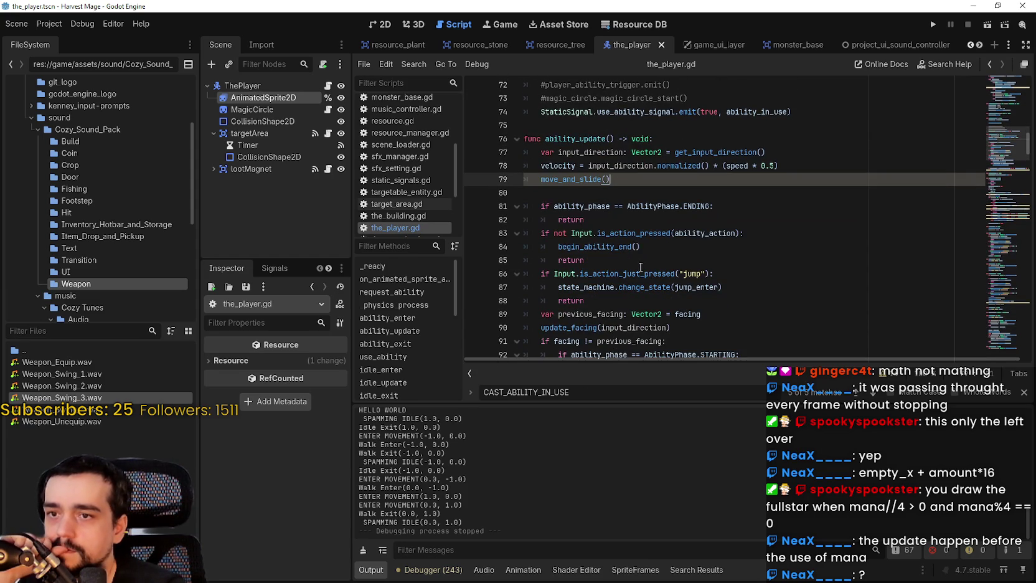
key("Down")
key("Down")
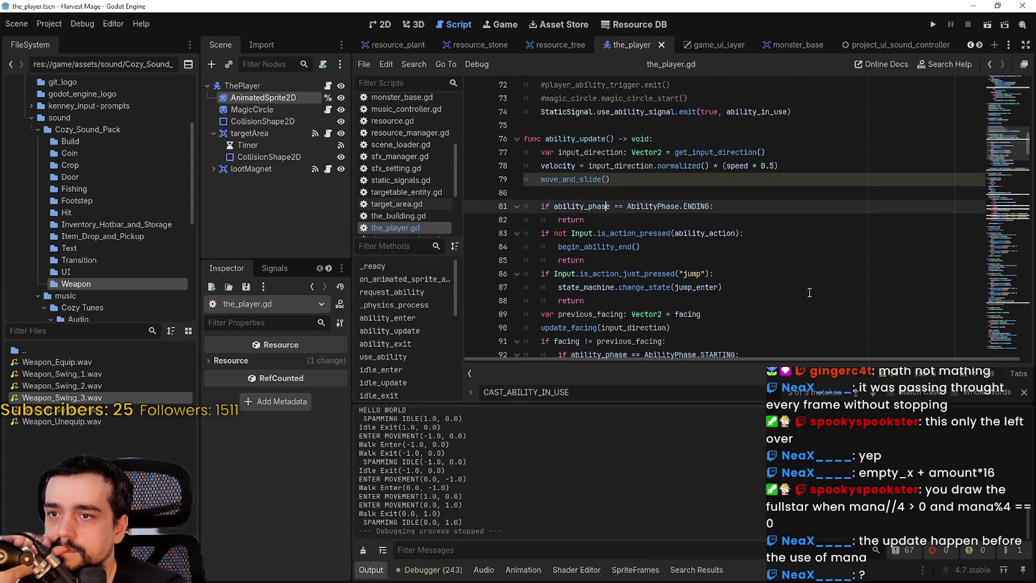
Look up begin_ability_end and inspect its ability_phase assignment on line 343.
left_click(736, 233)
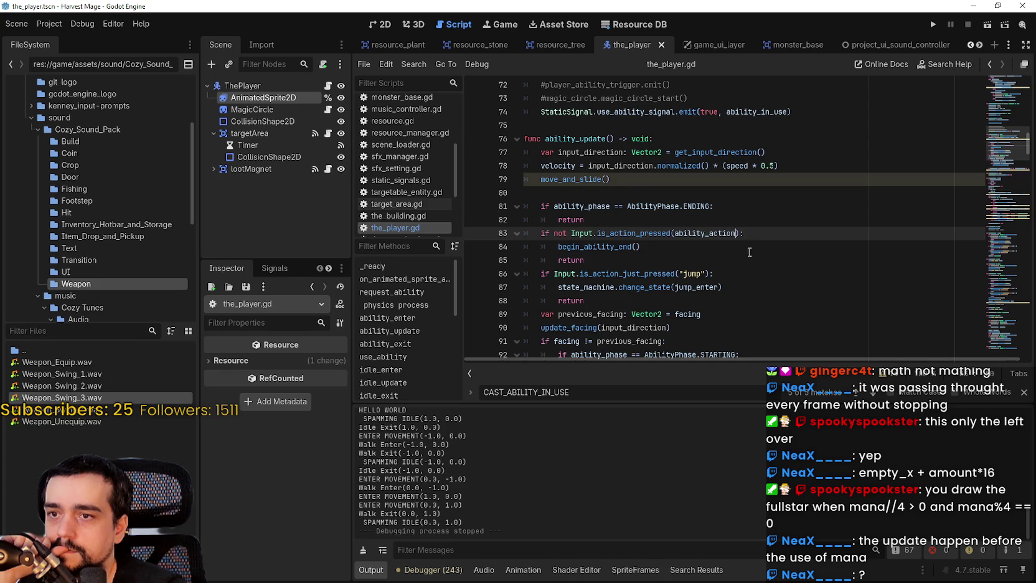
right_click(613, 249)
left_click(606, 247)
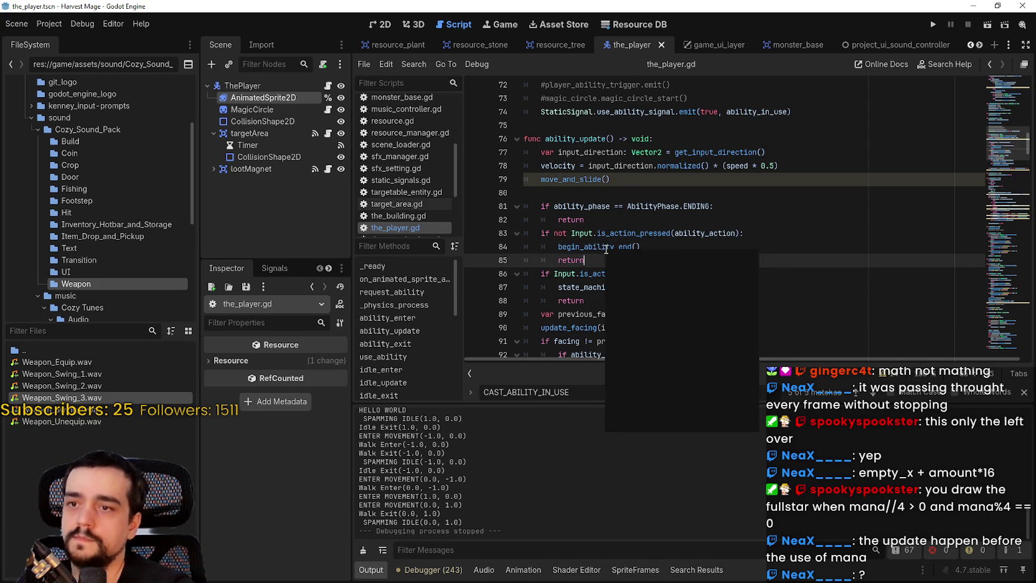
right_click(605, 303)
left_click(673, 422)
scroll(632, 267, "down", 1)
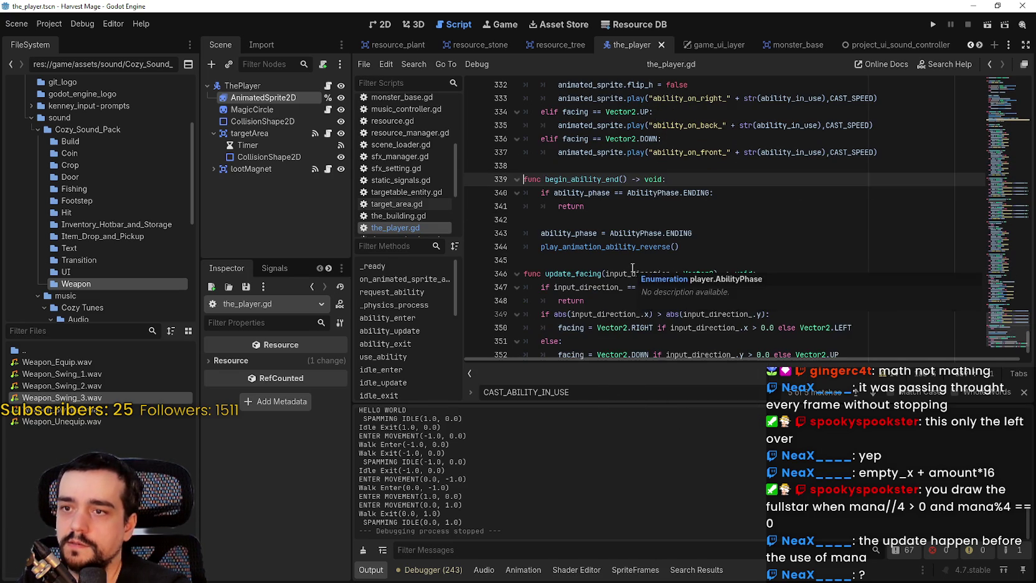
left_click(605, 220)
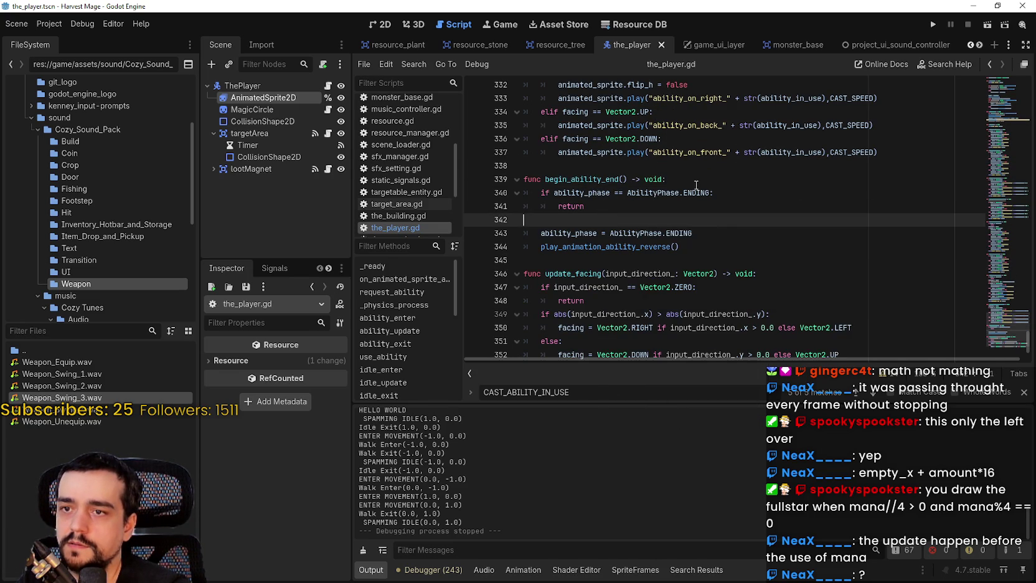
left_click(585, 233)
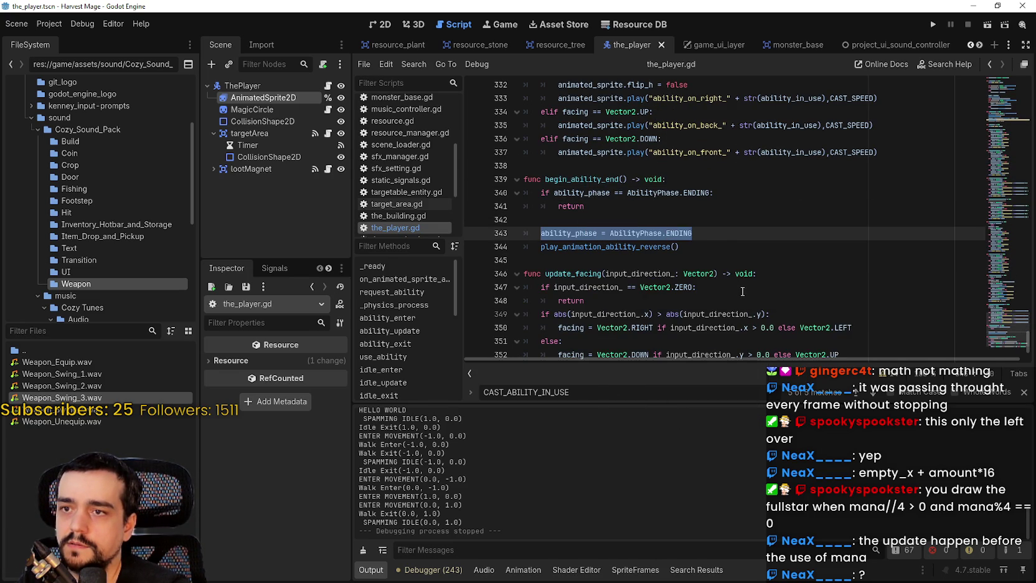
left_click(668, 214)
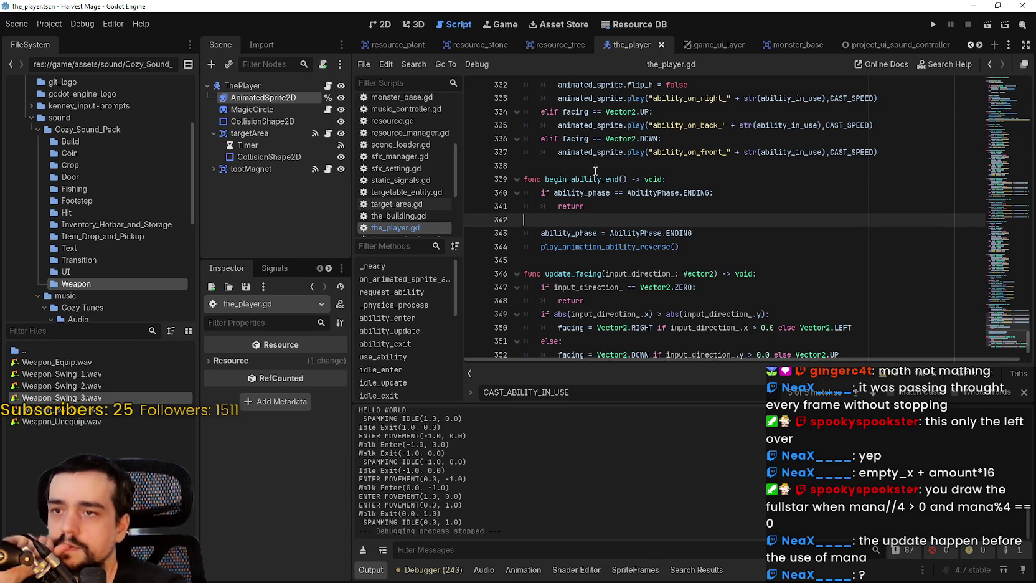
Append 'or mana > 0' to the end-ability check on line 83 and save.
left_click(991, 65)
left_click(743, 206)
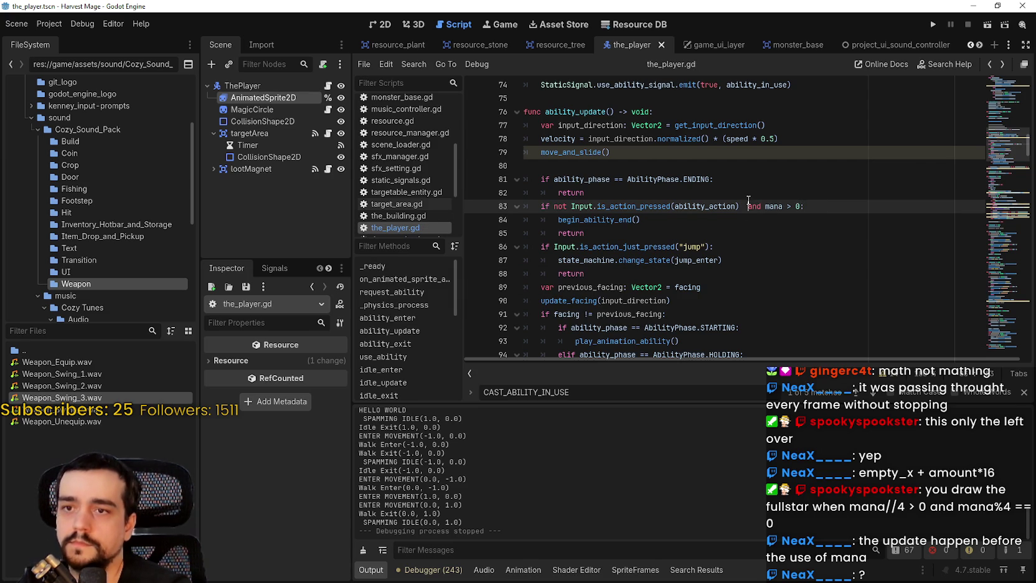
type("or")
left_click(698, 220)
key("ctrl+s")
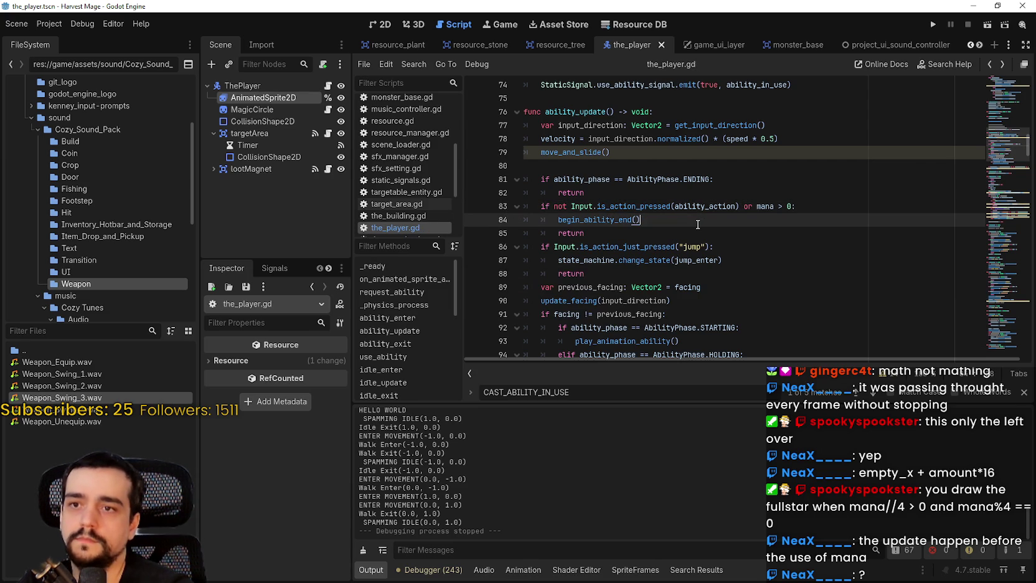
left_click(693, 231)
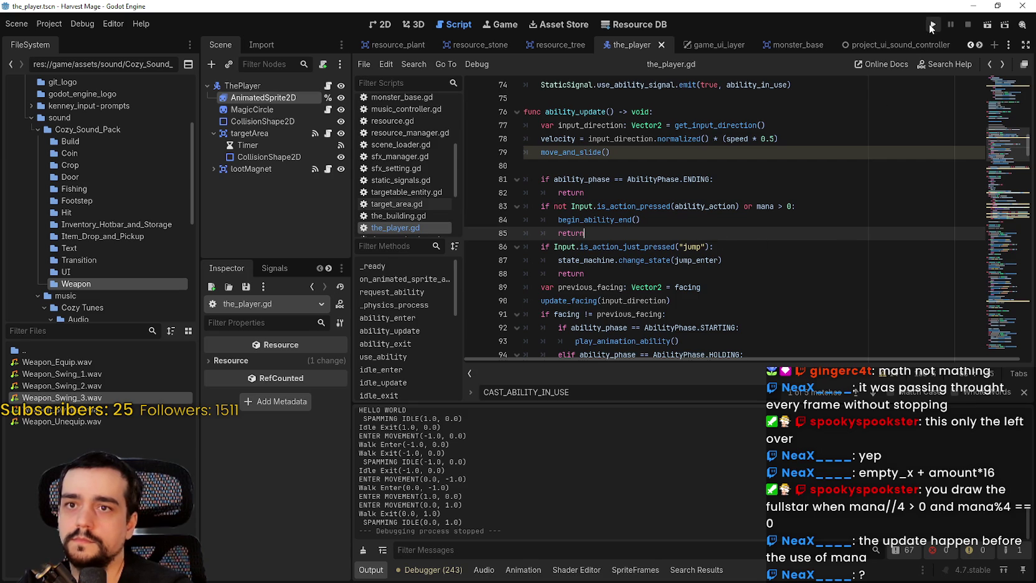
Run the game, use an ability while walking left and right, then return to line 83.
left_click(931, 25)
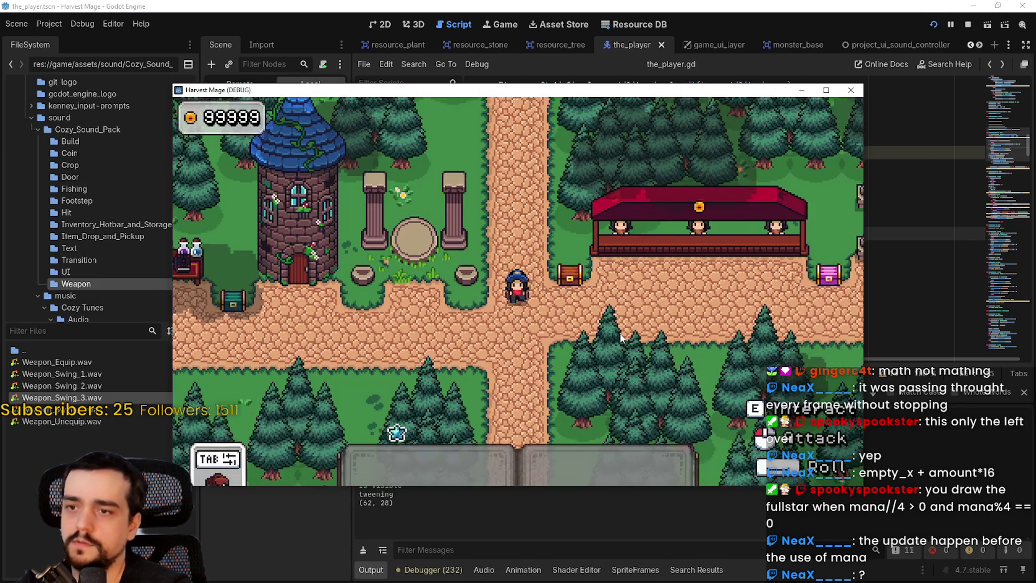
key("d")
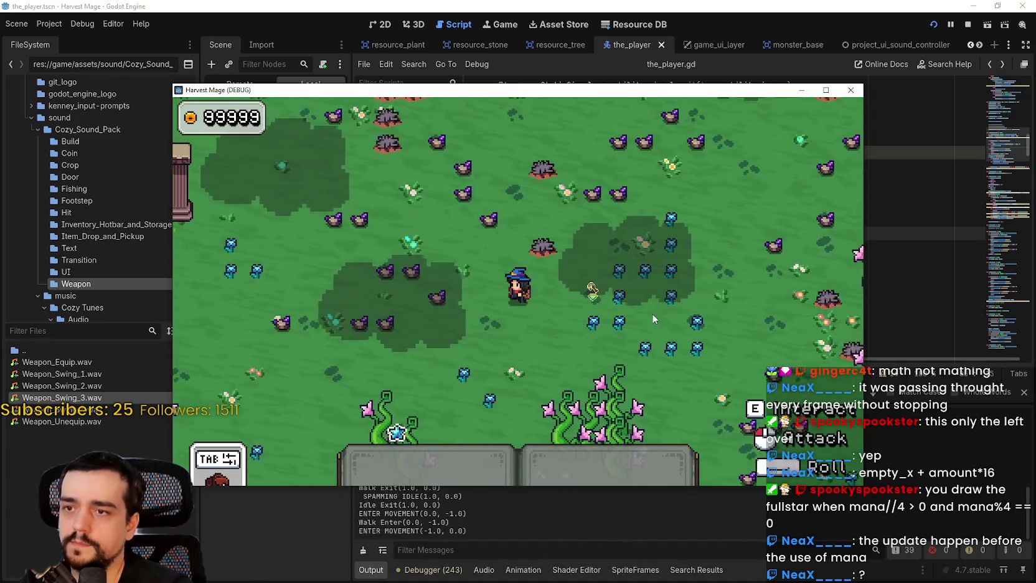
left_click(620, 294)
key("a")
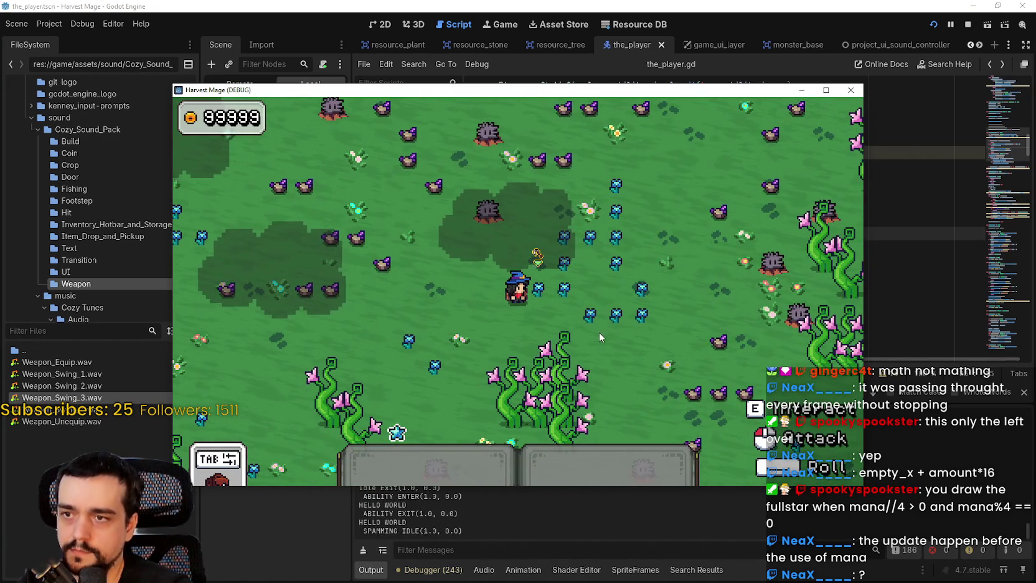
key("d")
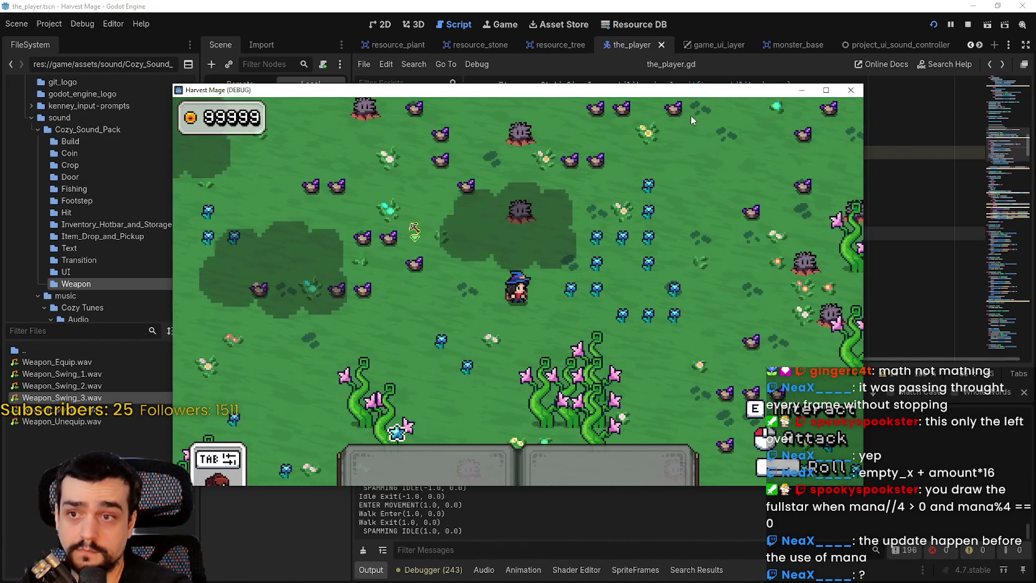
mouse_move(691, 90)
left_mouse_down()
mouse_move(691, 441)
mouse_move(660, 199)
left_mouse_up()
left_click(782, 129)
left_click(783, 205)
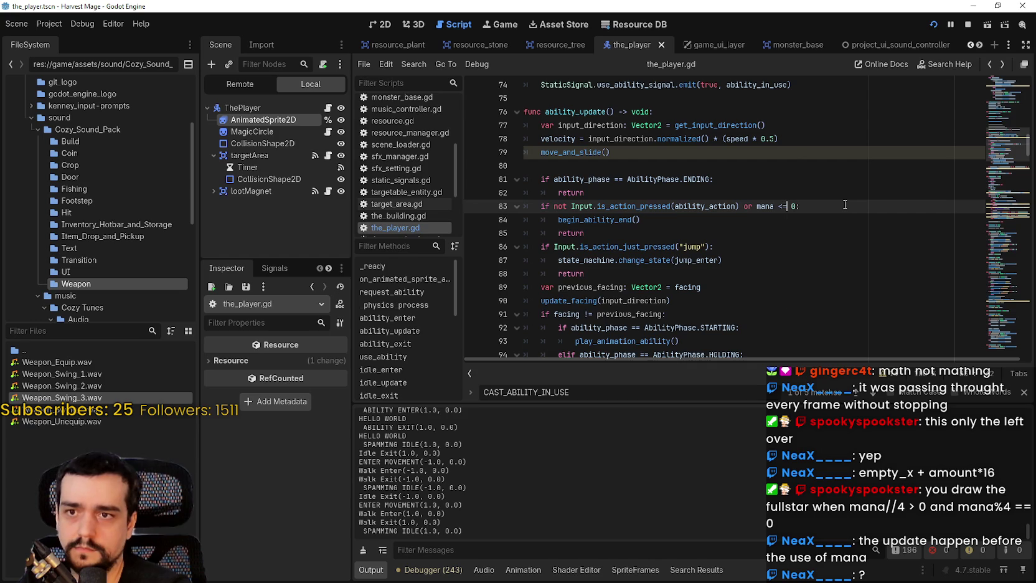
Change line 83's check to mana <= 0 and cast the first hotbar ability in the game.
type("a")
key("F5")
left_click(563, 428)
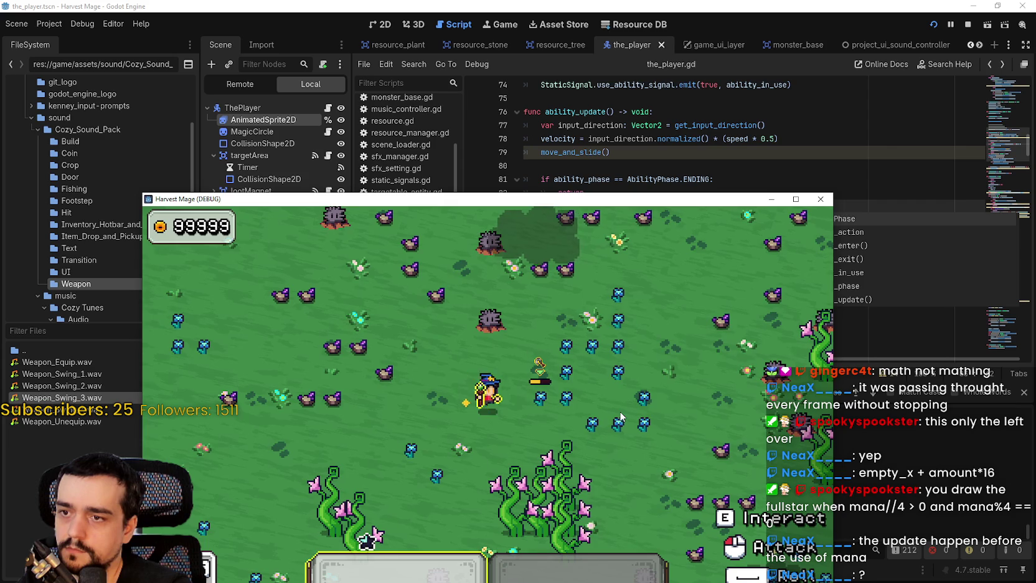
Swing the weapon, move the game window up to reveal the output log, and walk the mage around.
left_click(621, 416)
key("d")
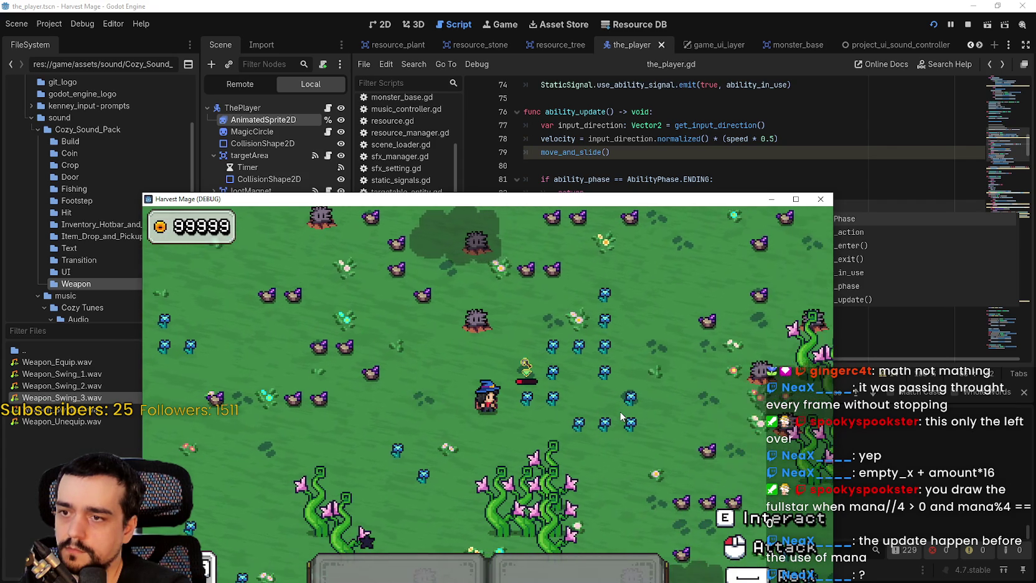
left_click_drag(503, 205, 495, 65)
key("a")
key("d")
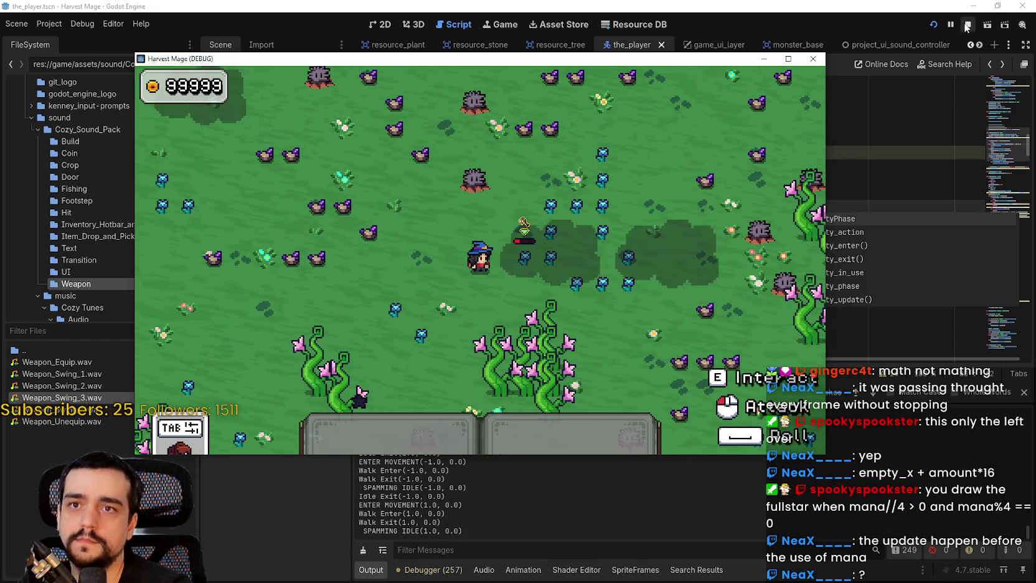
key("a")
key("space")
key("w")
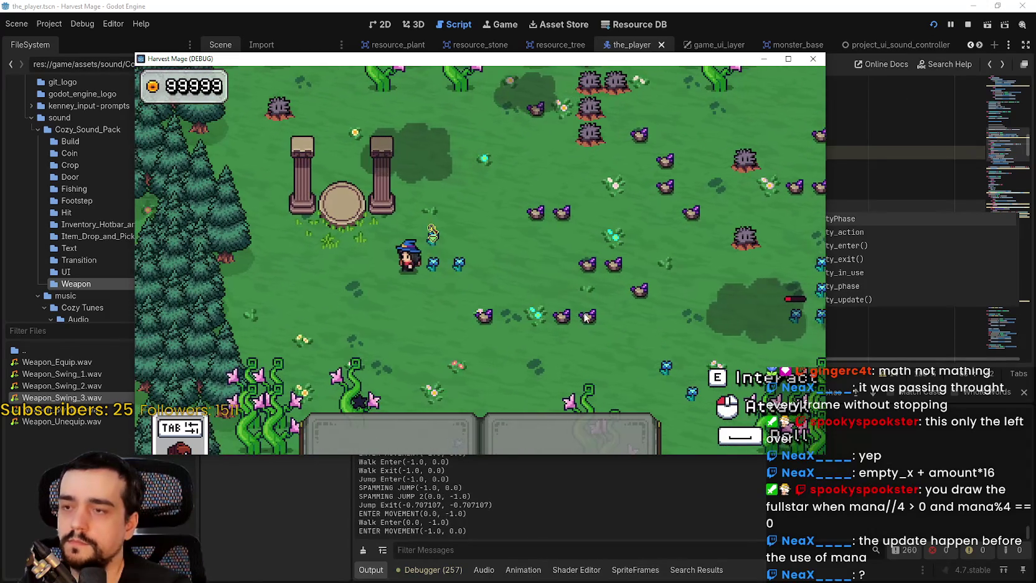
key("s")
key("a")
key("d")
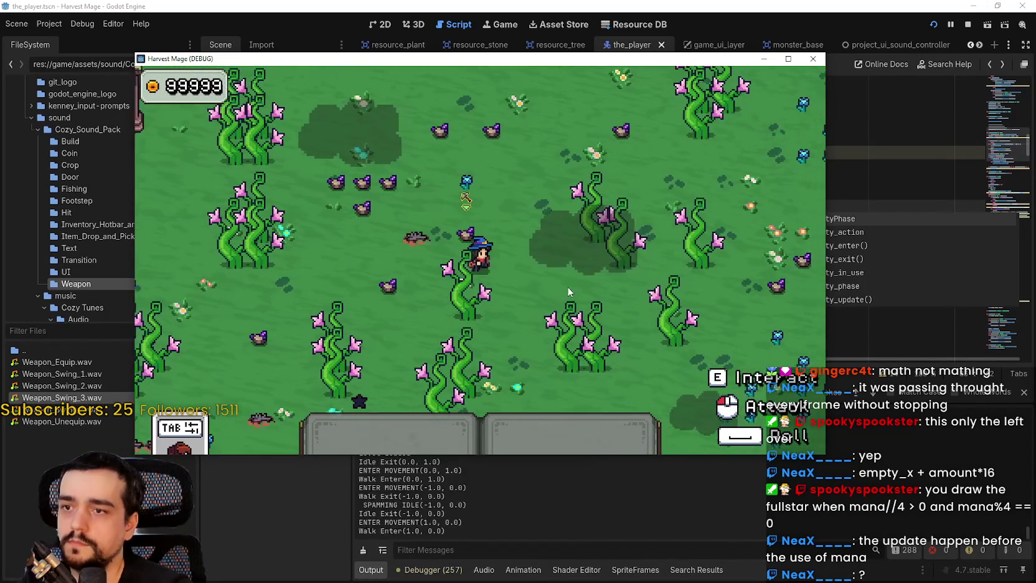
Harvest the plants beside the mage, maximize the game window, then close the game.
left_click(540, 269)
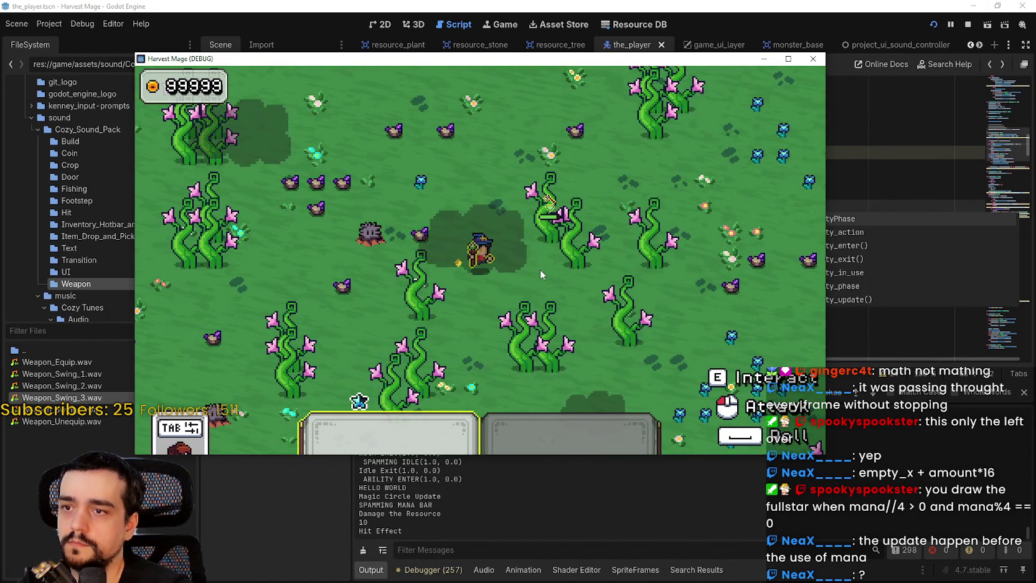
left_click(540, 269)
key("w")
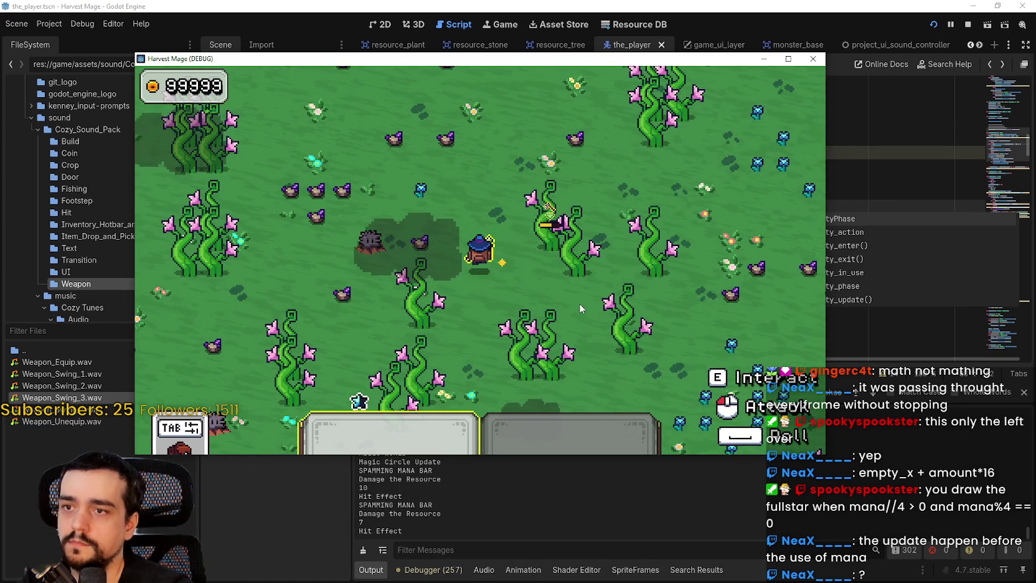
key("w")
left_click(516, 278)
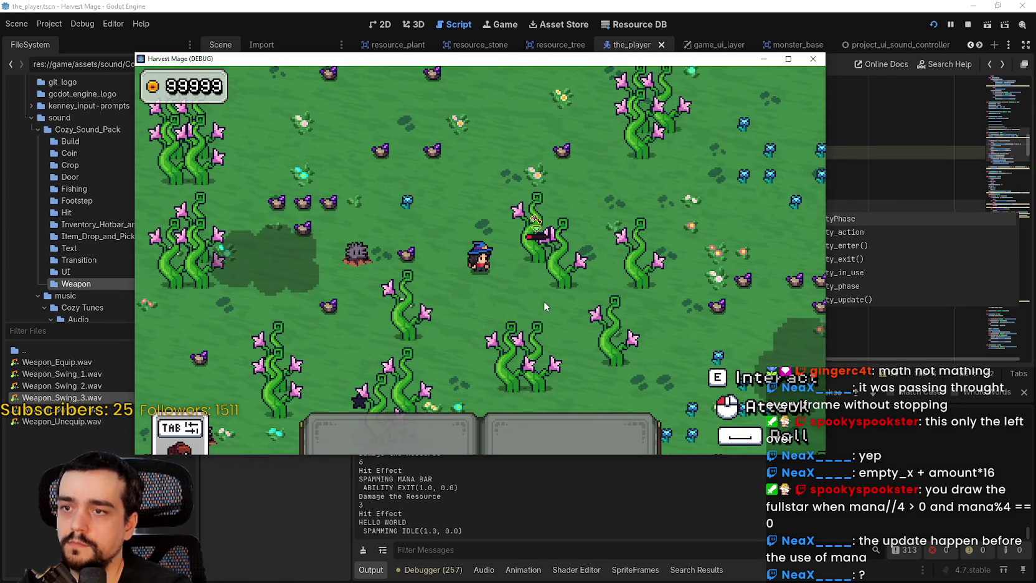
key("w")
key("d")
key("s")
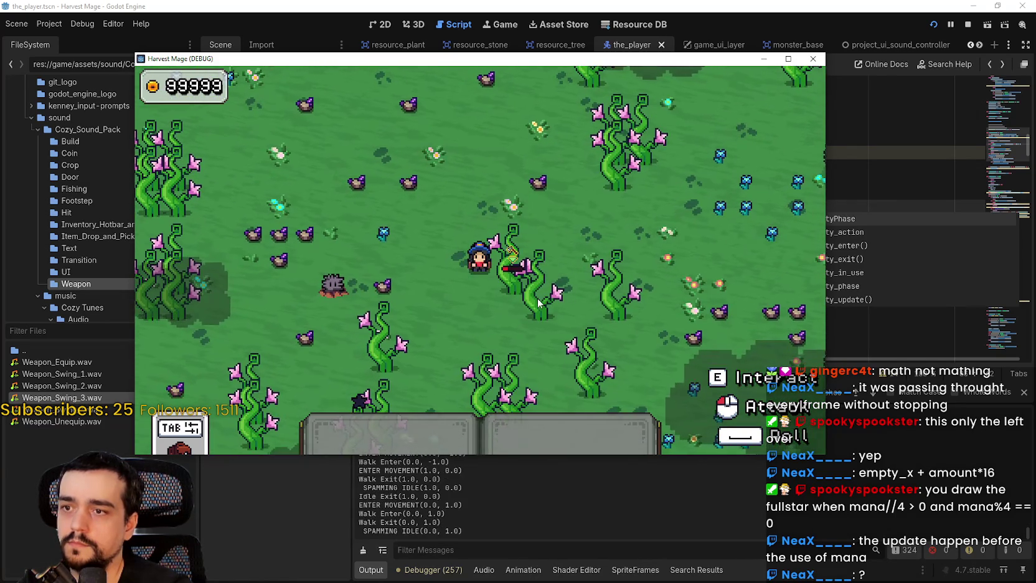
left_click(787, 58)
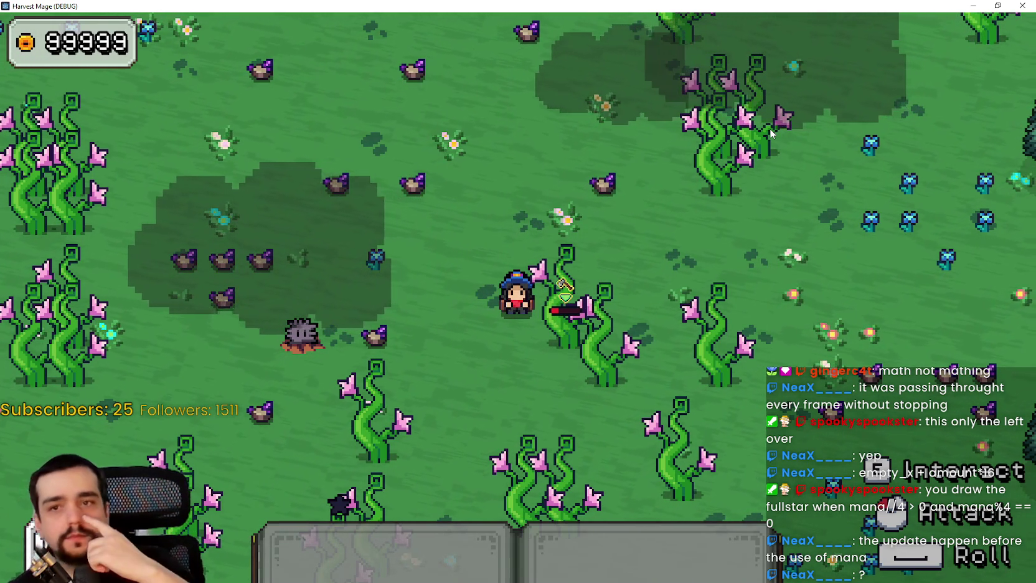
left_click(1014, 8)
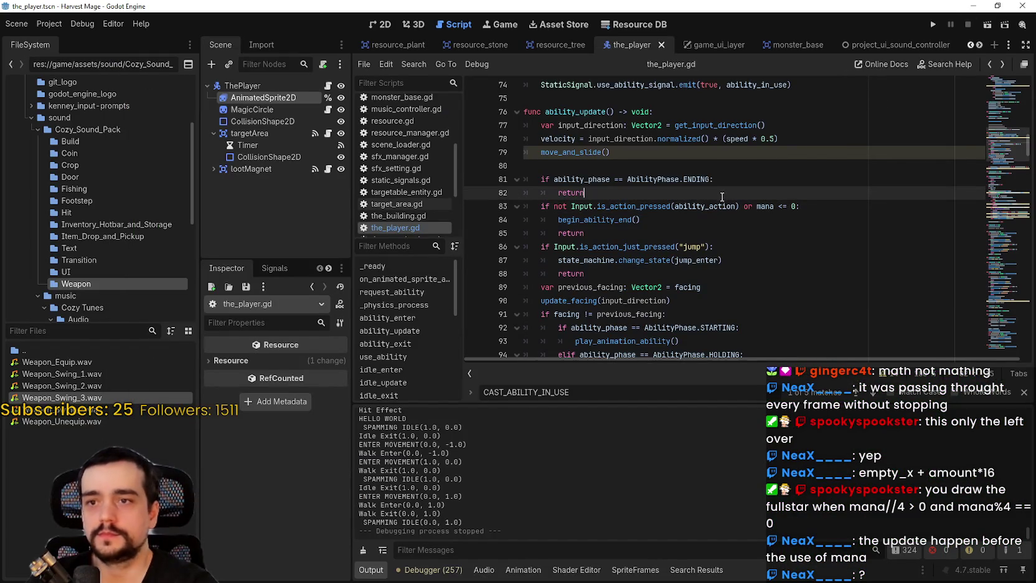
Change line 129's create_timer(0.1) to 0.12, save player.gd, and relaunch the game.
scroll(684, 201, "down", 11)
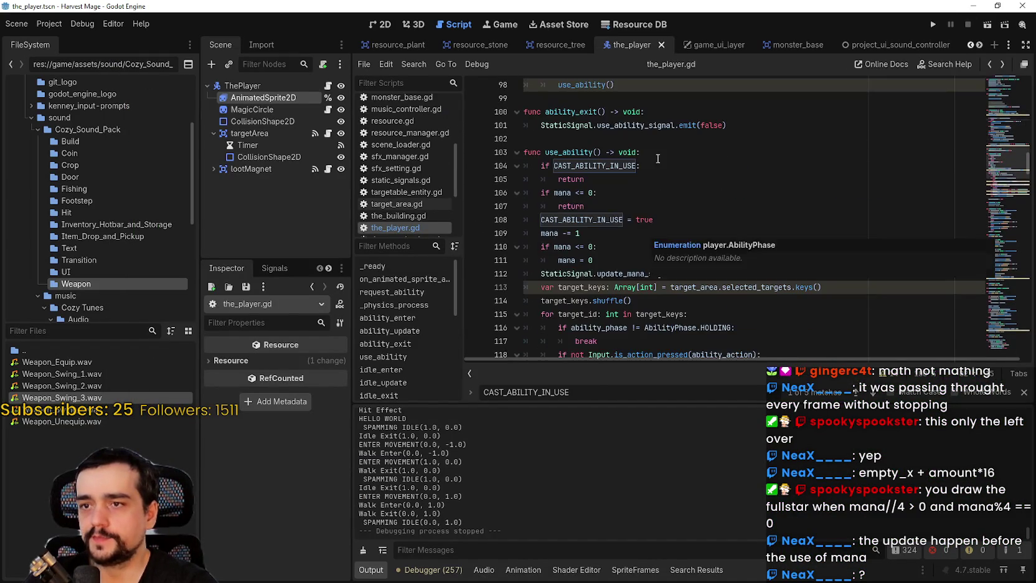
scroll(684, 201, "down", 4)
left_click(691, 219)
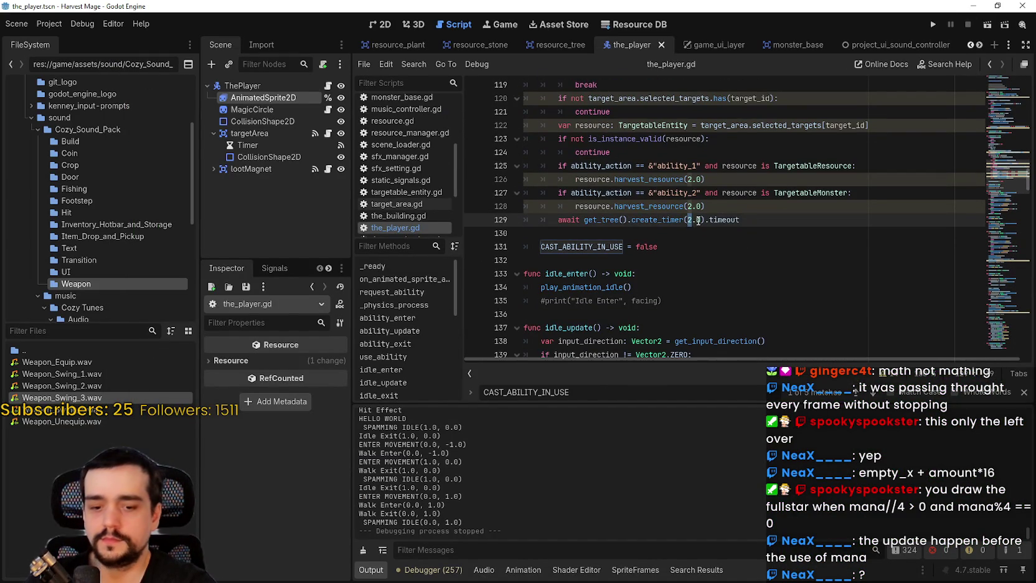
type("2")
key("ctrl+s")
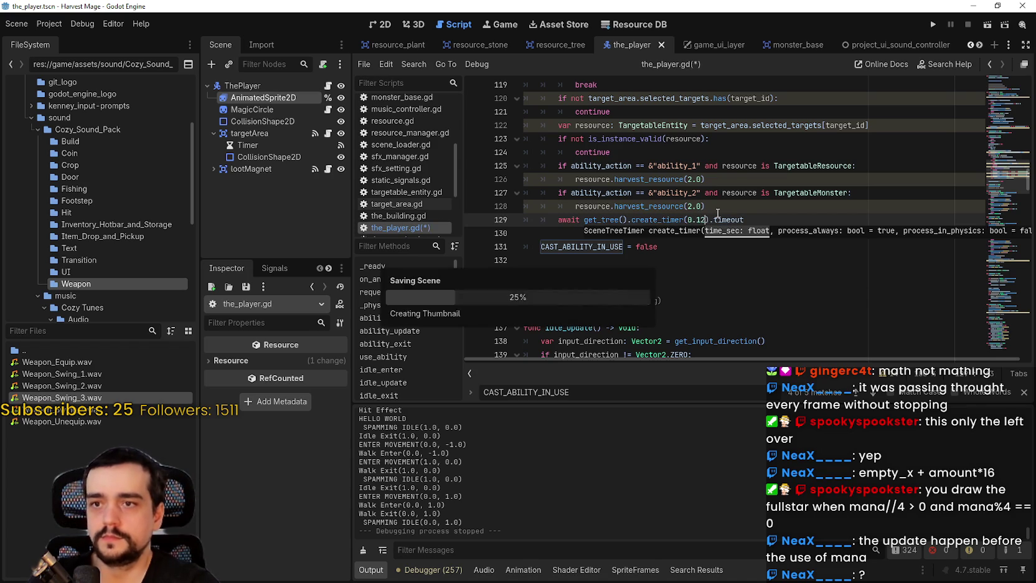
left_click(940, 24)
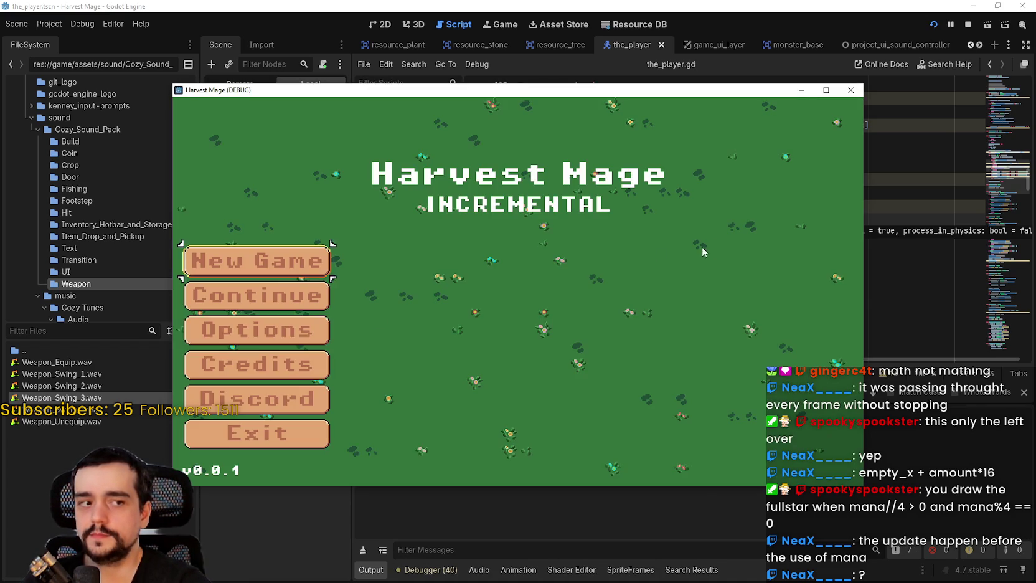
Start a game from the title menu, maximize it, and cast the harvest ability on nearby plants.
key("Return")
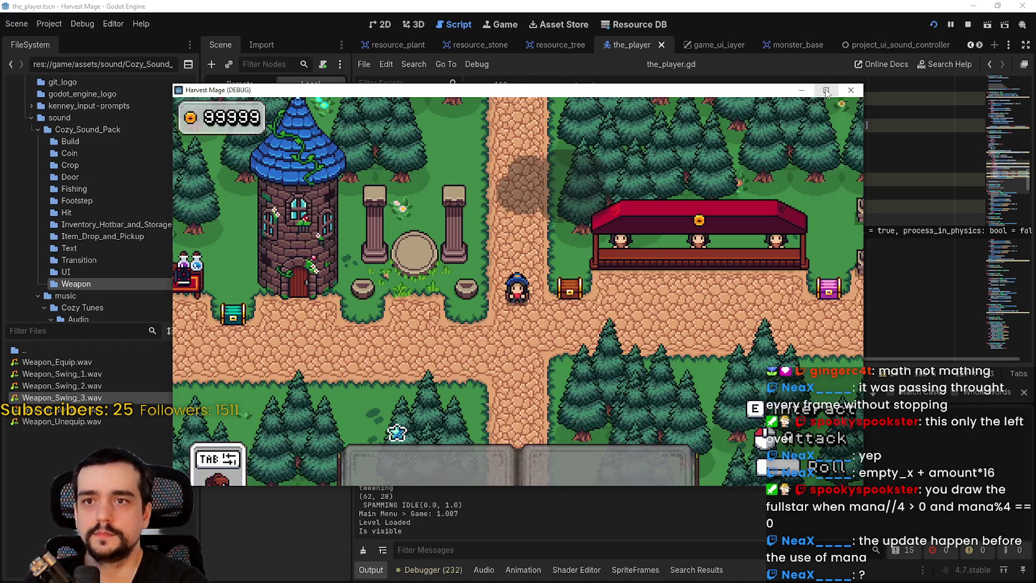
left_click(825, 91)
key("w")
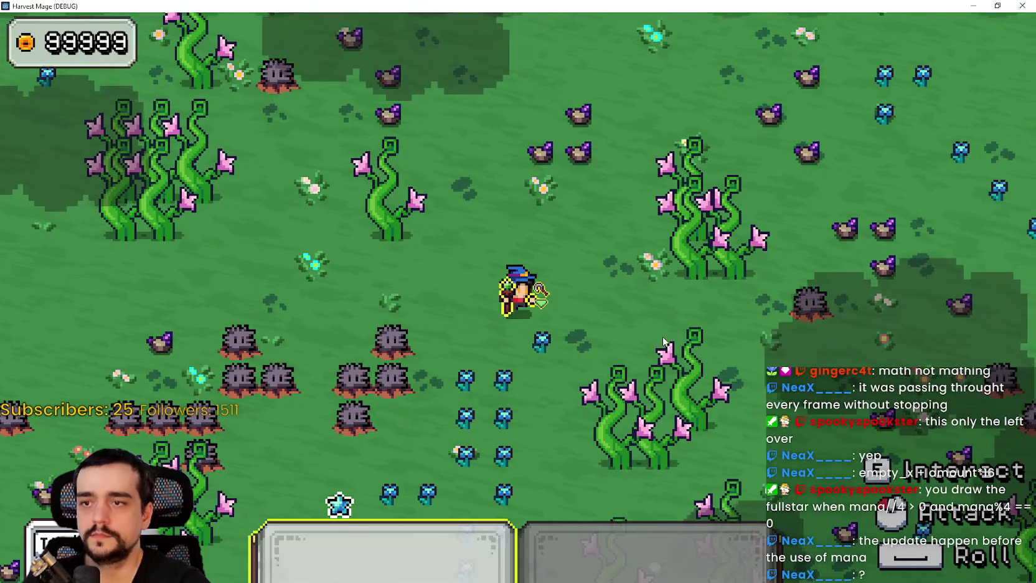
left_click(664, 341)
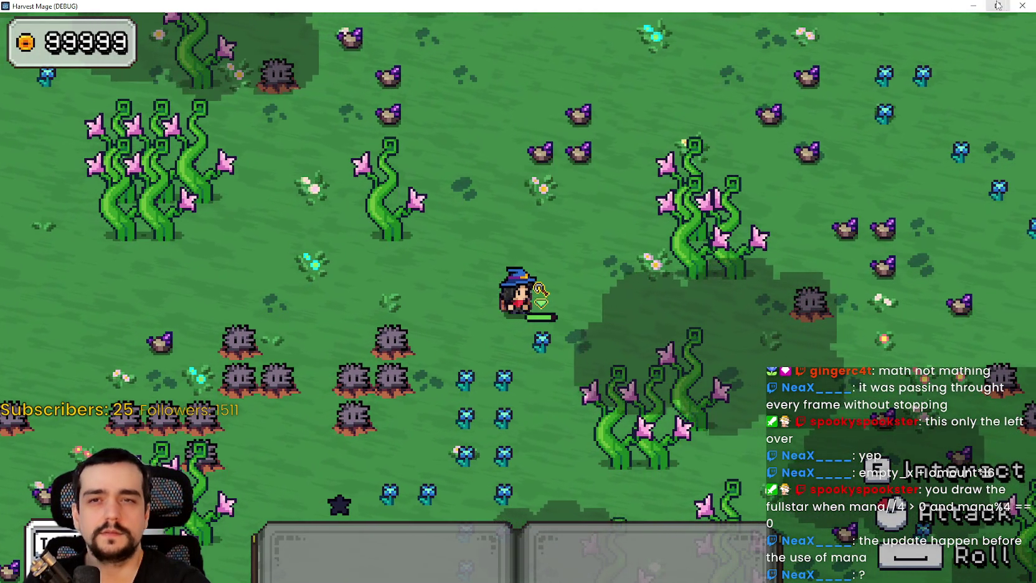
Restore the game window, walk the mage left and right, then close the game.
double_click(934, 7)
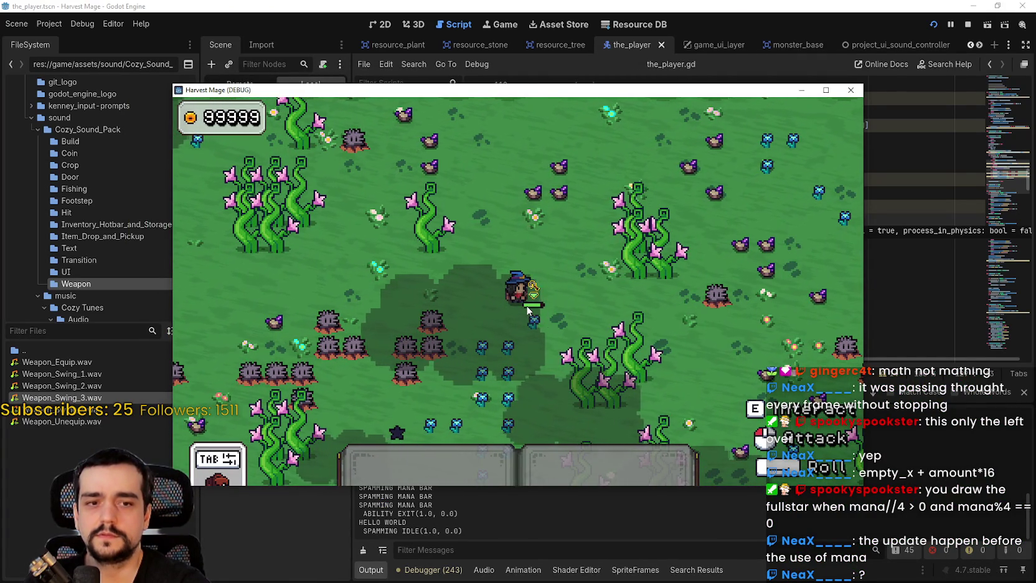
key("d")
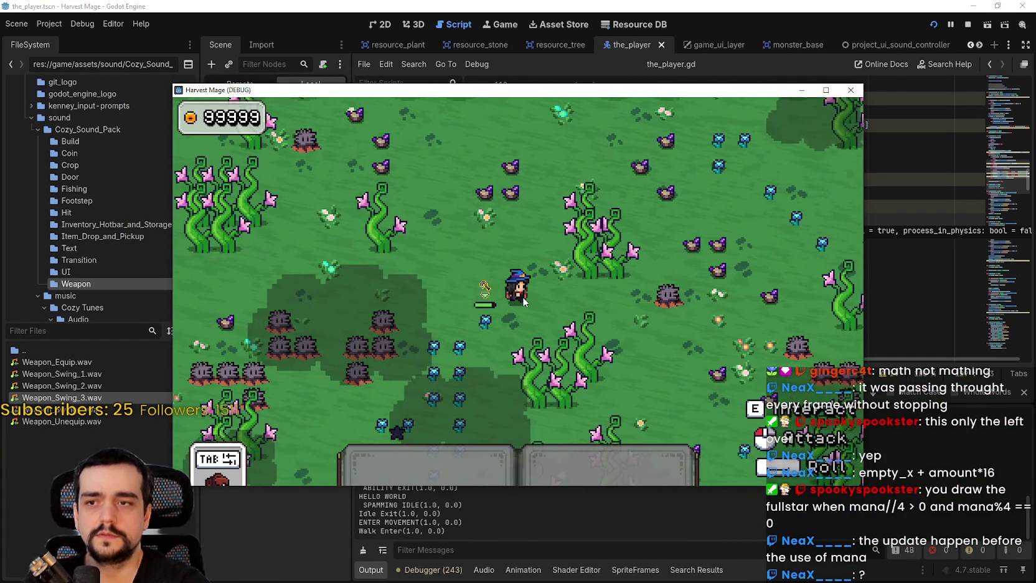
key("a")
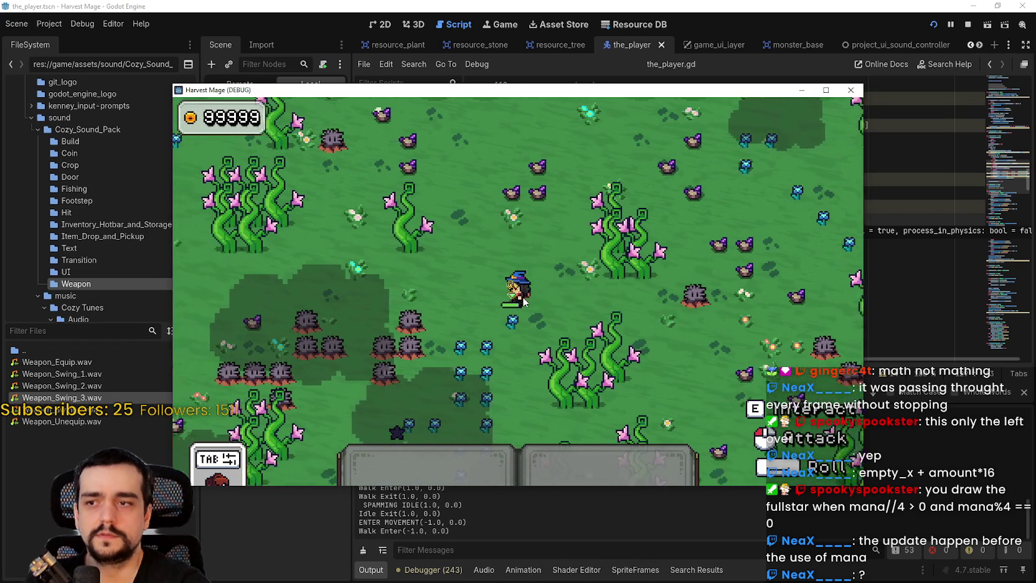
key("d")
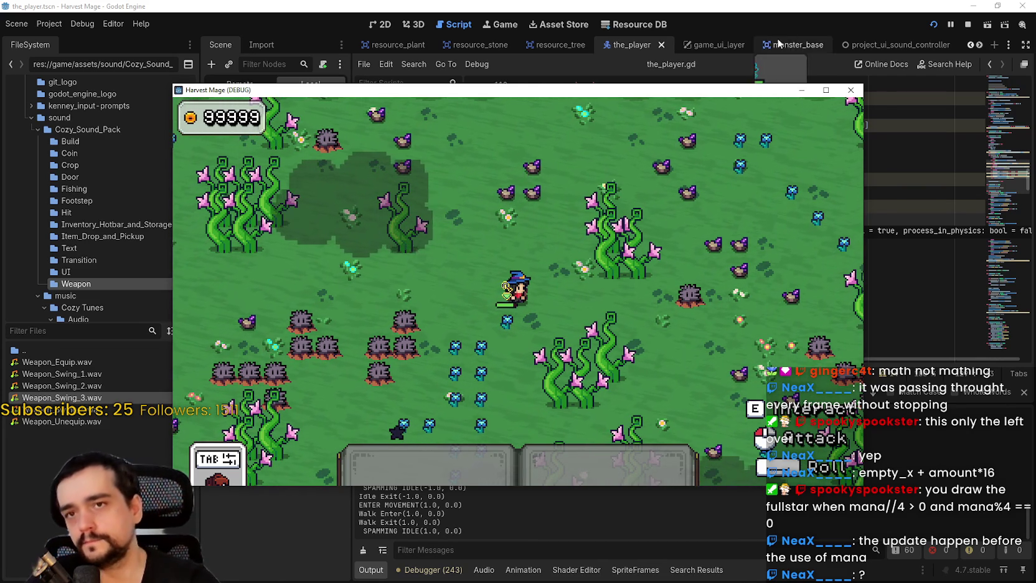
left_click(850, 90)
left_click(766, 252)
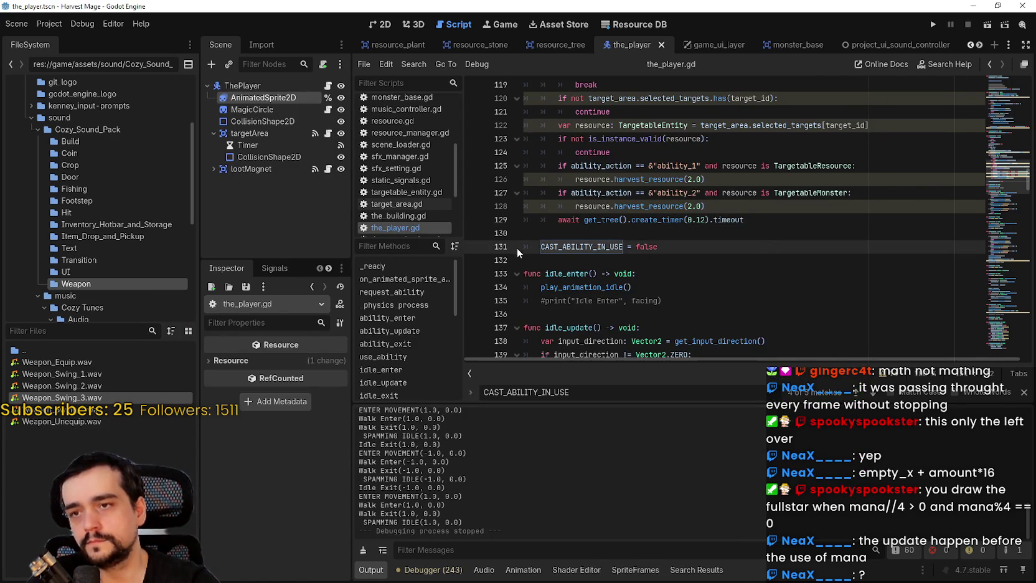
scroll(554, 244, "up", 2)
scroll(553, 244, "up", 3)
scroll(559, 237, "down", 4)
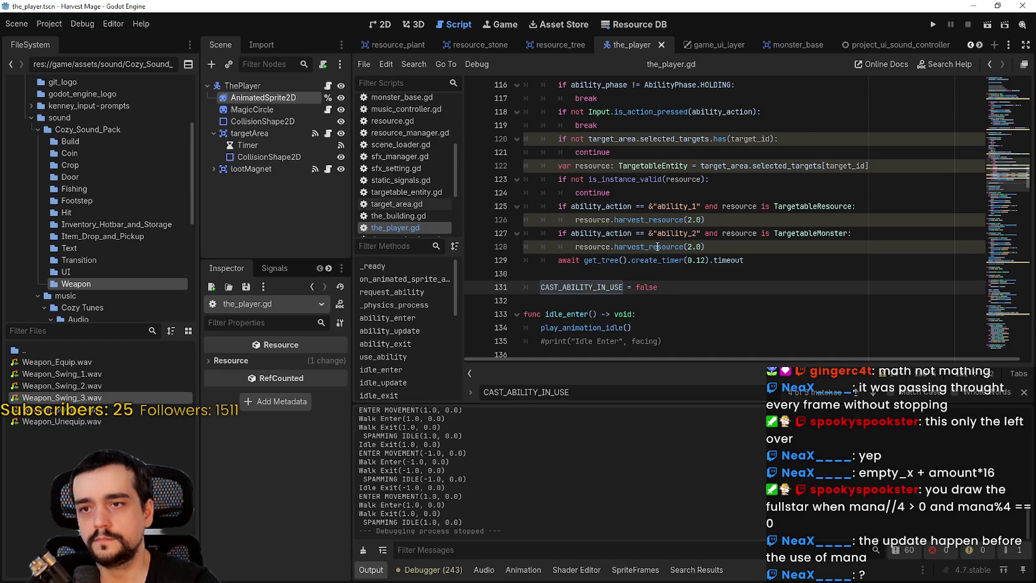
left_click(605, 220)
mouse_move(606, 220)
left_mouse_down()
mouse_move(692, 221)
mouse_move(700, 231)
mouse_move(707, 219)
left_mouse_up()
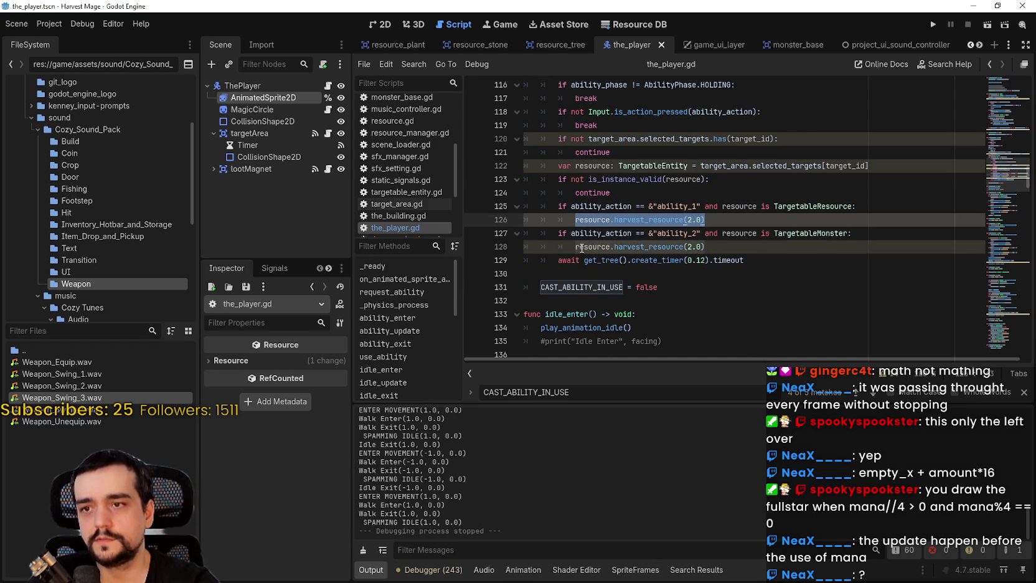
scroll(580, 246, "up", 2)
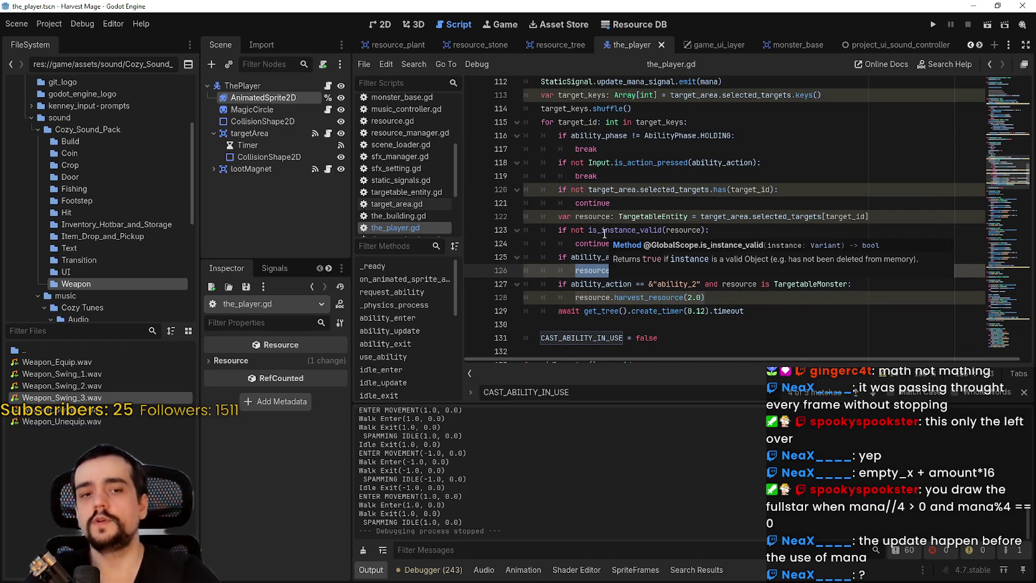
left_click(622, 205)
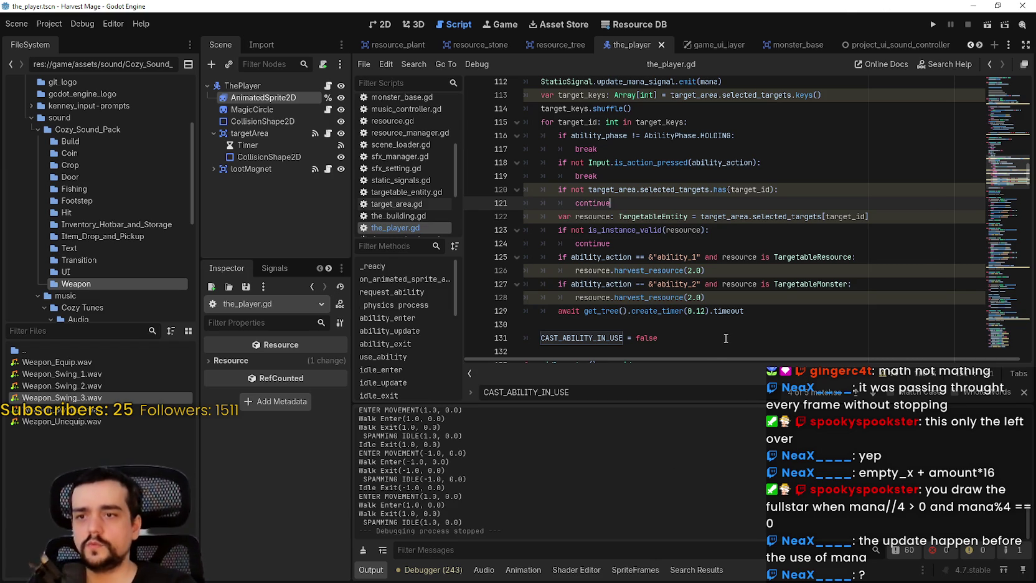
mouse_move(744, 311)
left_mouse_down()
mouse_move(673, 219)
mouse_move(498, 142)
mouse_move(506, 125)
left_mouse_up()
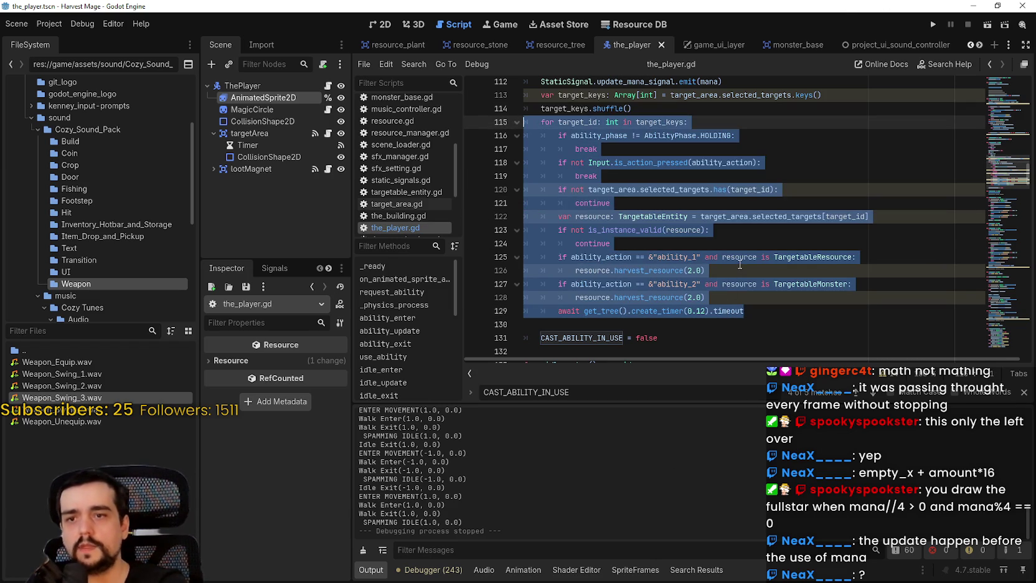
left_click(572, 271)
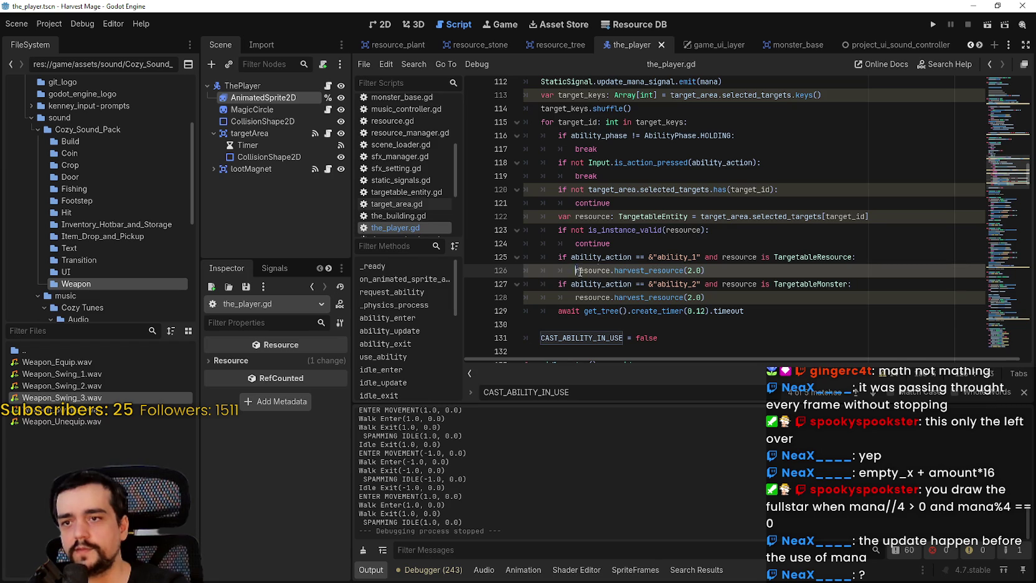
key("shift+End")
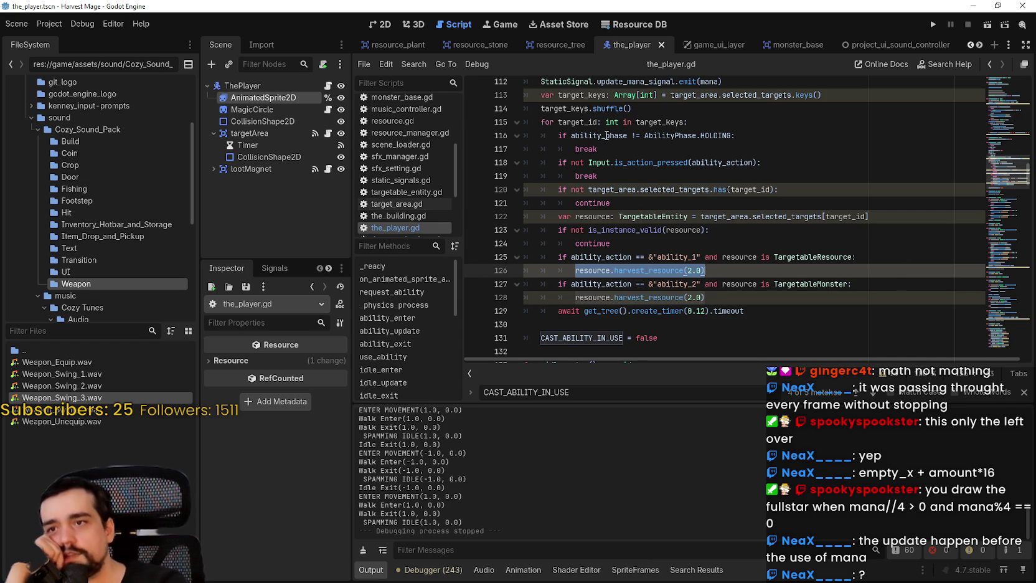
left_click_drag(603, 148, 480, 136)
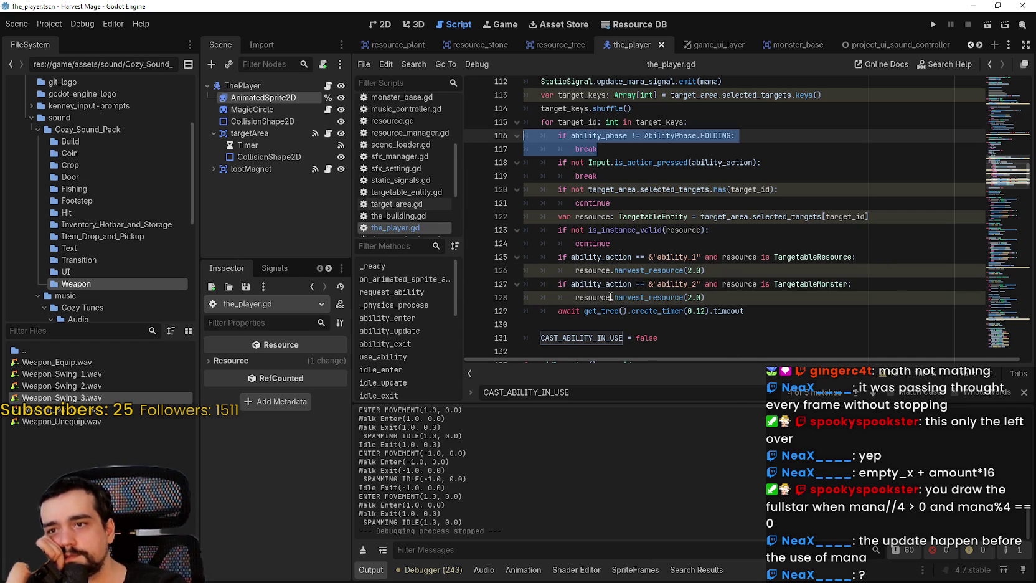
mouse_move(650, 317)
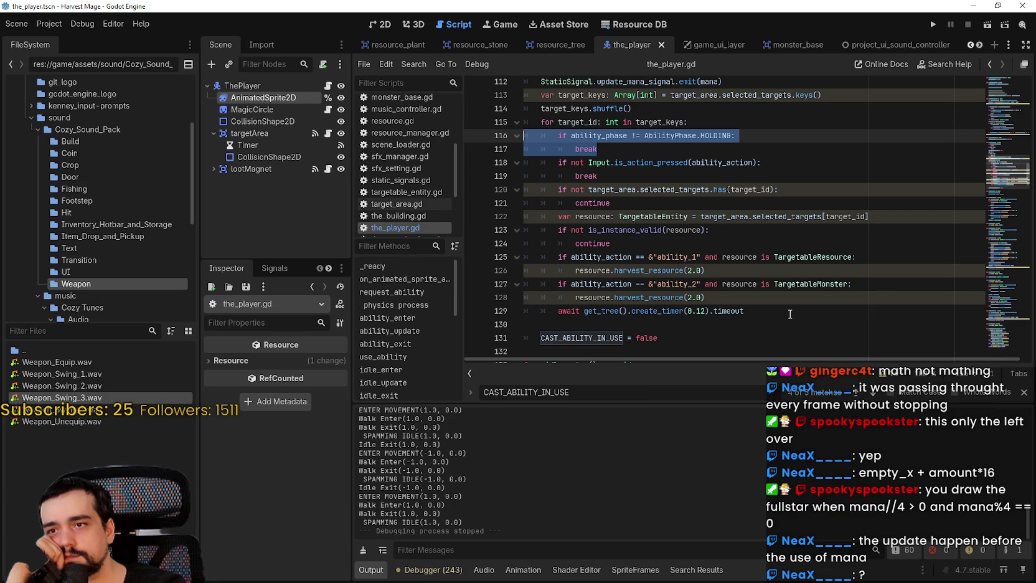
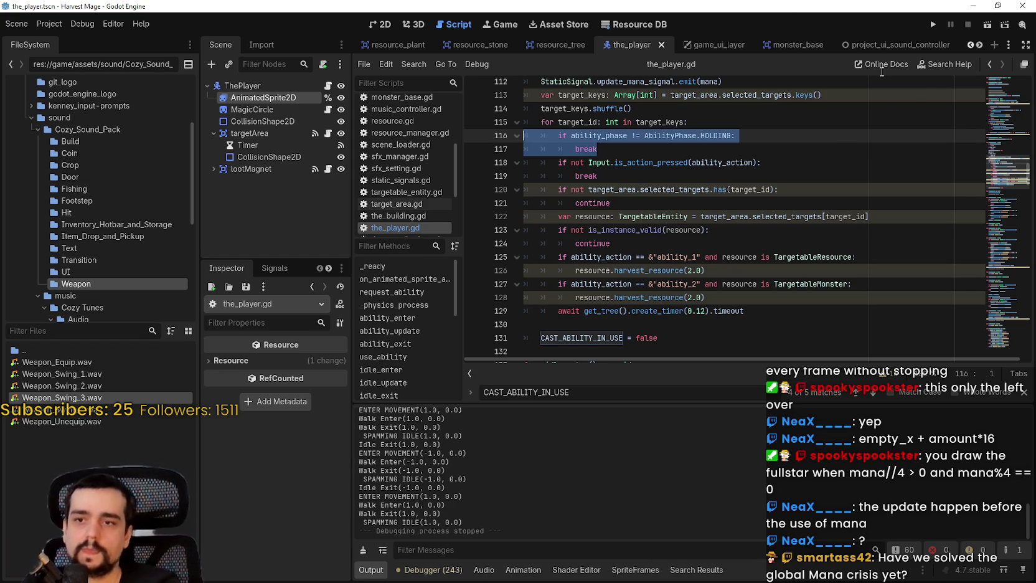
Review the target loop on lines 115–129, ending at its 0.12 s cast timer.
scroll(847, 135, "down", 1)
scroll(584, 143, "up", 3)
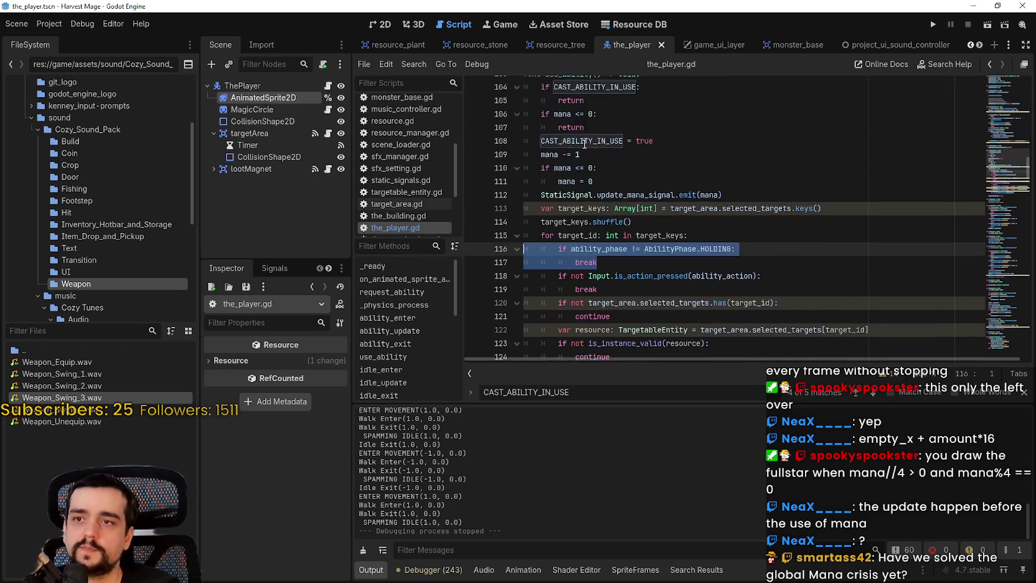
mouse_move(529, 126)
left_mouse_down()
mouse_move(622, 167)
mouse_move(677, 247)
left_mouse_up()
scroll(677, 261, "down", 2)
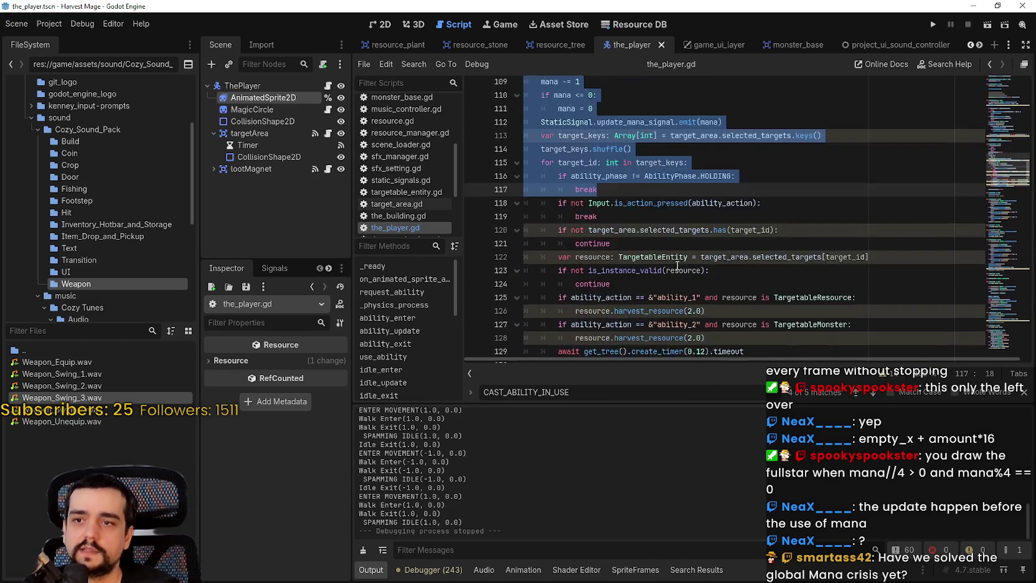
scroll(677, 264, "down", 3)
scroll(763, 236, "up", 2)
left_click(770, 311)
mouse_move(770, 311)
left_mouse_down()
mouse_move(535, 221)
mouse_move(529, 111)
mouse_move(518, 119)
left_mouse_up()
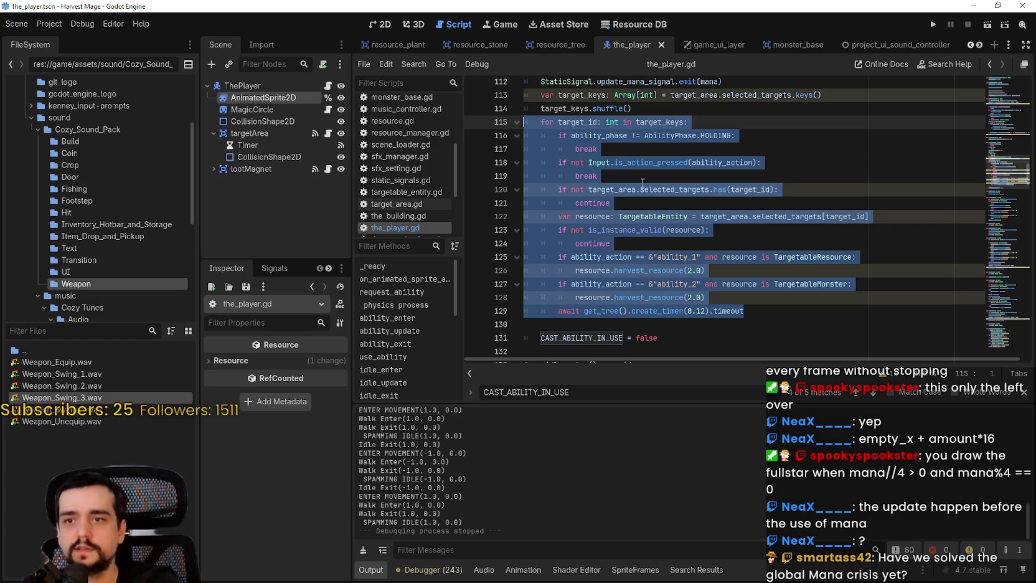
left_click(706, 311)
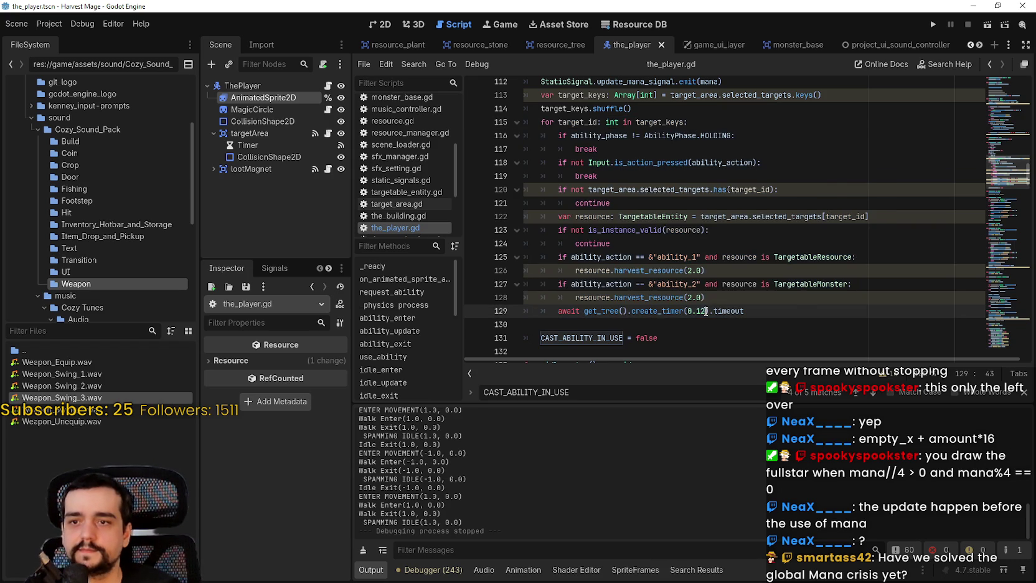
Launch a test run while checking the CAST_ABILITY_IN_USE reset and line 104 check.
left_click(932, 25)
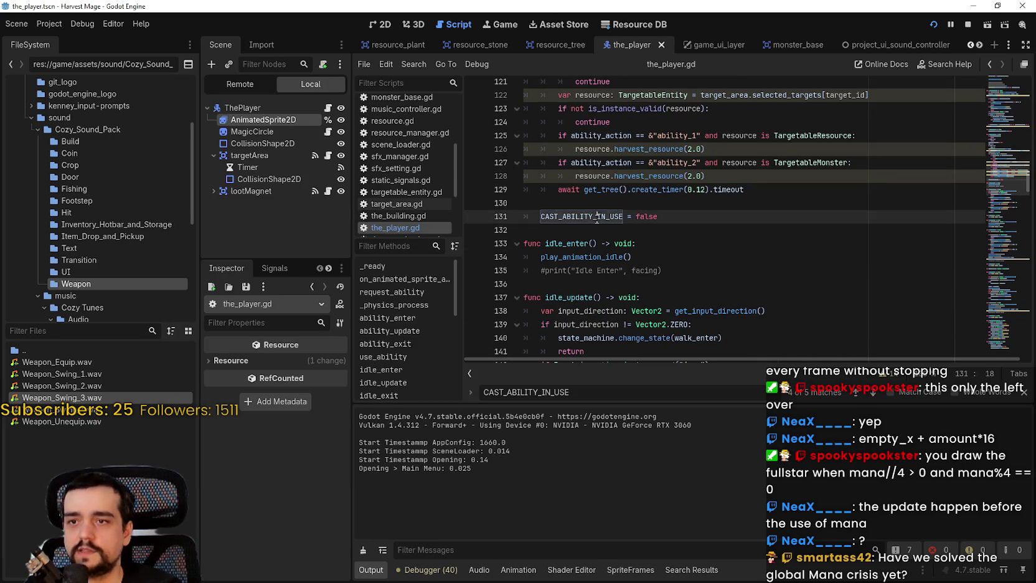
triple_click(597, 216)
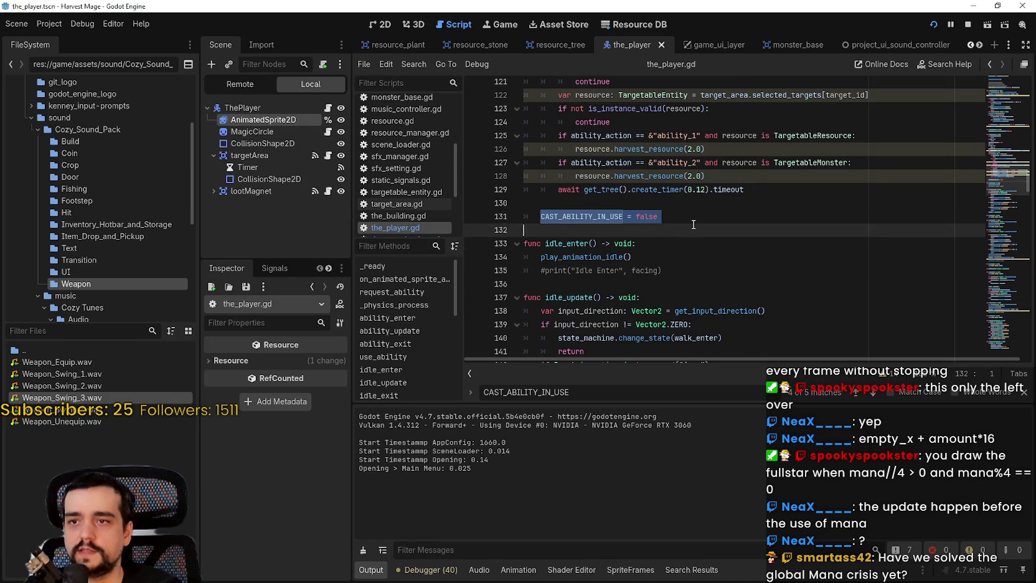
scroll(538, 132, "up", 7)
scroll(538, 132, "up", 1)
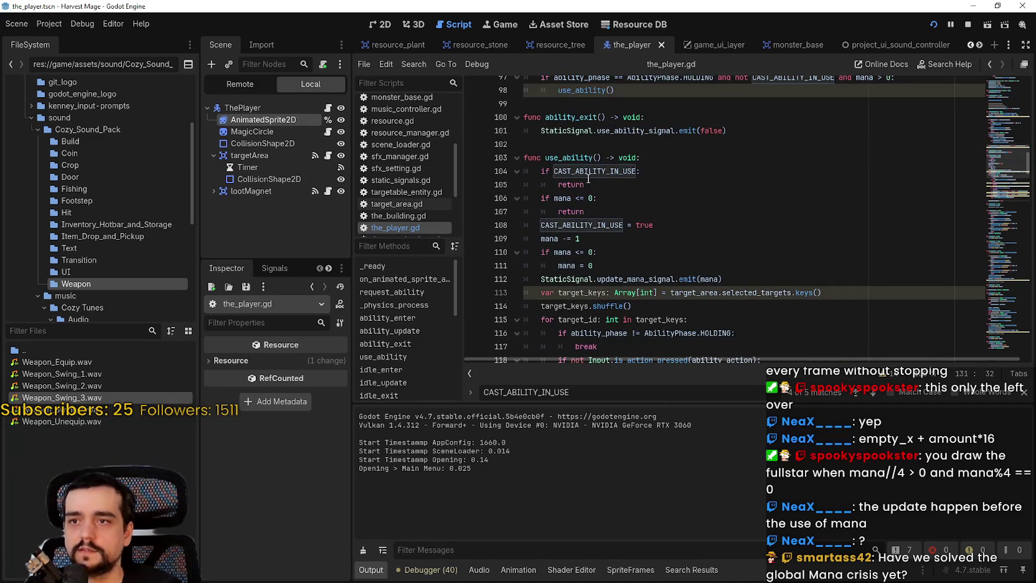
double_click(589, 171)
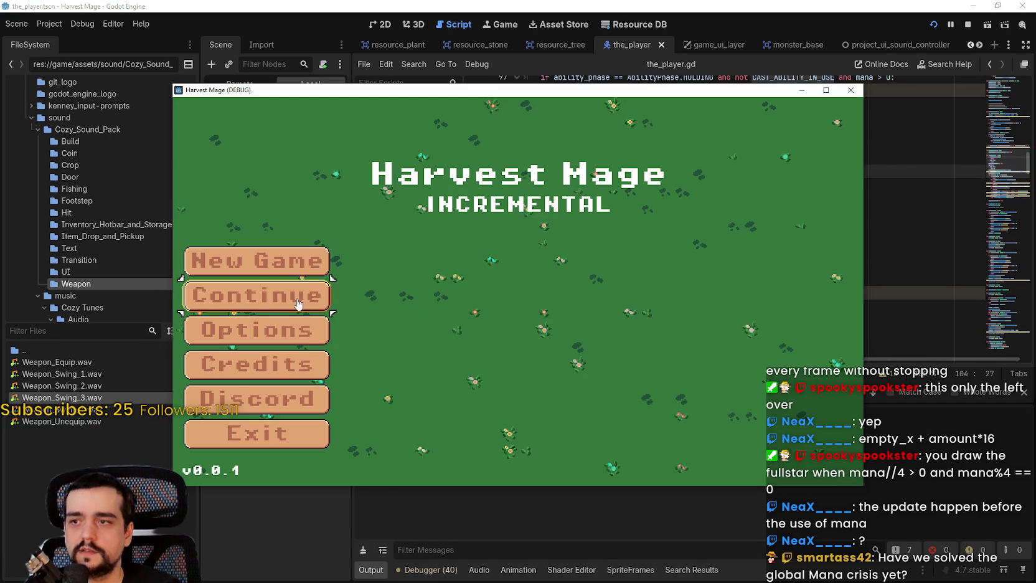
Continue the saved game, walk the mage, cast the harvest ability beside it, then stop.
left_click(308, 304)
key("a")
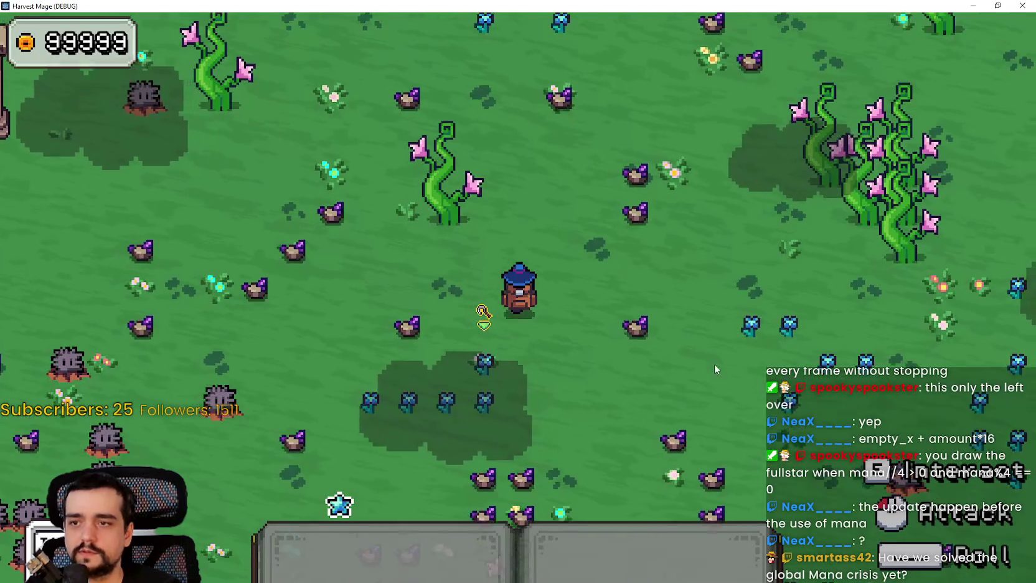
left_click(725, 346)
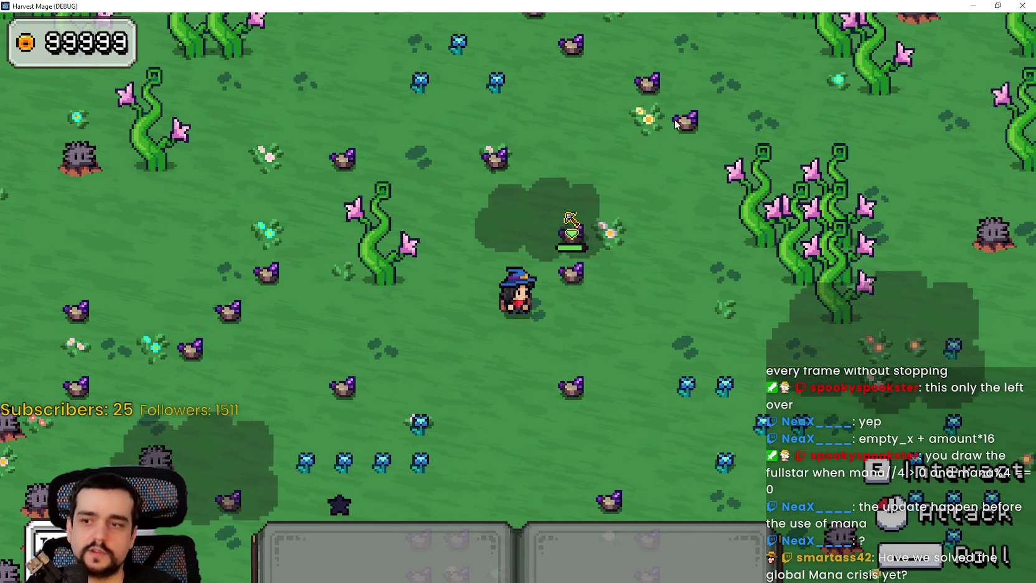
key("F8")
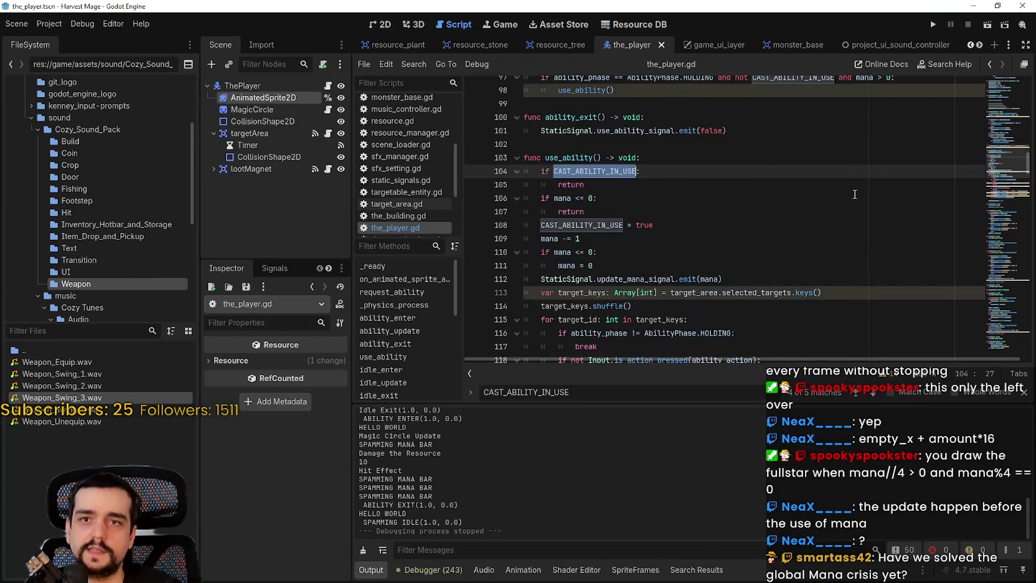
Set line 129's timer to 2.0 s, run the game, start a New Game and maximize it.
scroll(923, 117, "down", 7)
left_click(689, 210)
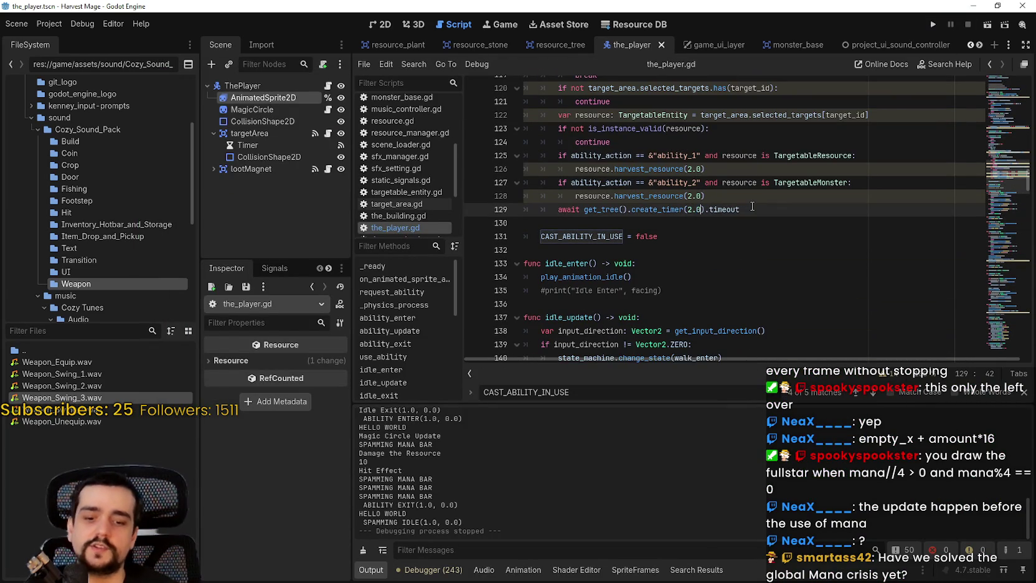
left_click(931, 25)
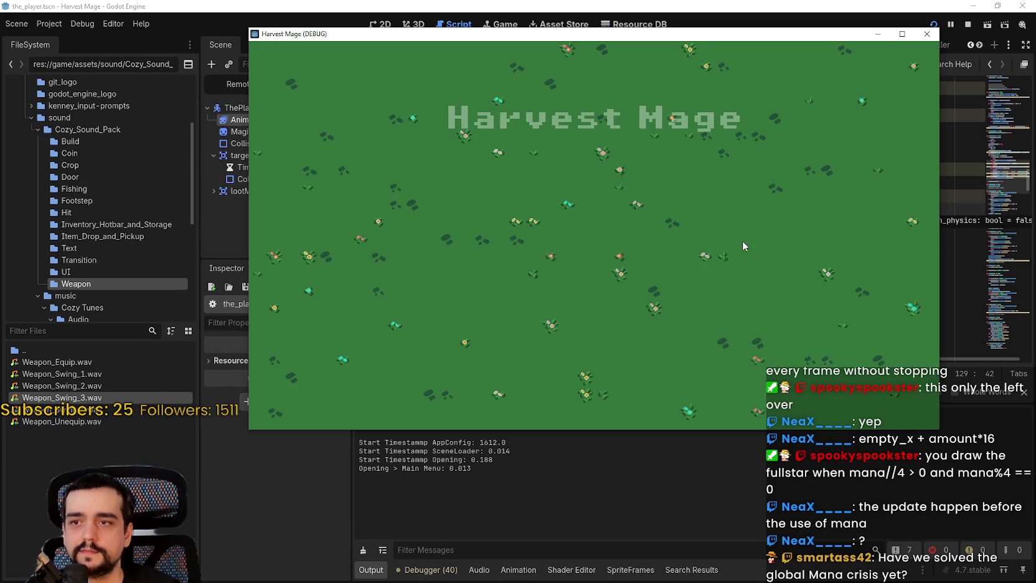
key("Return")
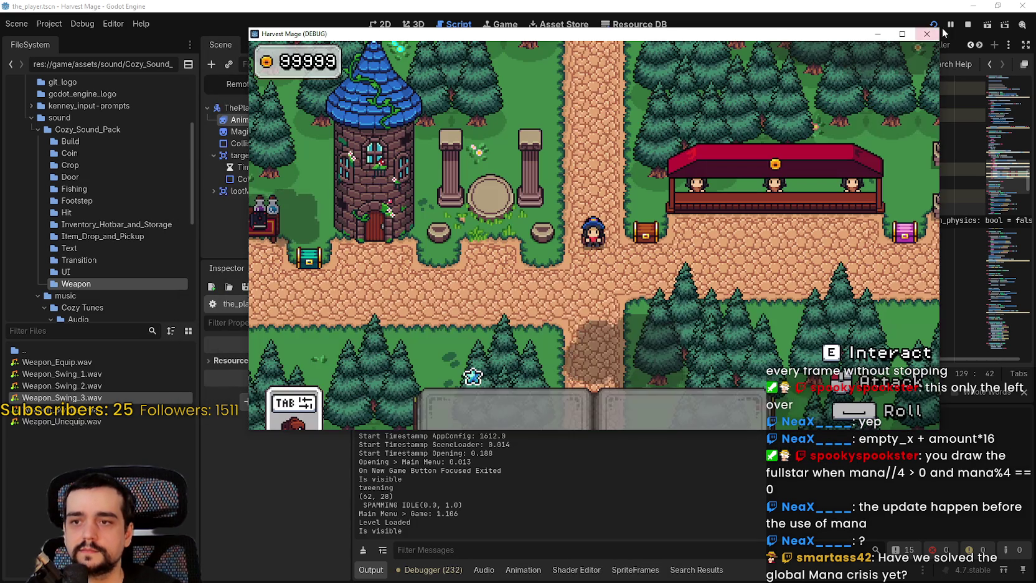
left_click(903, 34)
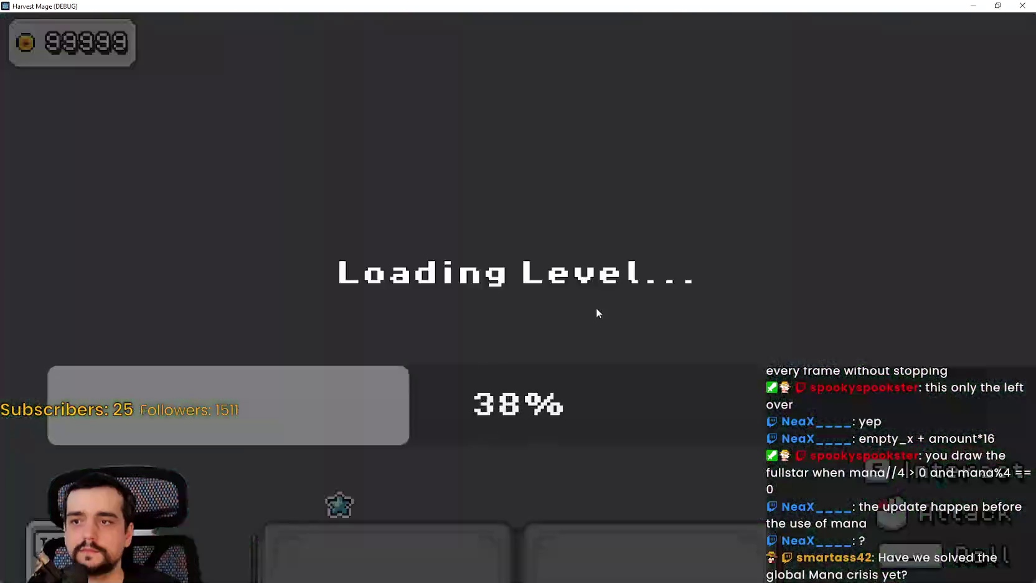
Walk the mage to the field, equip the pickaxe with key 1, and channel the harvest on crops.
key("w")
key("a")
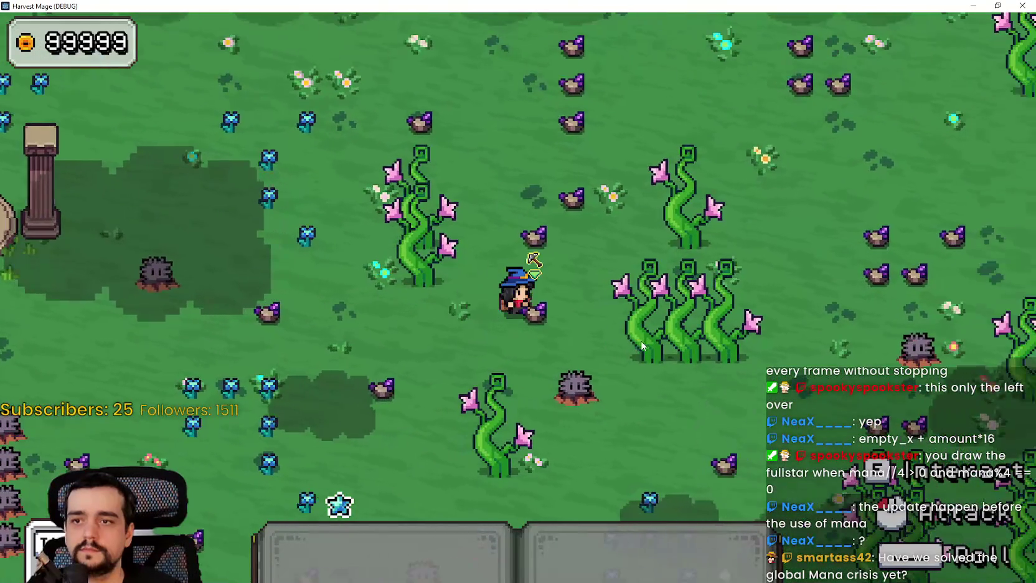
key("1")
key("a")
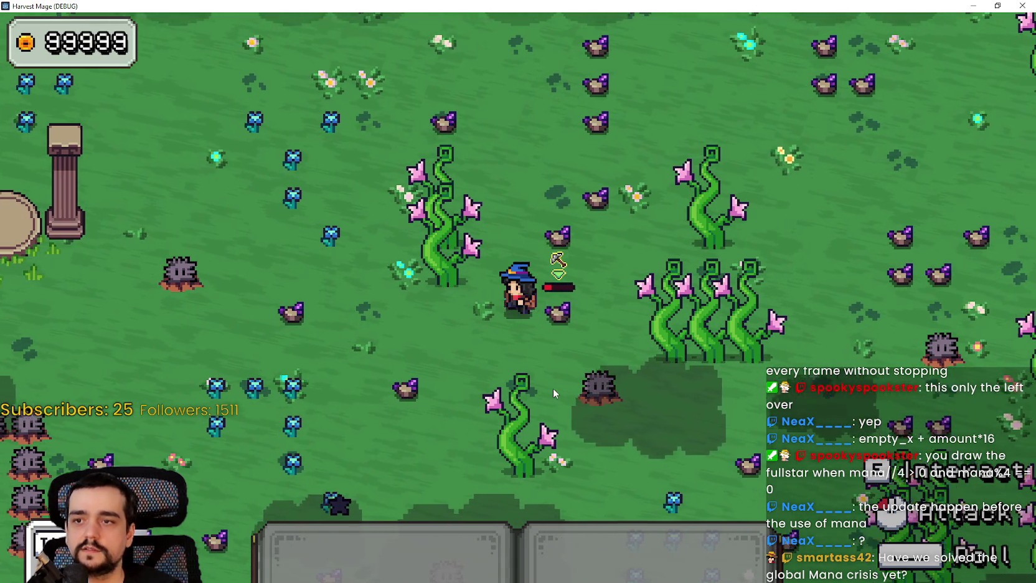
key("a")
key("s")
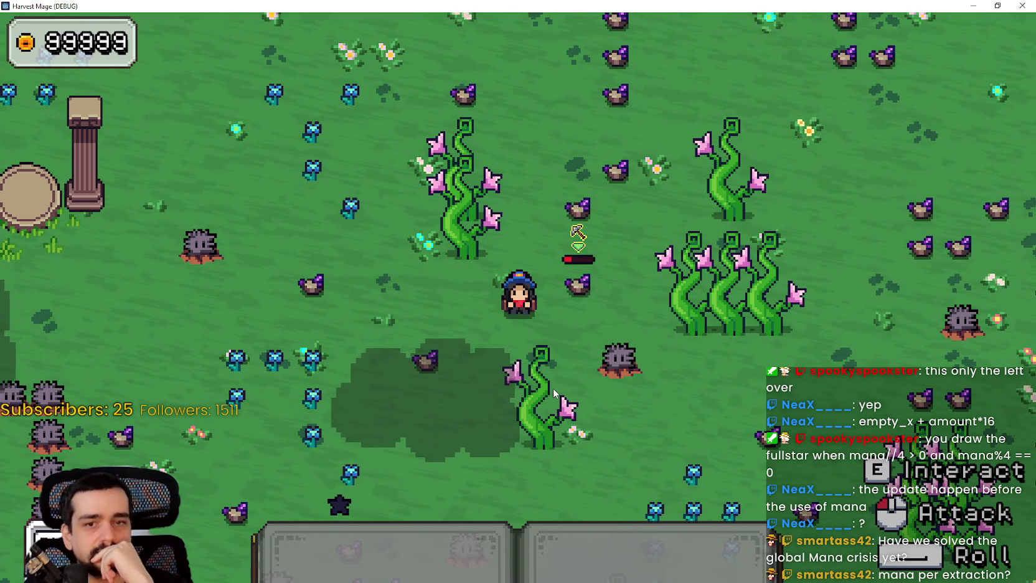
Walk the mage across the field and cast the harvesting ability on nearby crops.
key("a")
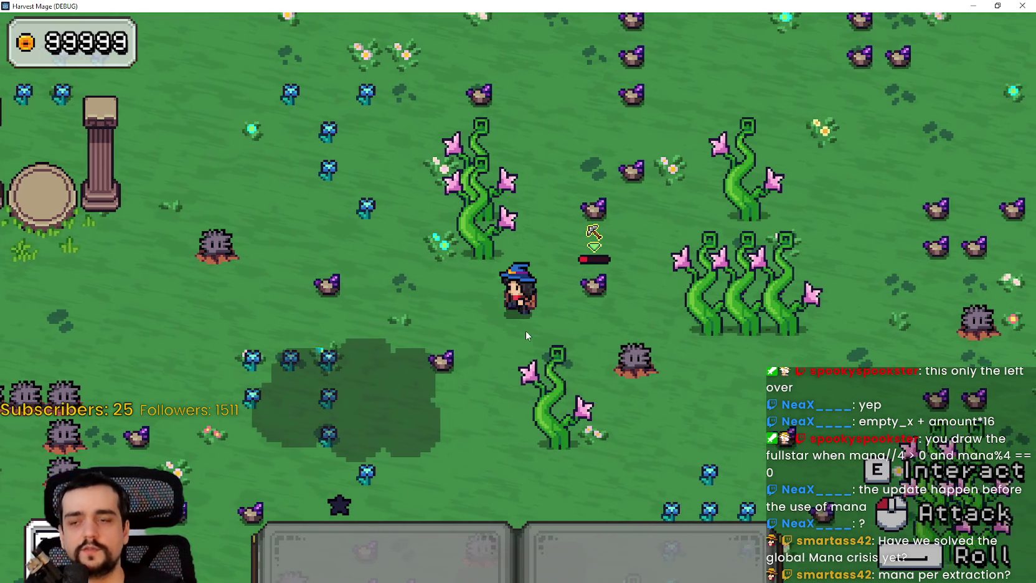
key("a")
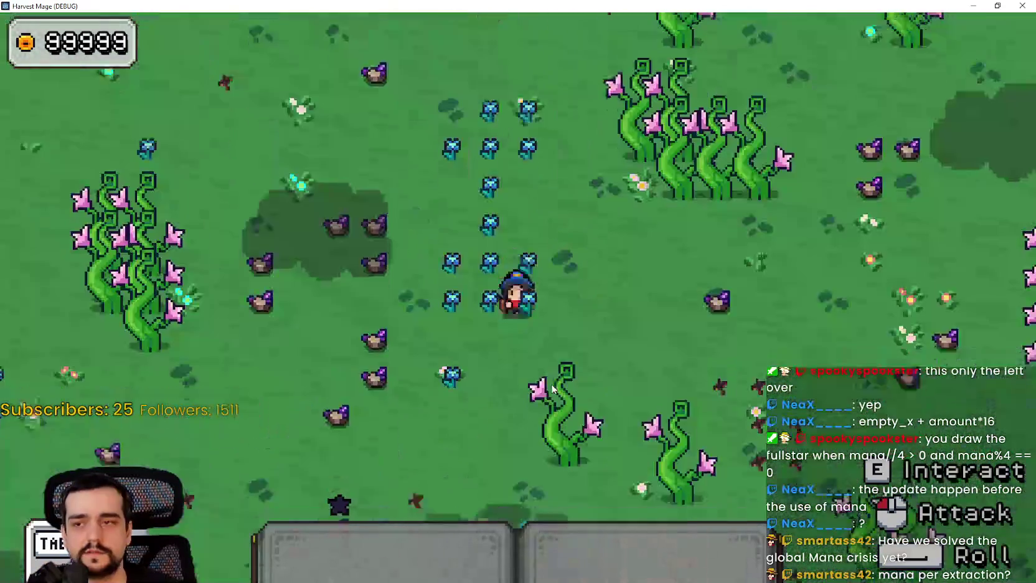
key("d")
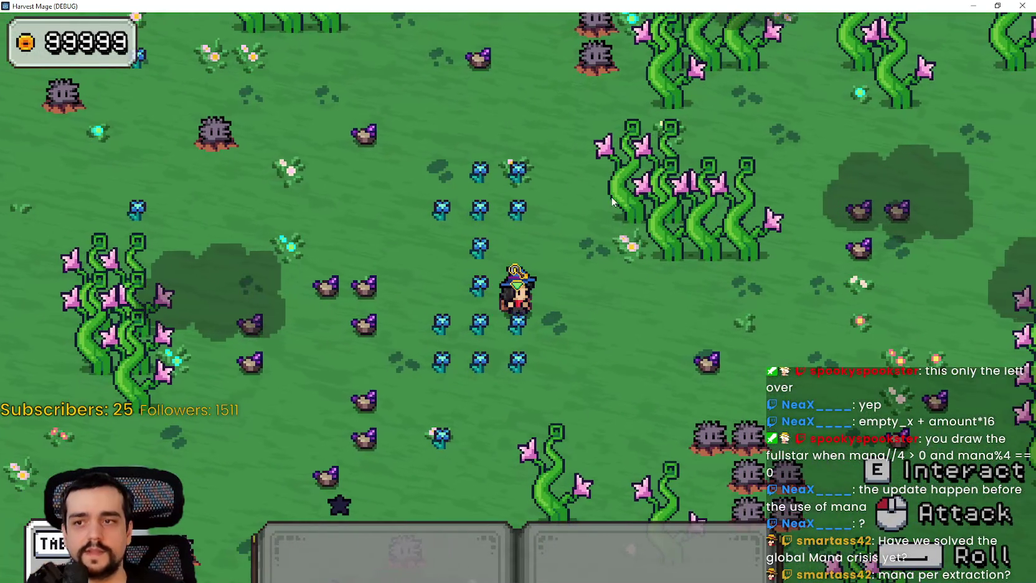
key("a+s")
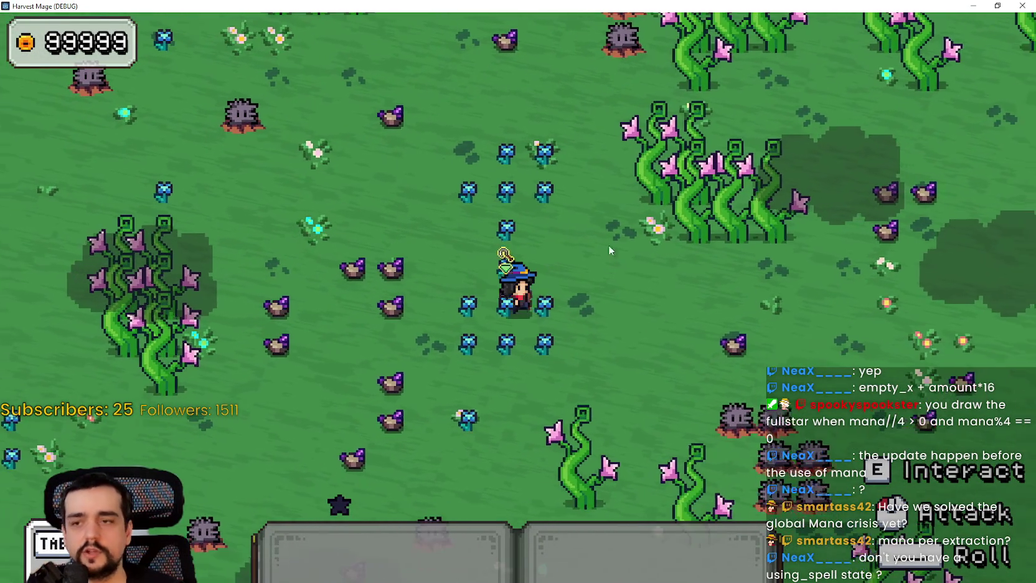
key("a")
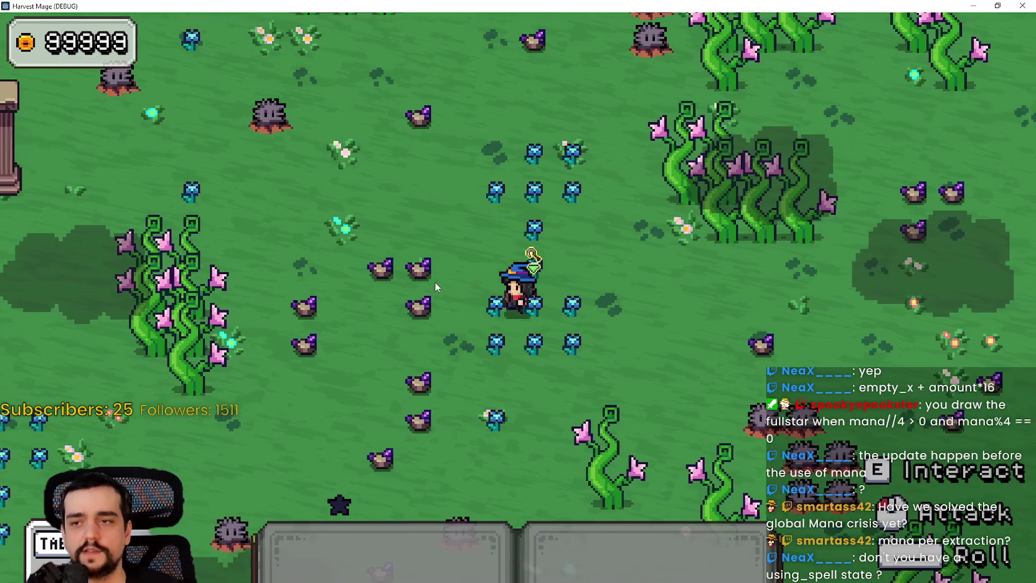
key("d")
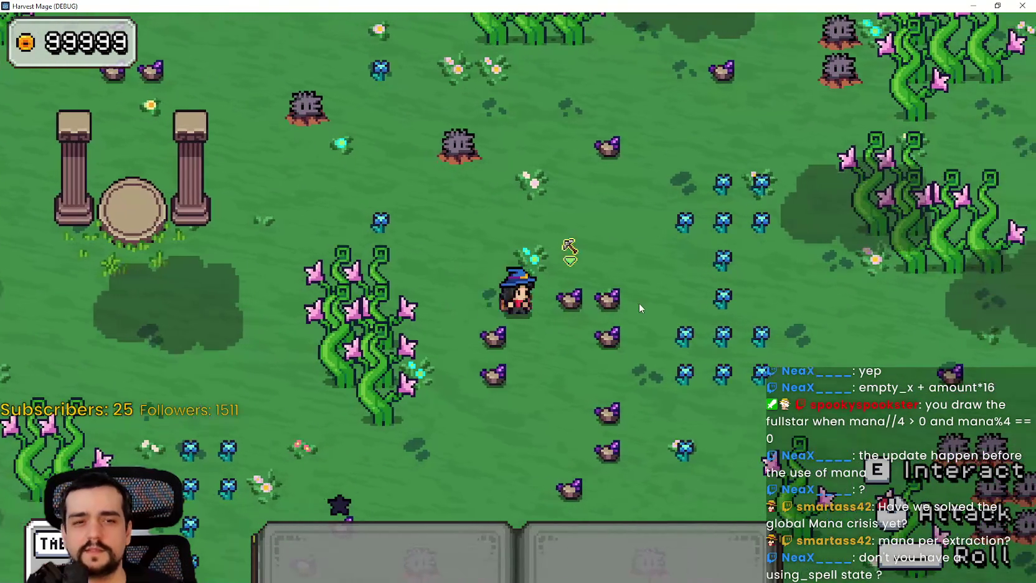
left_click(639, 303)
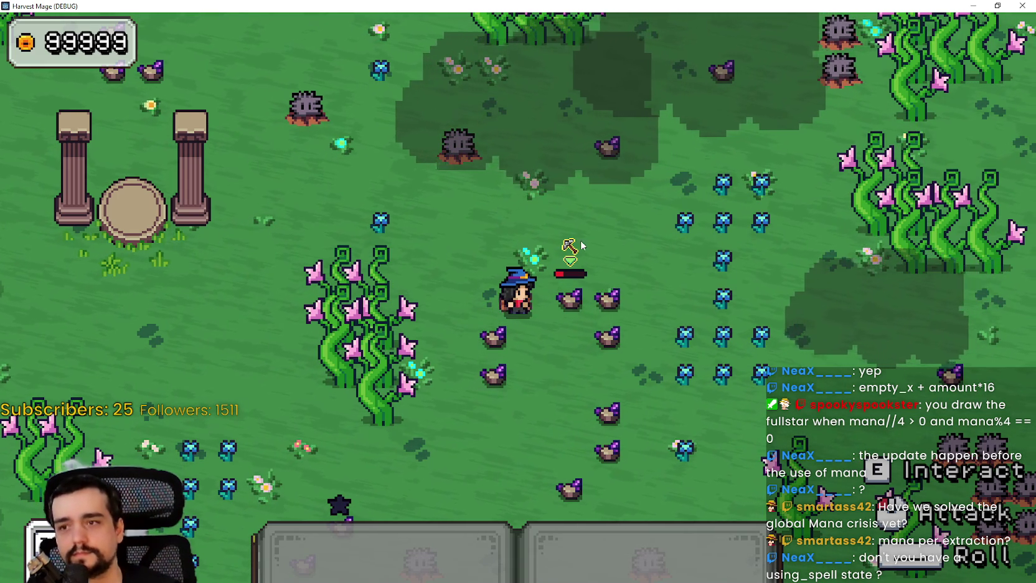
Walk back toward the village hub, cast the harvest again, and restore the game window.
key("a")
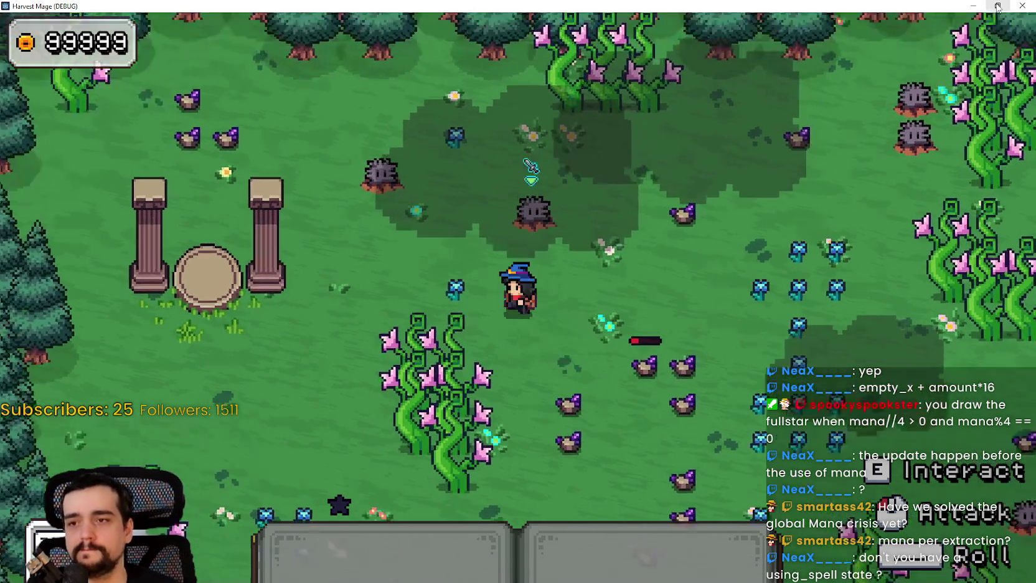
key("e")
key("e")
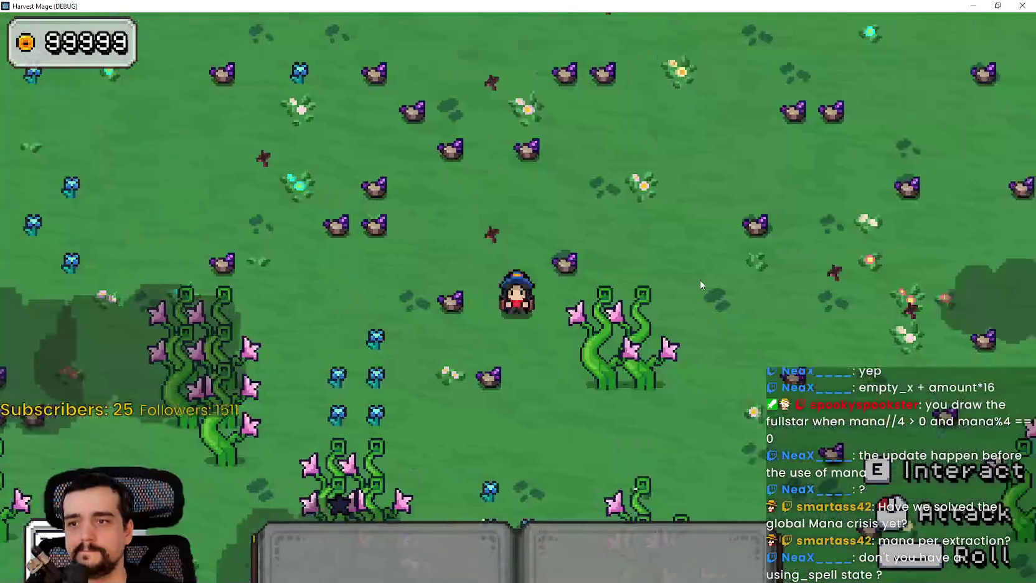
left_click(696, 273)
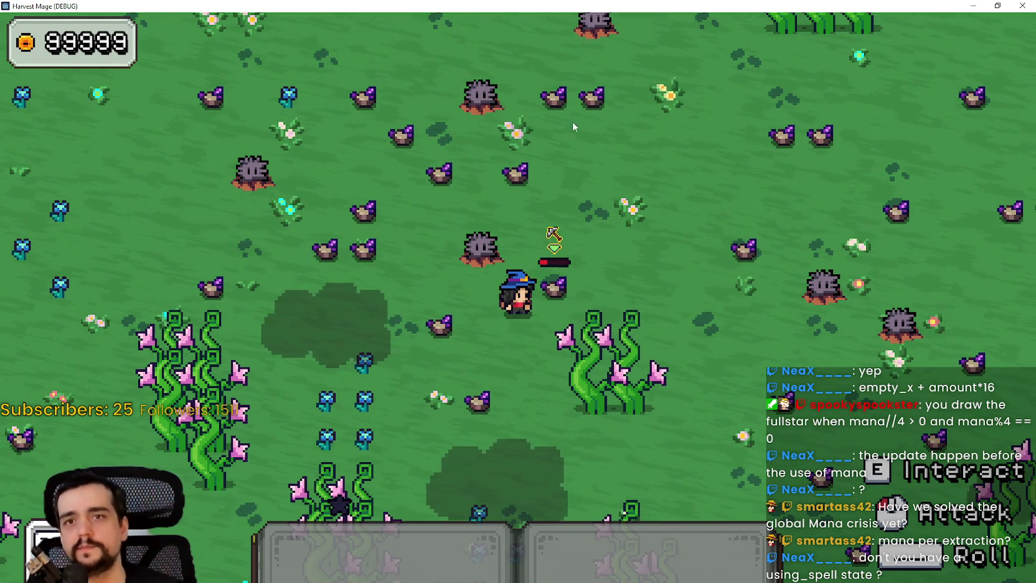
left_click(997, 6)
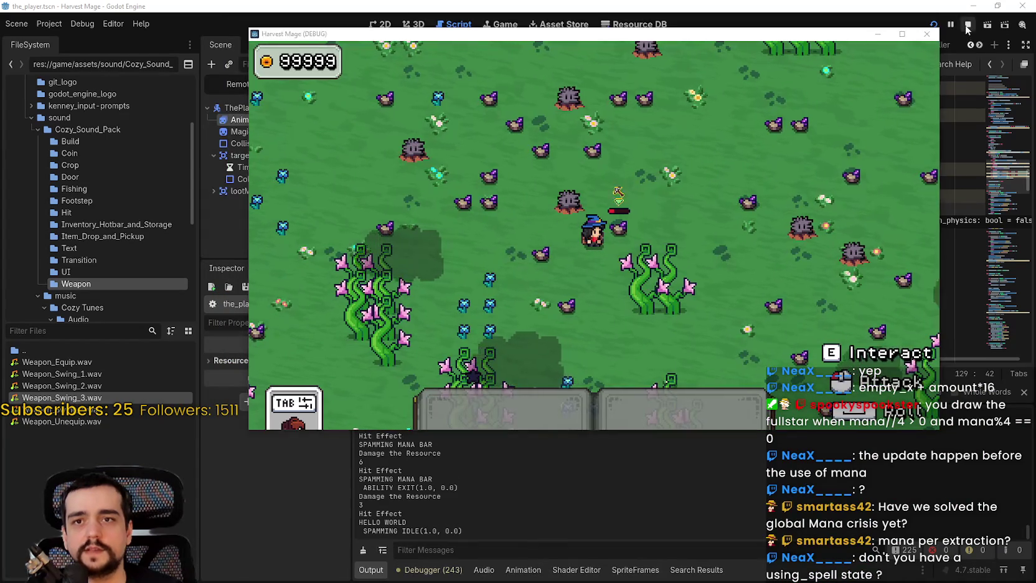
Stop the game, return the line 129 cast timer to 0.12 s, and save the_player.gd.
left_click(967, 25)
scroll(762, 214, "down", 2)
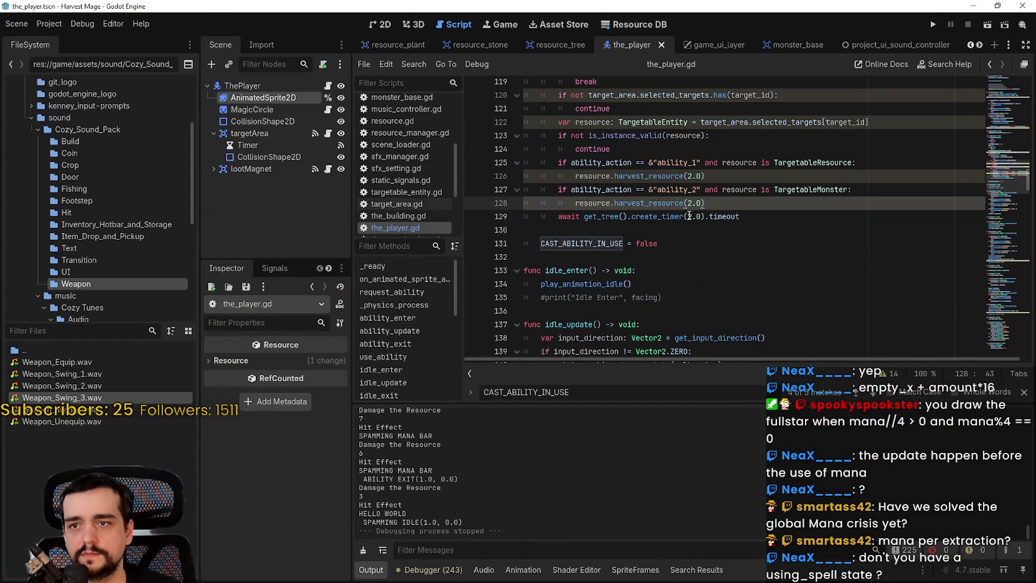
scroll(689, 214, "up", 2)
mouse_move(736, 290)
left_mouse_down()
mouse_move(601, 203)
mouse_move(527, 117)
left_mouse_up()
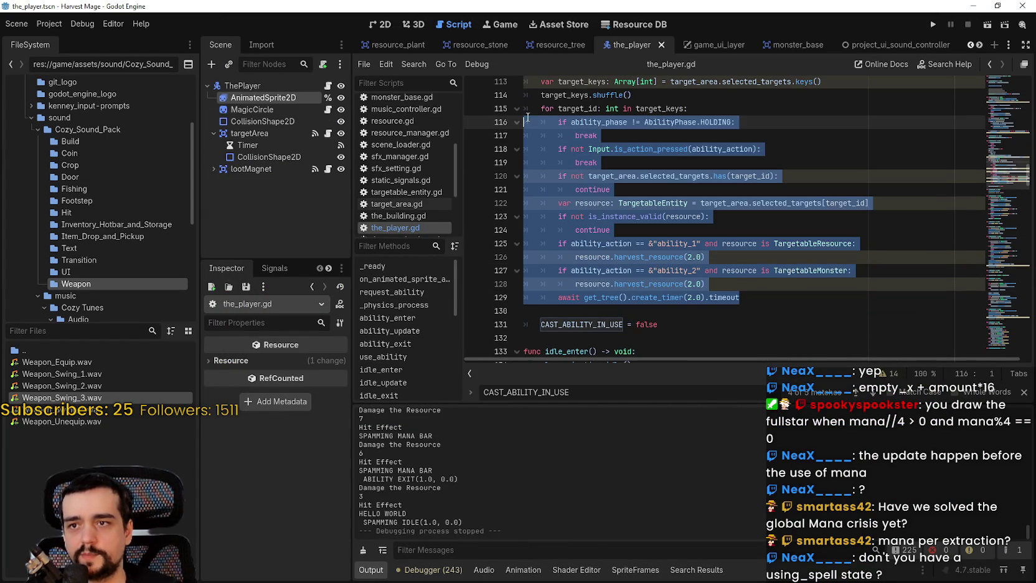
left_click(699, 298)
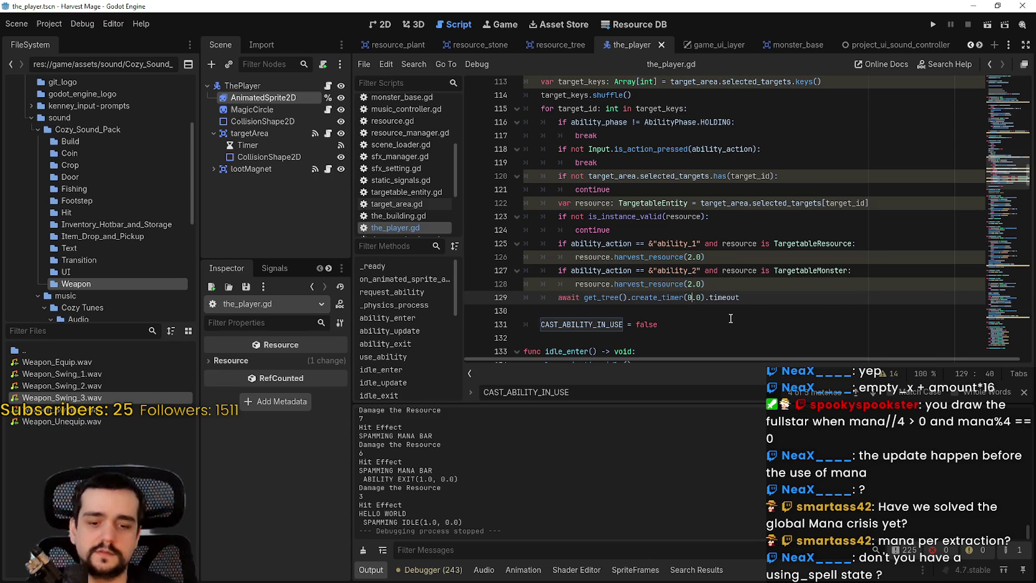
key("ctrl+s")
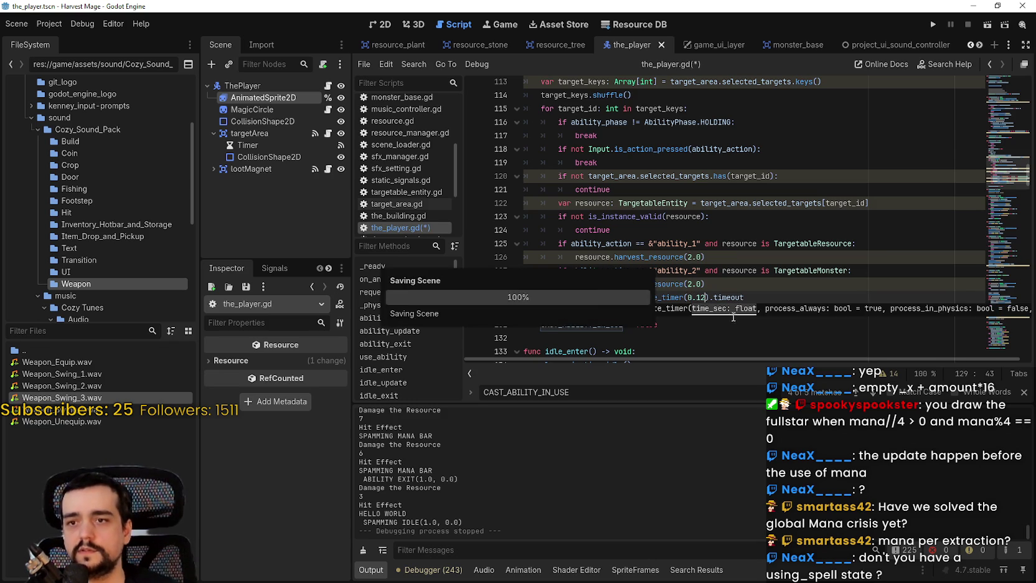
Run Harvest Mage again to test the 0.12 s timer.
scroll(684, 205, "down", 2)
left_click_drag(540, 243, 742, 241)
left_click(932, 23)
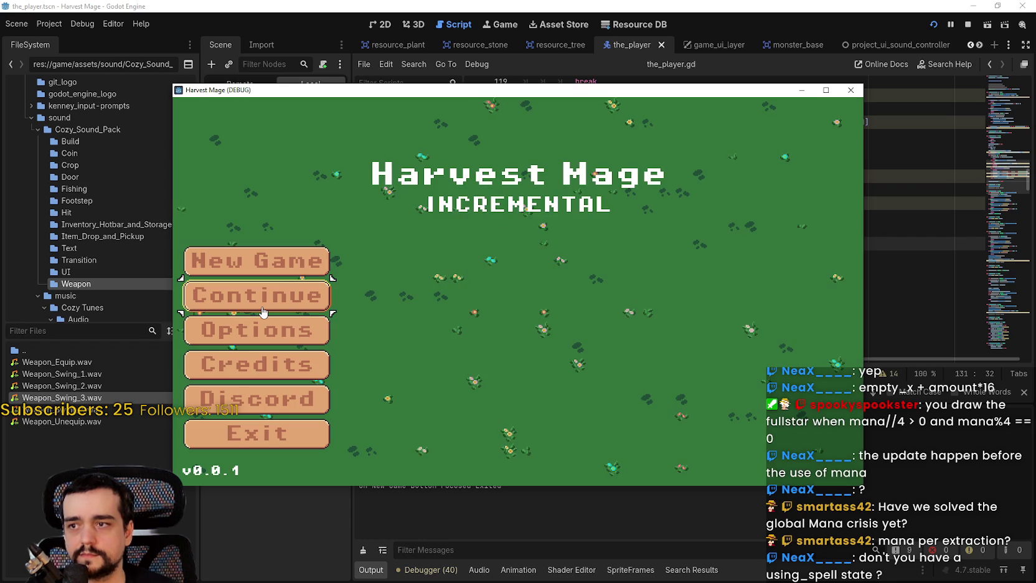
Continue the saved game, then review the harvesting loop lines 115–129 and its 0.12 timer.
left_click(264, 312)
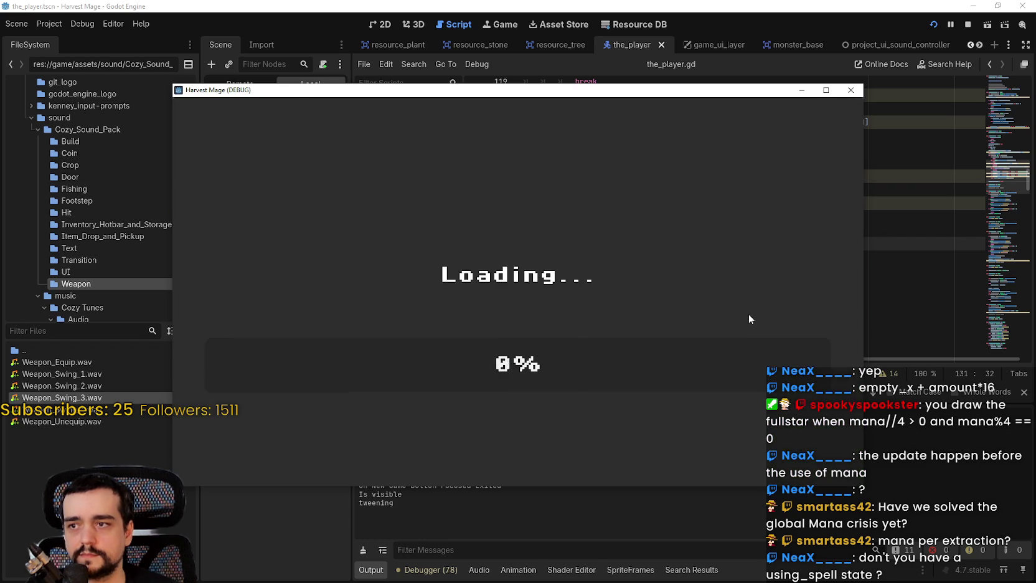
key("a")
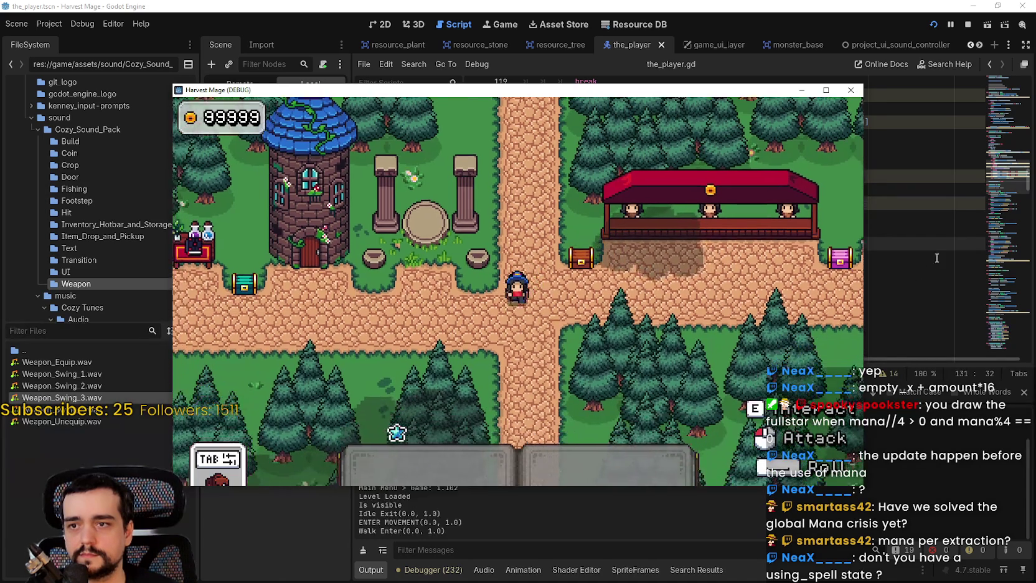
key("F8")
scroll(711, 247, "up", 2)
left_click_drag(761, 301, 491, 112)
scroll(685, 296, "down", 1)
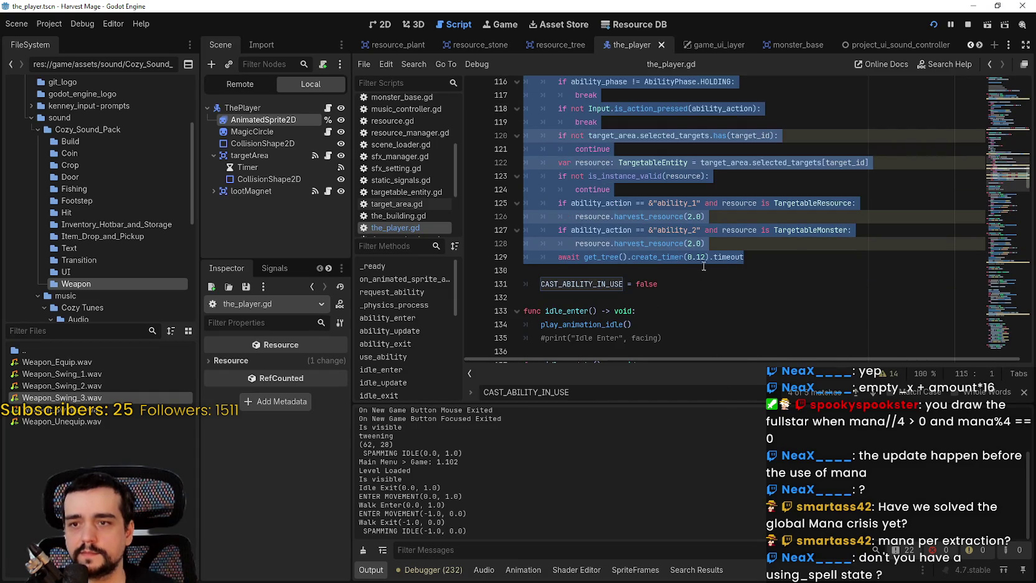
double_click(696, 256)
mouse_move(785, 255)
left_mouse_down()
mouse_move(562, 257)
mouse_move(625, 283)
mouse_move(714, 286)
left_mouse_up()
Travel into the forest level, right-click to cast the harvest on plants, then stop the game.
key("alt+Tab")
key("w")
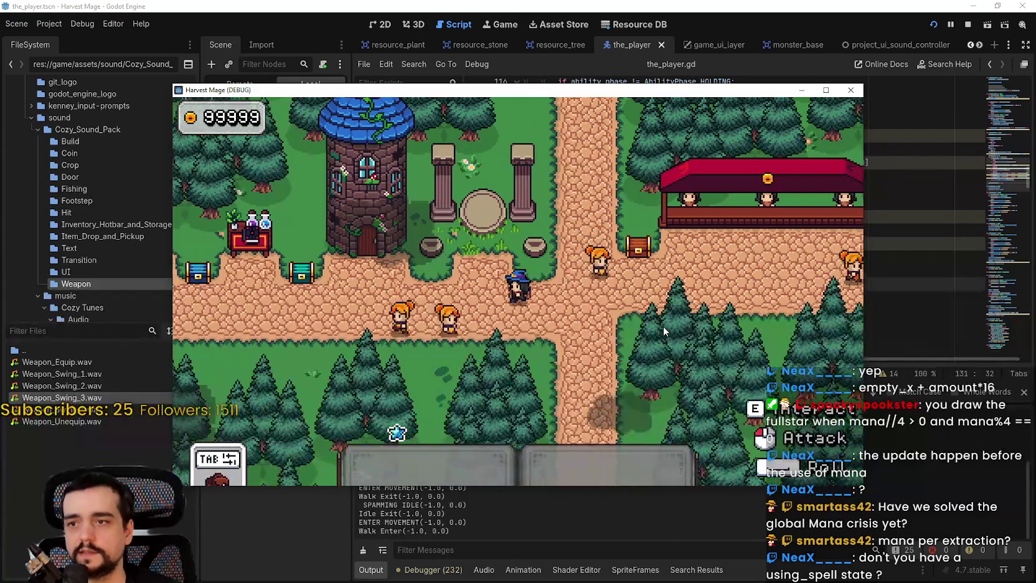
key("a")
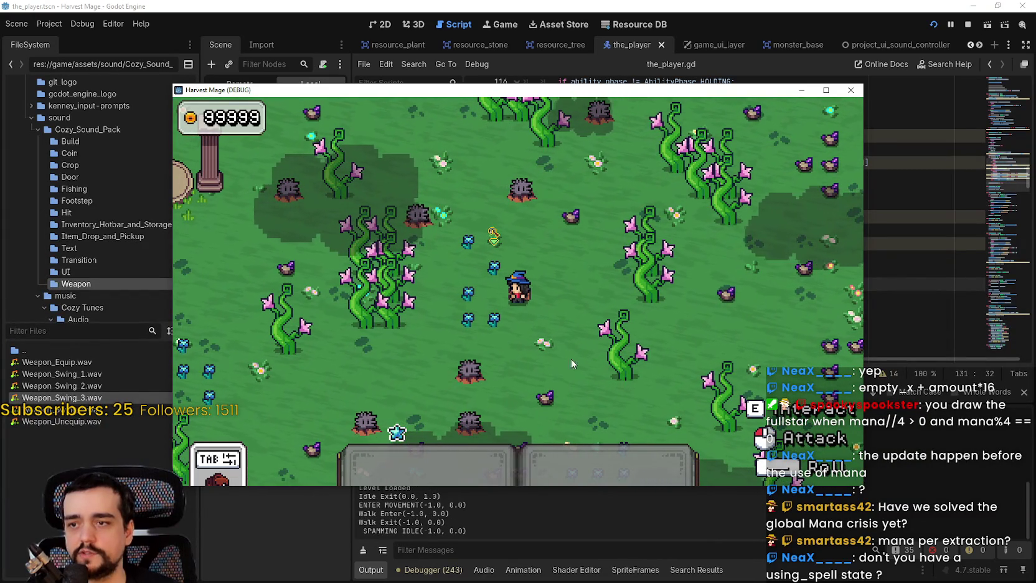
right_click(566, 326)
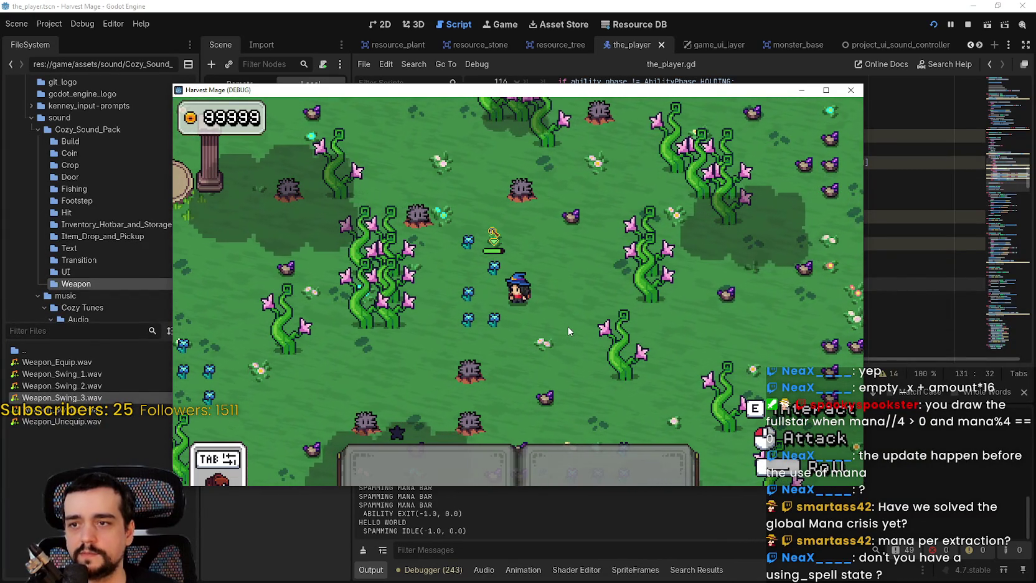
key("s")
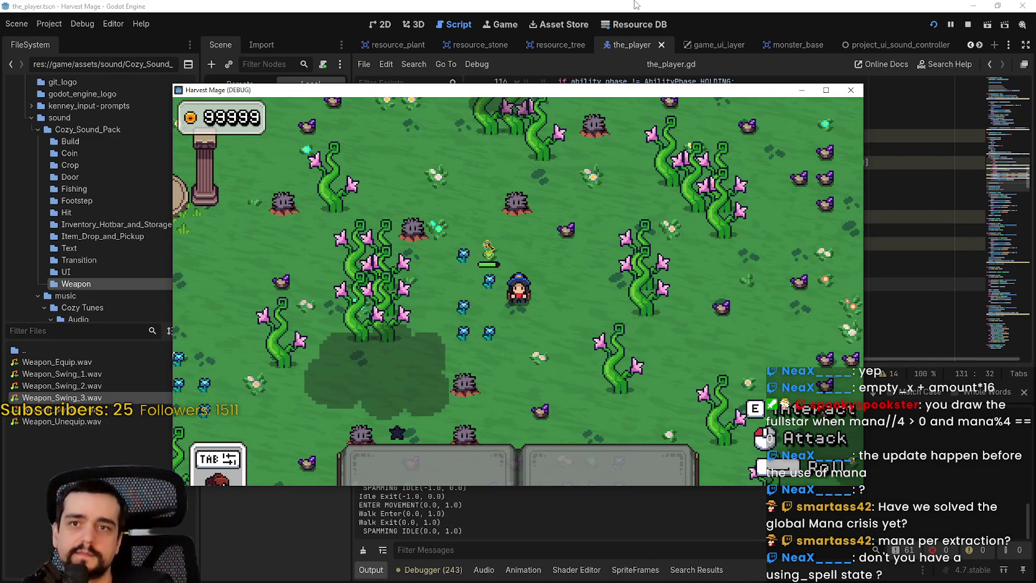
key("F8")
left_click(791, 243)
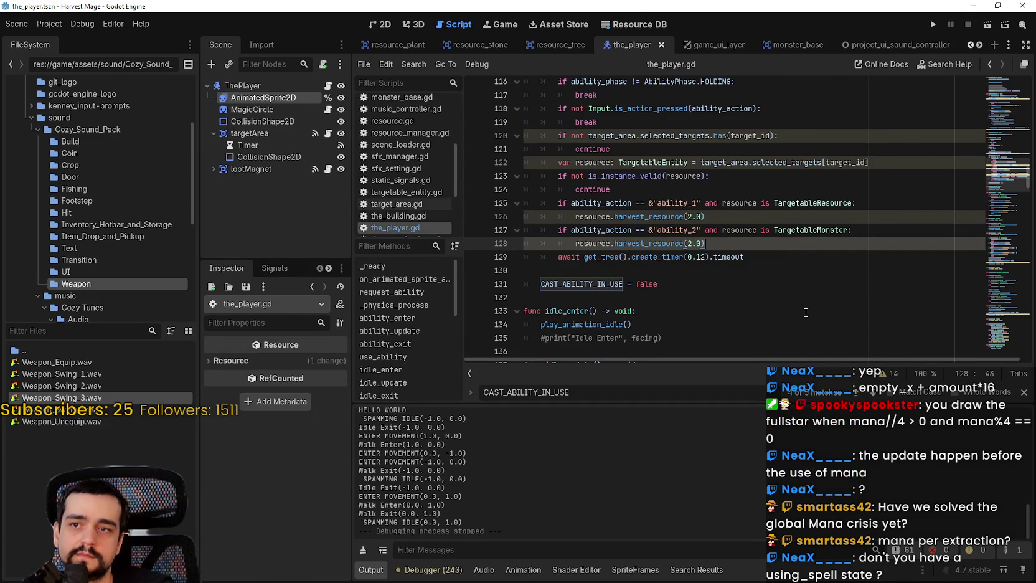
Cut the mana decrement and mana signal lines 109–112 and save the_player.gd.
scroll(615, 136, "up", 3)
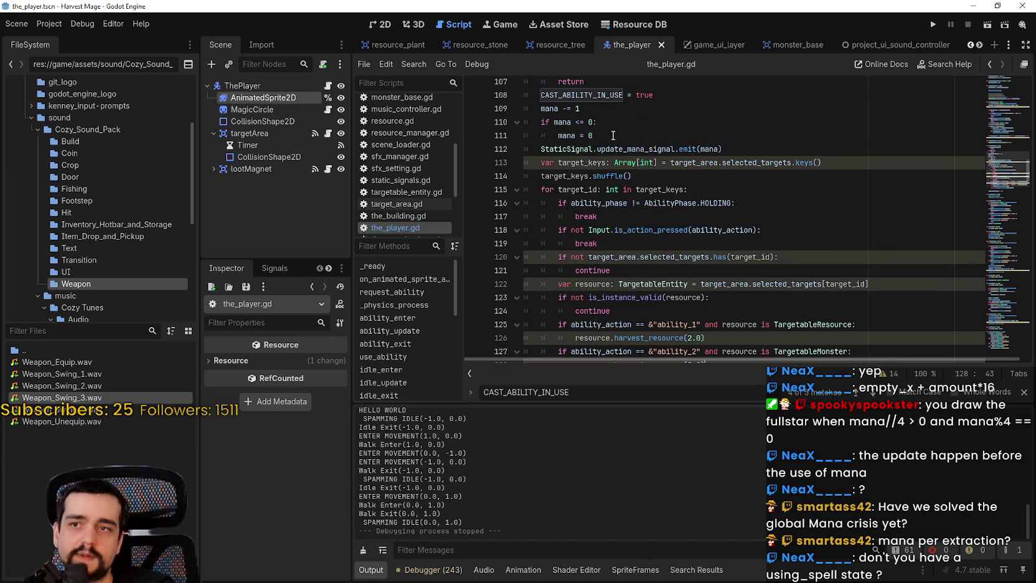
left_click_drag(615, 136, 523, 107)
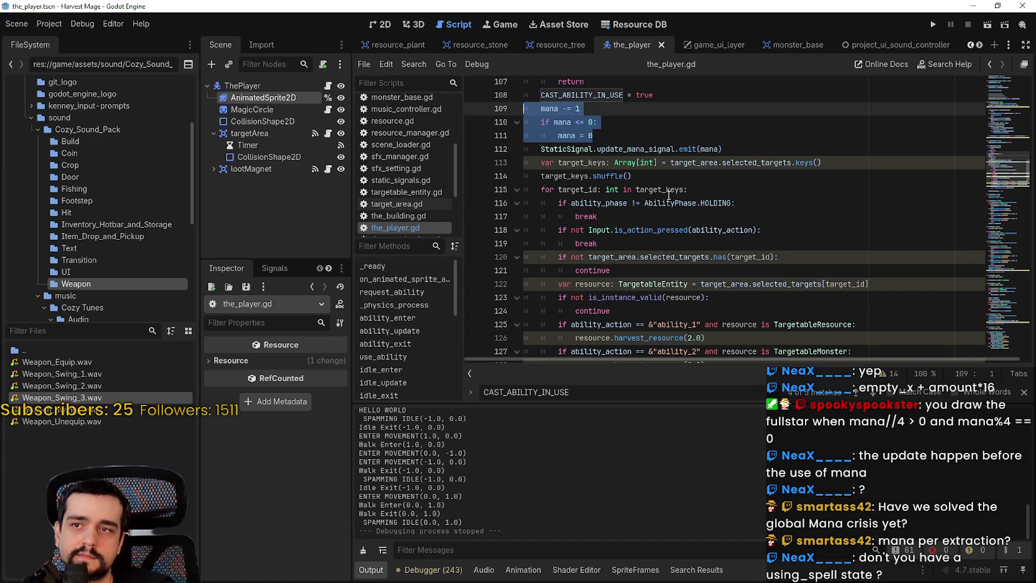
mouse_move(722, 149)
left_mouse_down()
mouse_move(579, 134)
mouse_move(541, 108)
left_mouse_up()
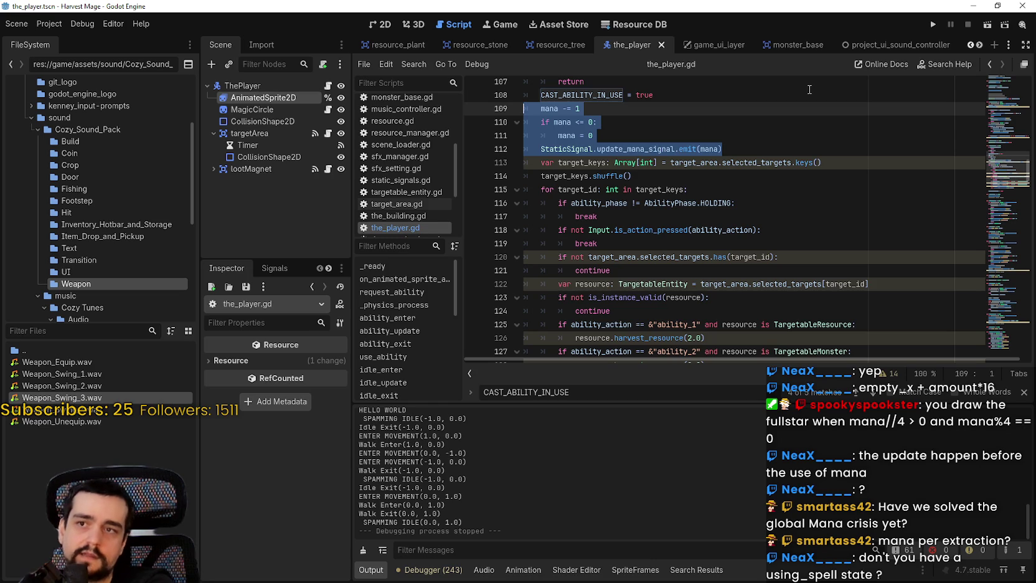
key("ctrl+x")
key("ctrl+s")
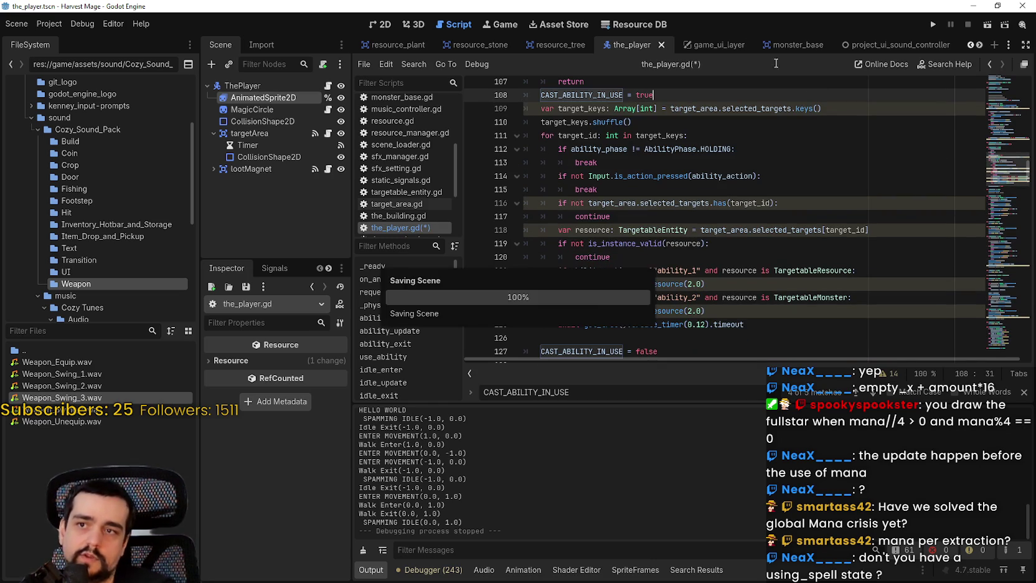
Add and then remove a bookmark on line 122 from the editor context menu.
right_click(639, 273)
key("Escape")
right_click(636, 266)
left_click(703, 418)
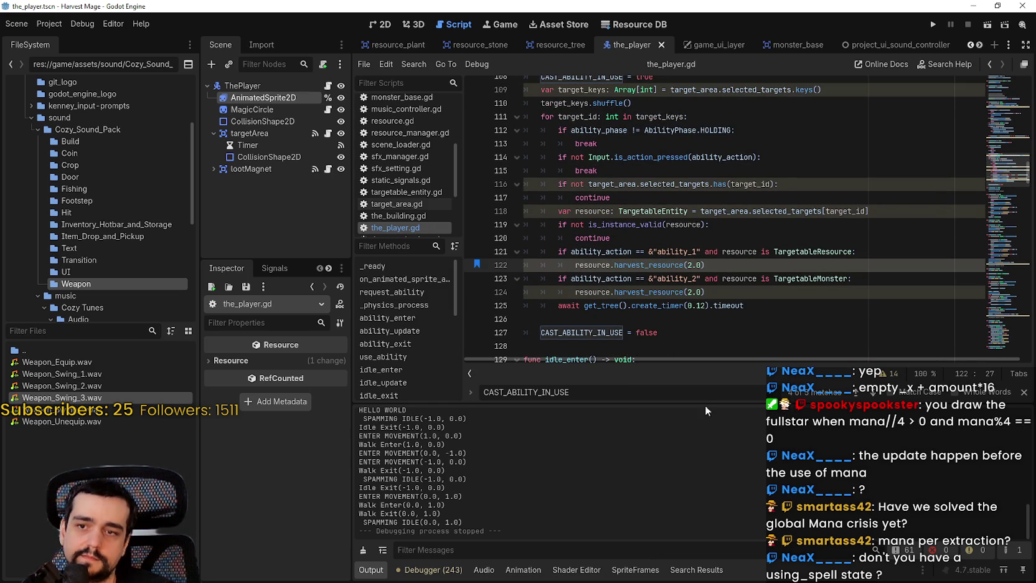
right_click(625, 269)
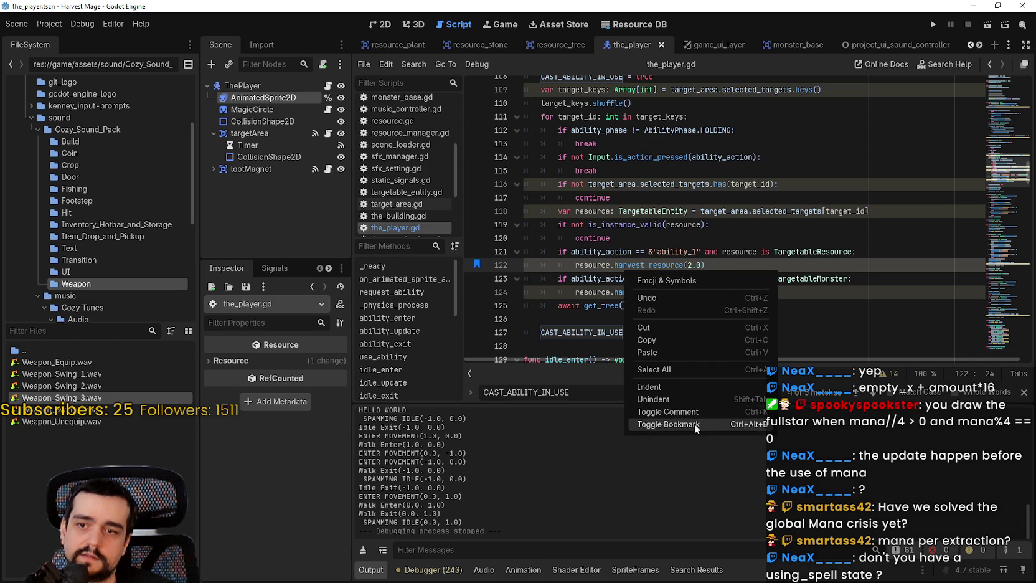
left_click(693, 422)
right_click(584, 263)
key("Escape")
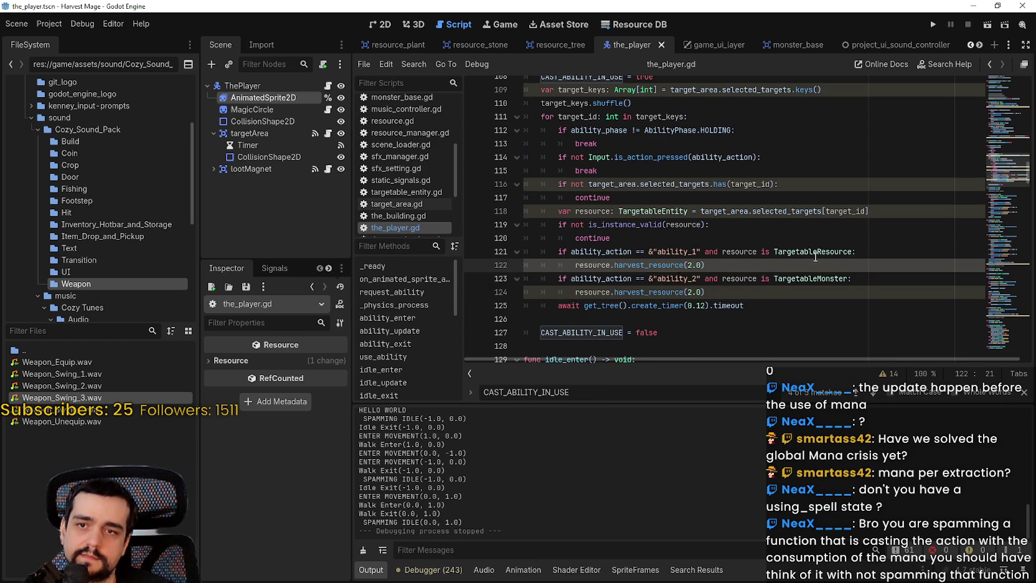
Look up the TargetableResource symbol on line 121 to open resource.gd.
right_click(816, 254)
left_click(856, 444)
scroll(714, 260, "down", 9)
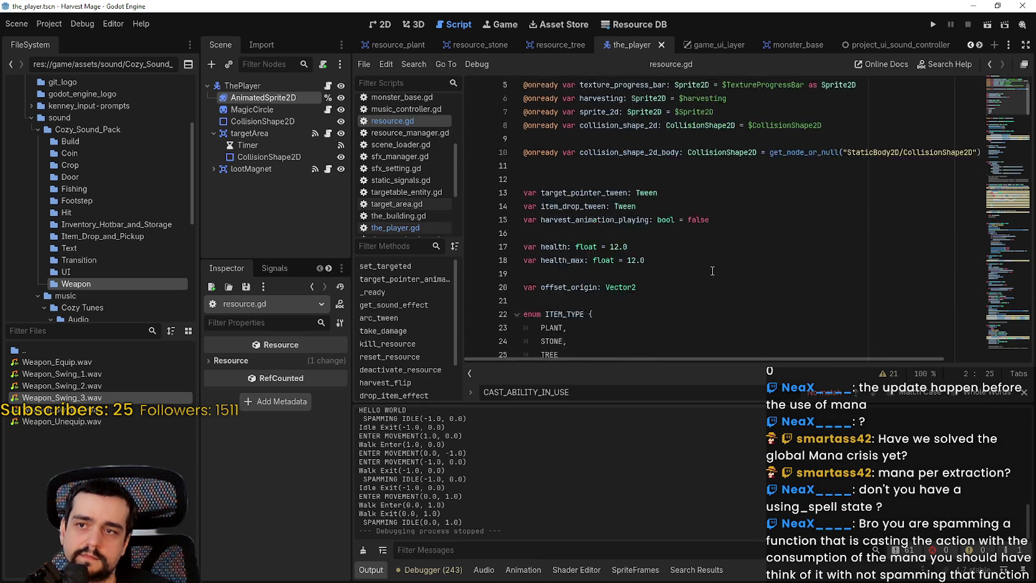
Place the caret on empty line 44 of resource.gd and dismiss the CAST_ABILITY_IN_USE search.
scroll(714, 258, "down", 3)
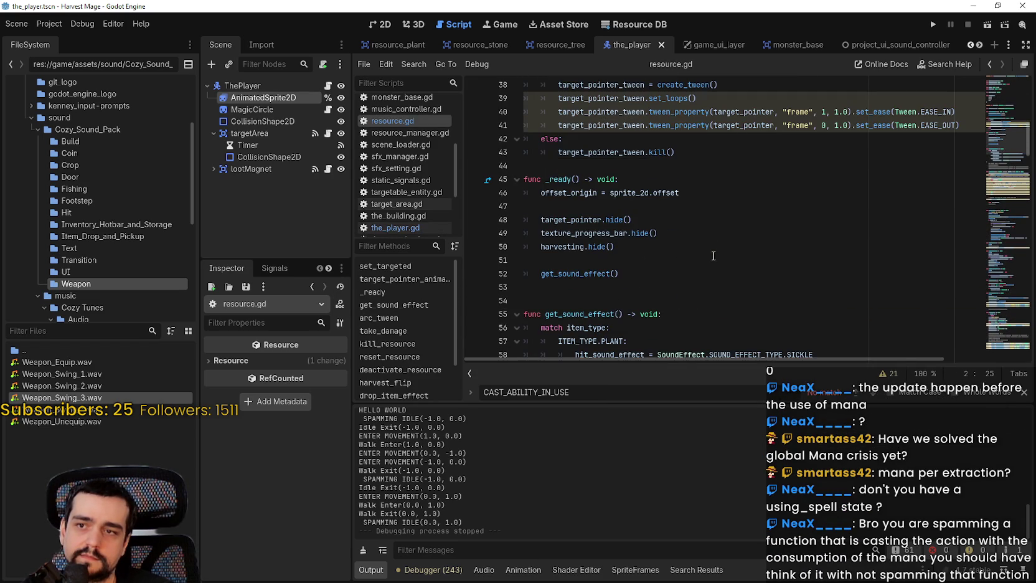
scroll(713, 256, "up", 3)
left_click(709, 247)
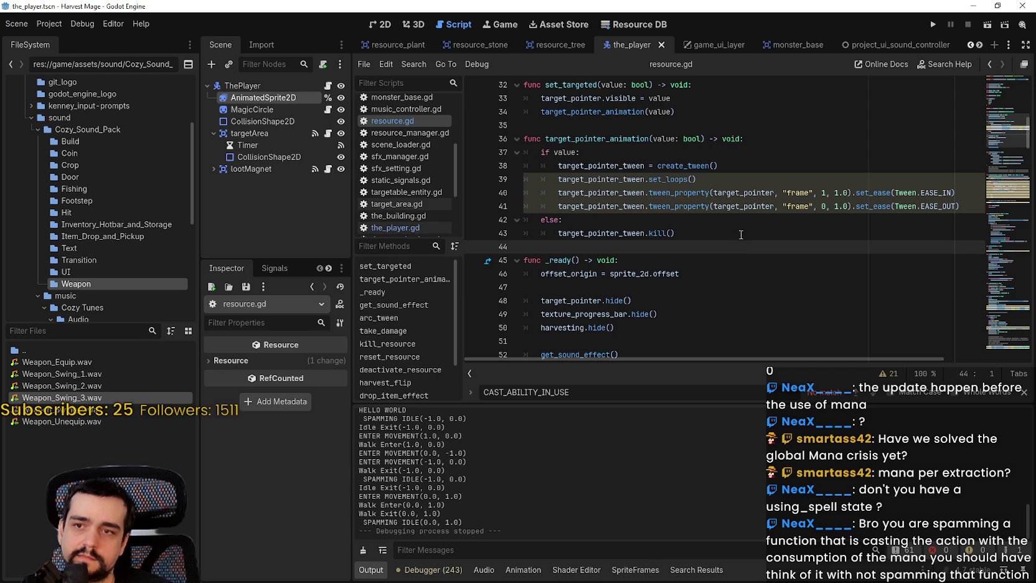
left_click(1023, 392)
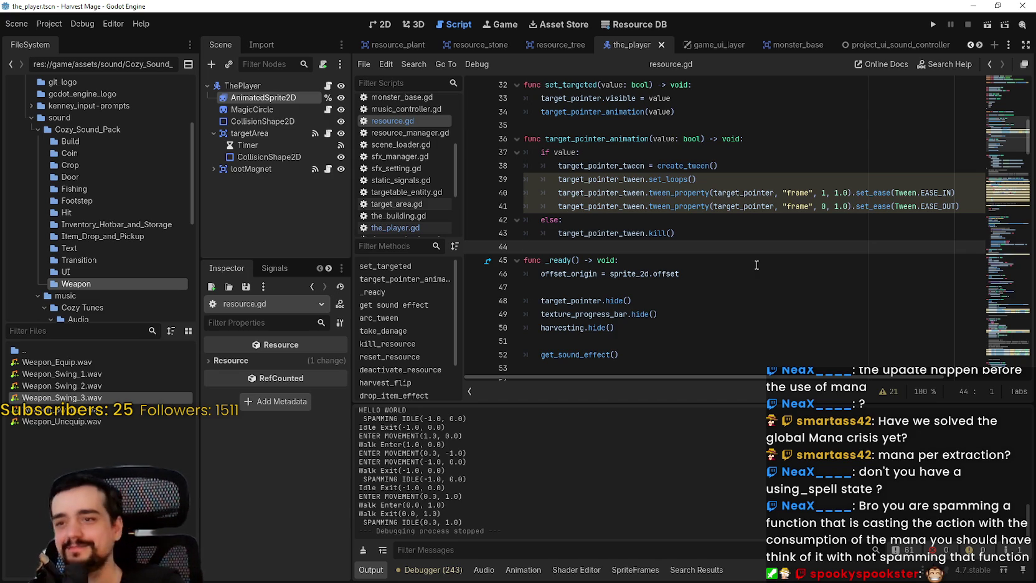
Scroll to the end of harvest_resource and put the caret on empty line 214.
scroll(731, 225, "down", 7)
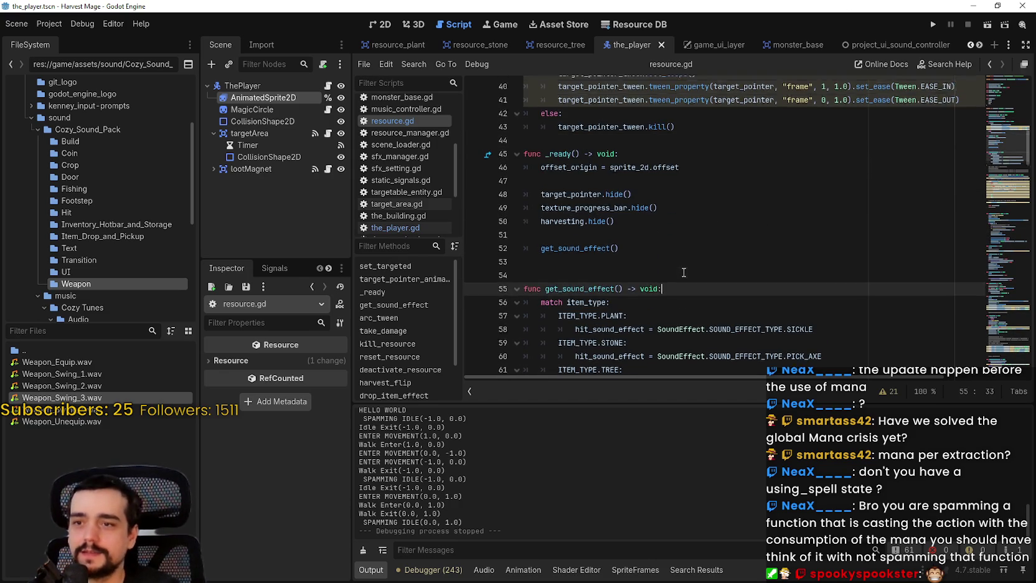
scroll(700, 258, "down", 1)
scroll(997, 168, "down", 3)
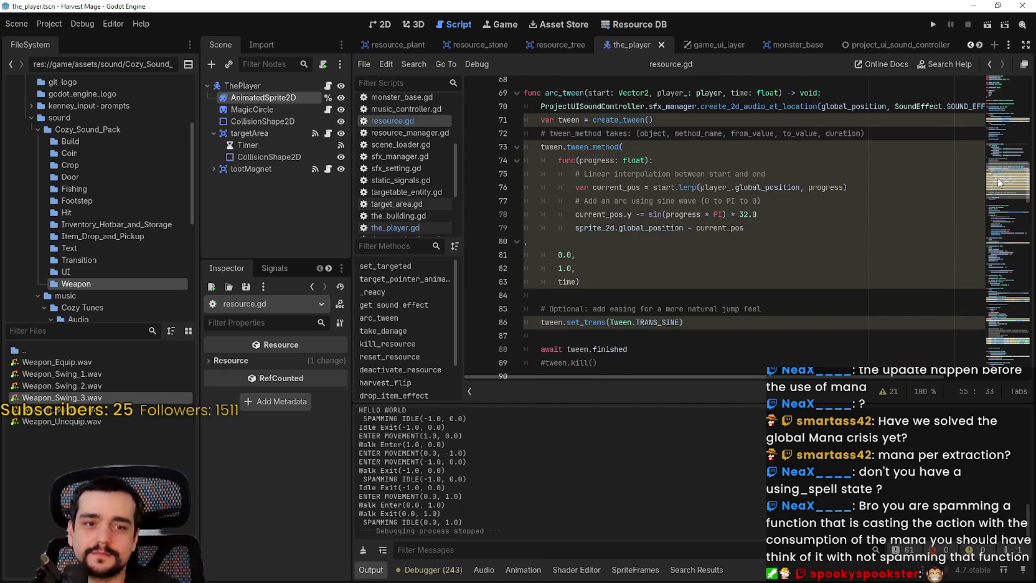
scroll(996, 172, "up", 2)
scroll(995, 176, "down", 1)
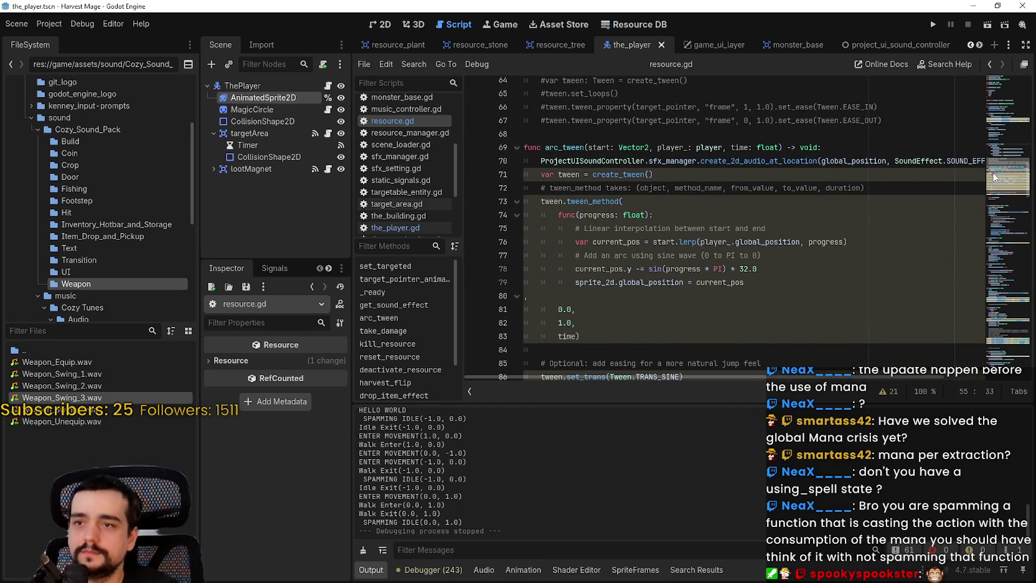
mouse_move(994, 176)
left_mouse_down()
mouse_move(975, 222)
mouse_move(975, 231)
mouse_move(976, 207)
mouse_move(978, 338)
left_mouse_up()
scroll(579, 290, "down", 2)
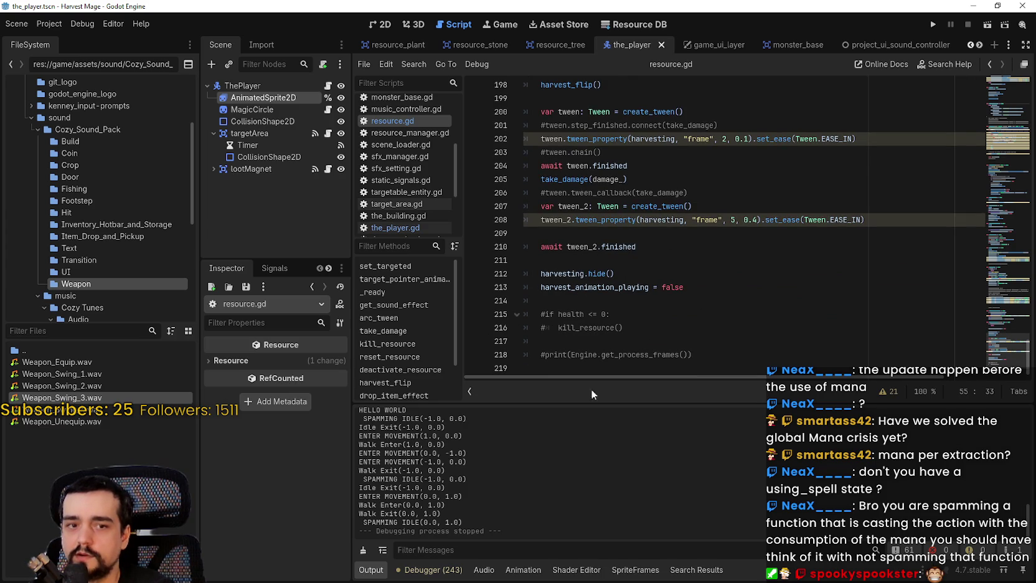
left_click(654, 301)
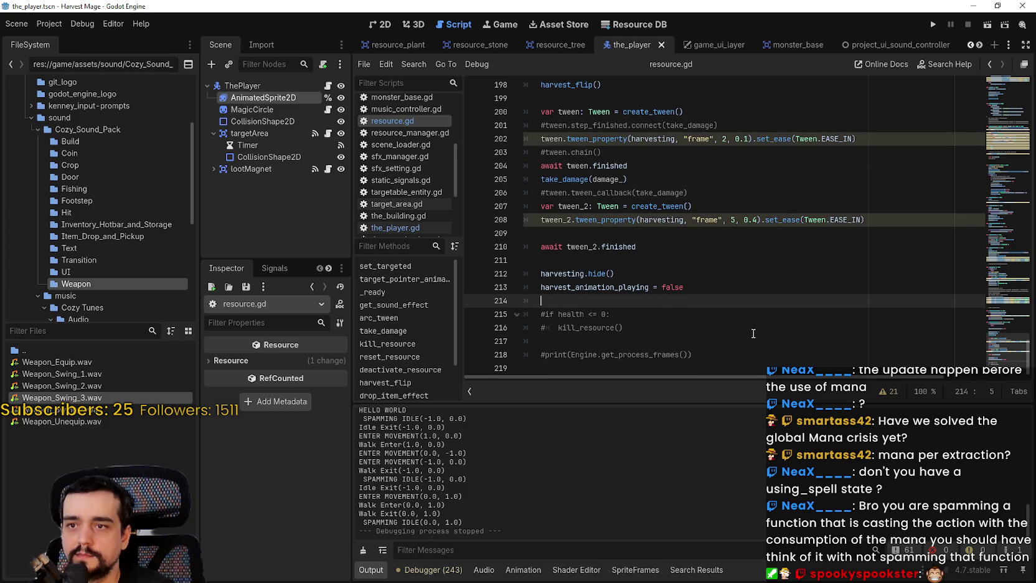
Paste the mana code, then delete the pasted mana subtraction and clamp lines.
key("ctrl+v")
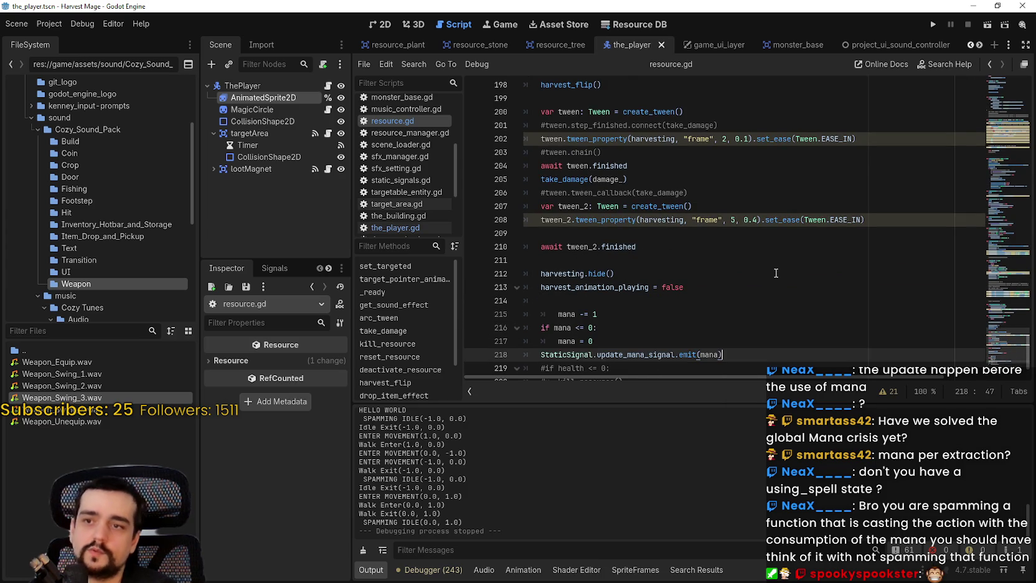
scroll(603, 304, "down", 1)
key("Home")
key("shift+Up")
key("shift+Up")
key("shift+Up")
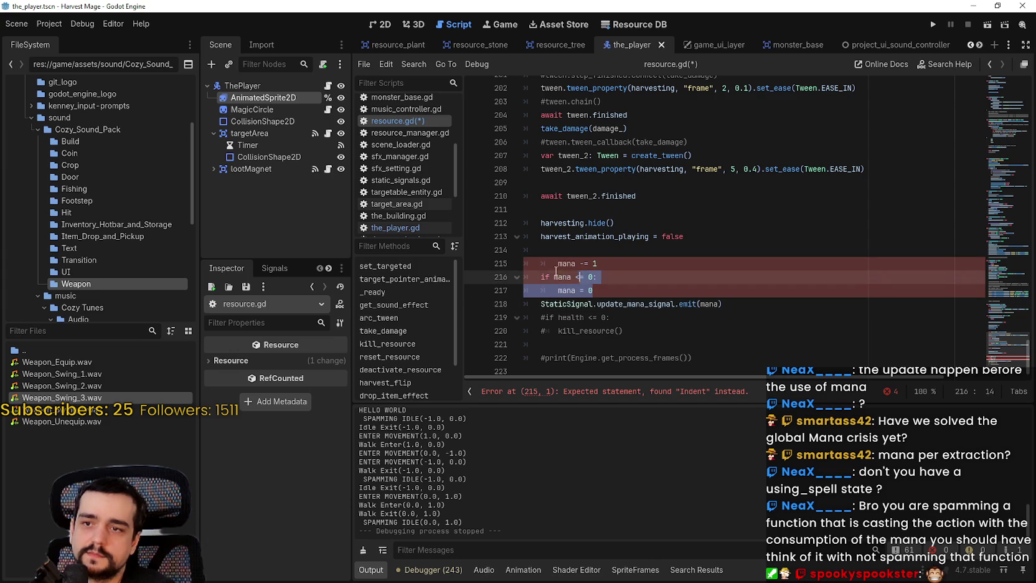
key("BackSpace")
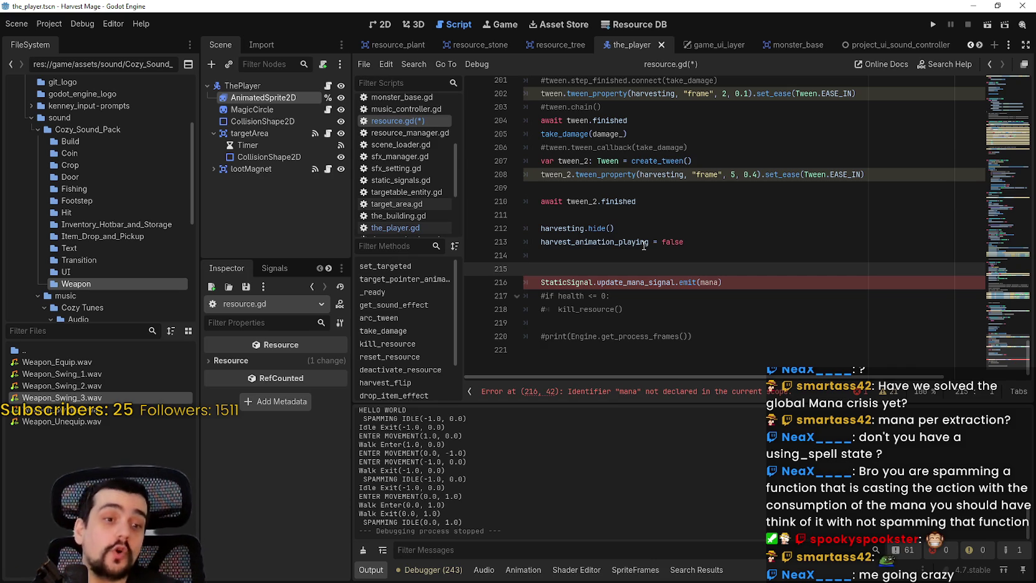
Select the mana argument in the update_mana_signal emit line and review its documentation popup.
key("Down")
key("Home")
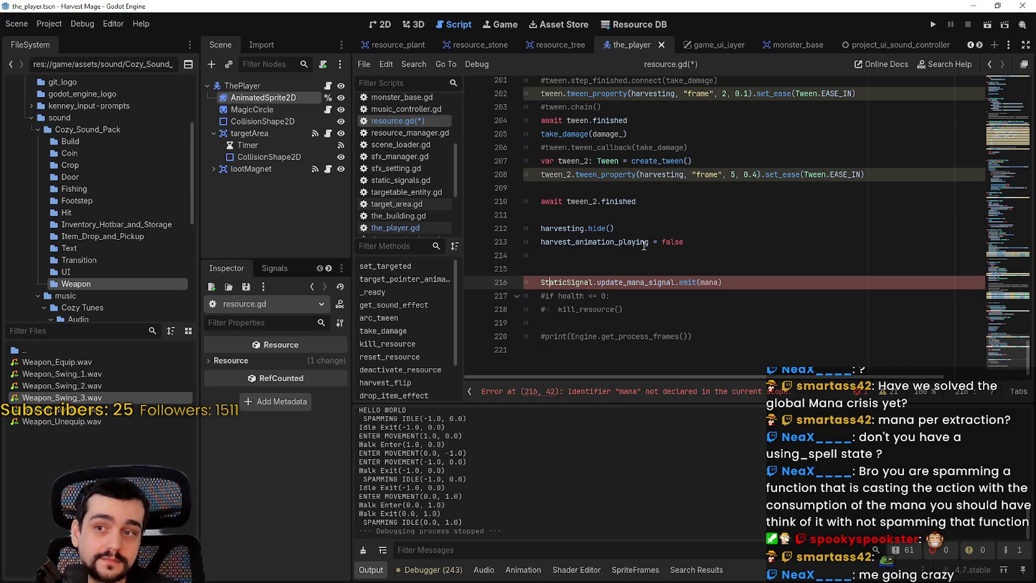
key("ctrl+Right")
key("ctrl+Right")
key("ctrl+Right")
key("Right")
key("Right")
key("Right")
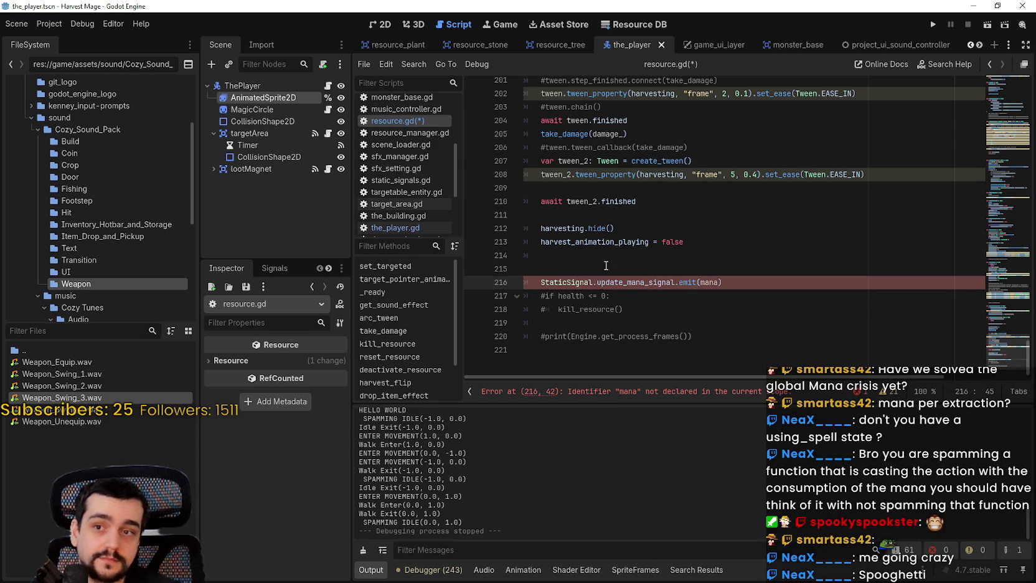
double_click(709, 283)
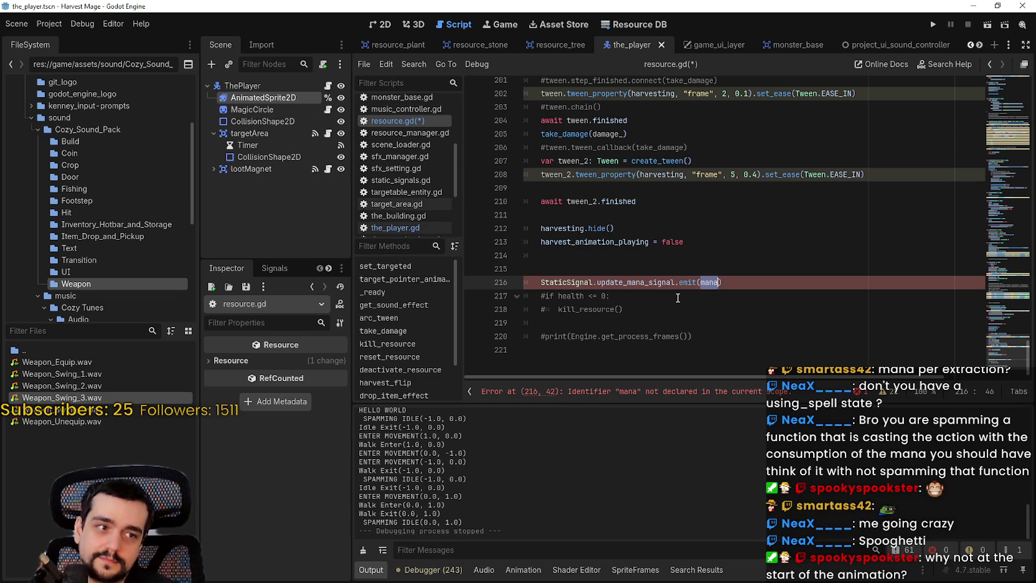
mouse_move(688, 284)
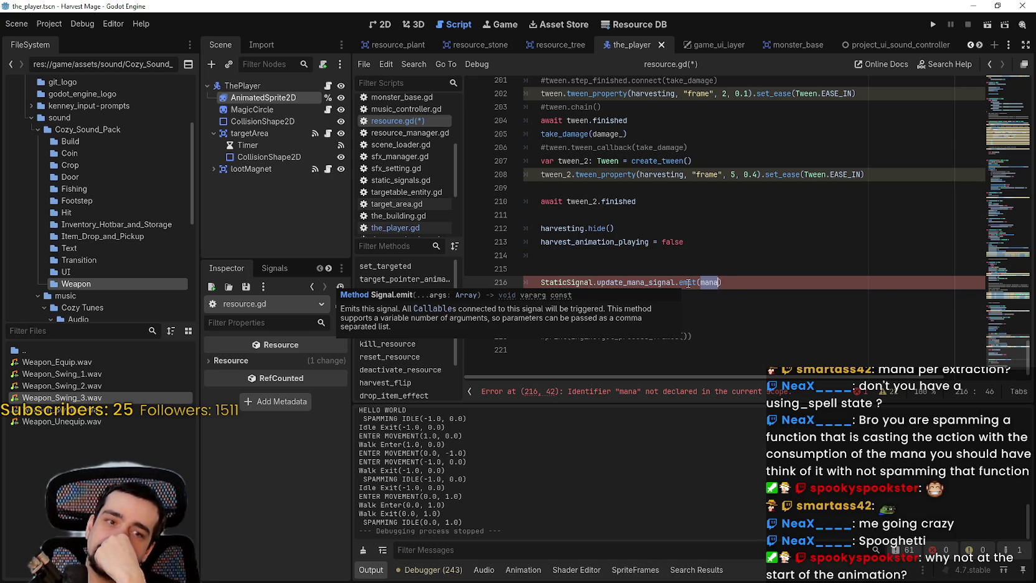
left_click(721, 255)
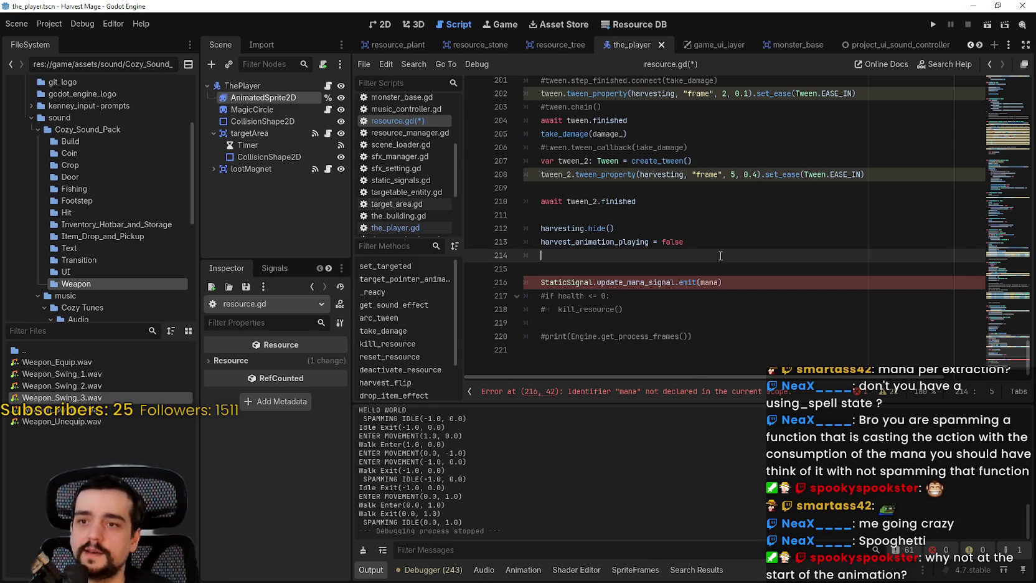
Open the_player.gd and select the ability phase HOLDING check in use_ability.
scroll(404, 161, "up", 5)
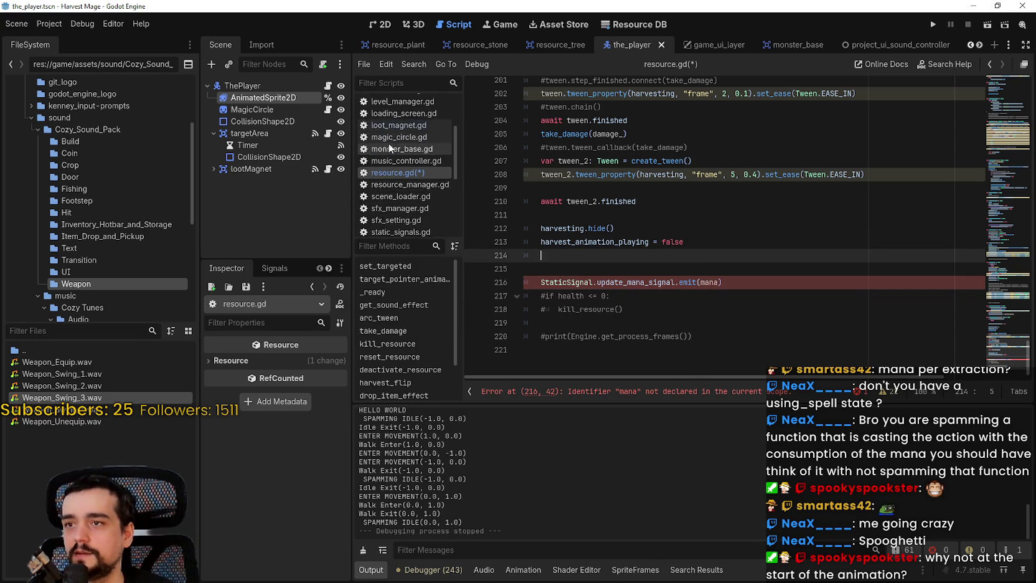
scroll(411, 159, "down", 5)
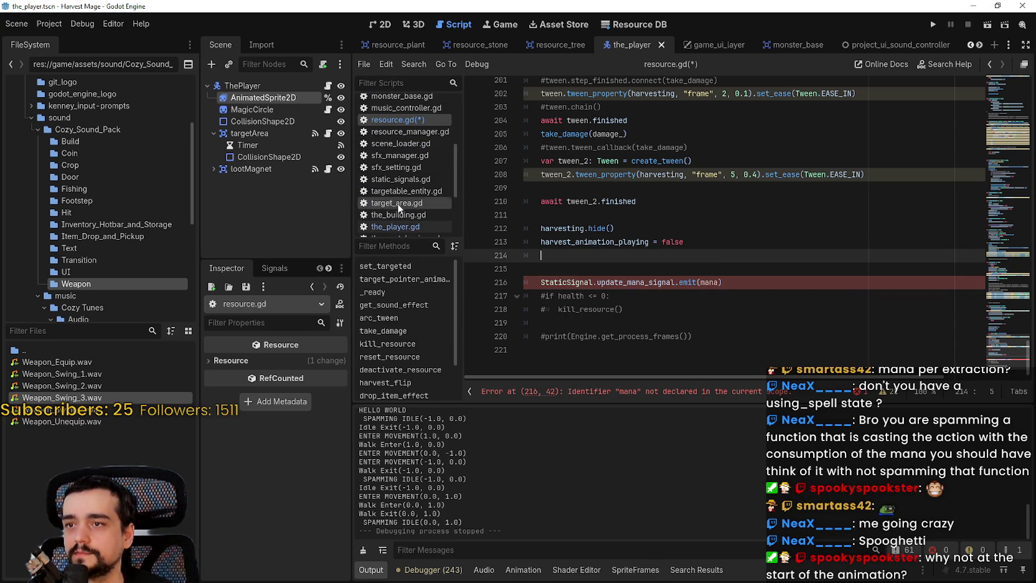
left_click(402, 212)
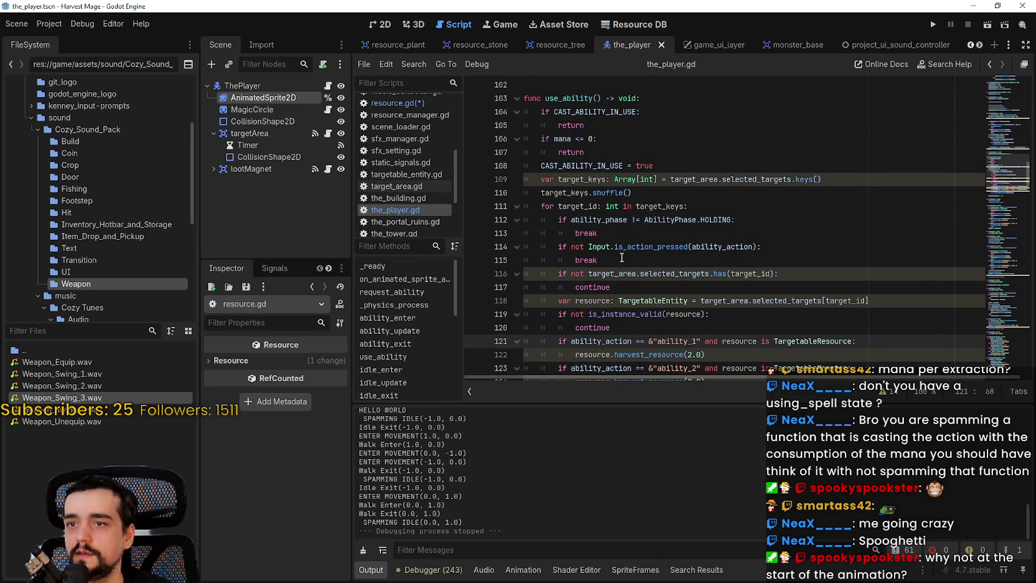
scroll(612, 261, "down", 1)
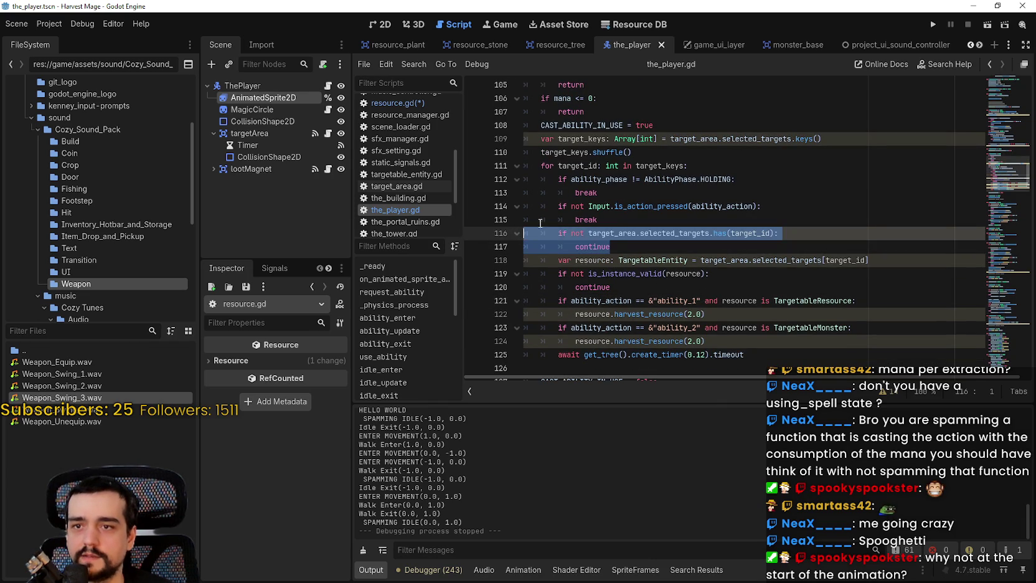
left_click(612, 194)
left_click_drag(612, 194, 477, 176)
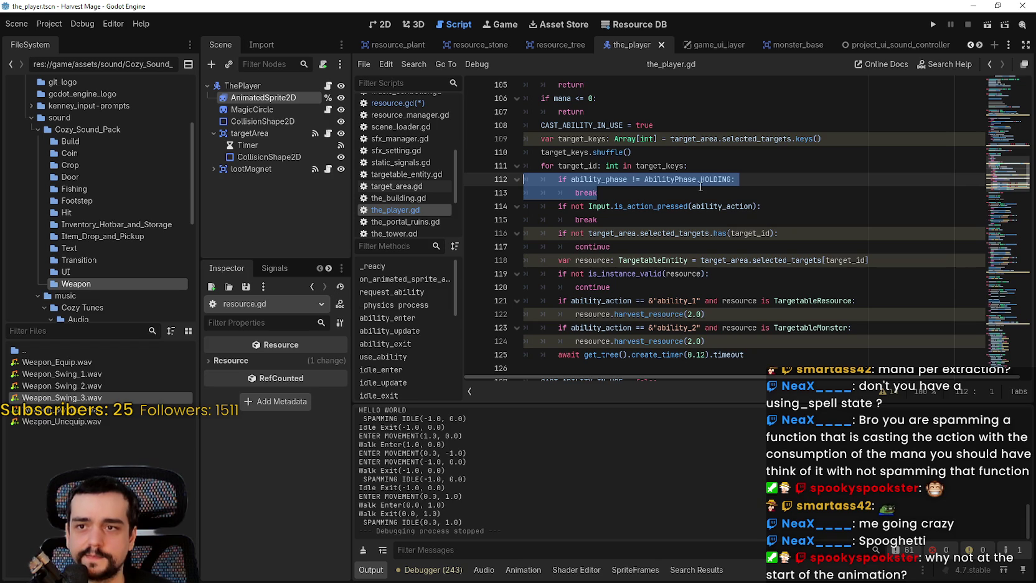
scroll(710, 224, "down", 2)
mouse_move(783, 274)
left_mouse_down()
mouse_move(529, 193)
mouse_move(525, 152)
left_mouse_up()
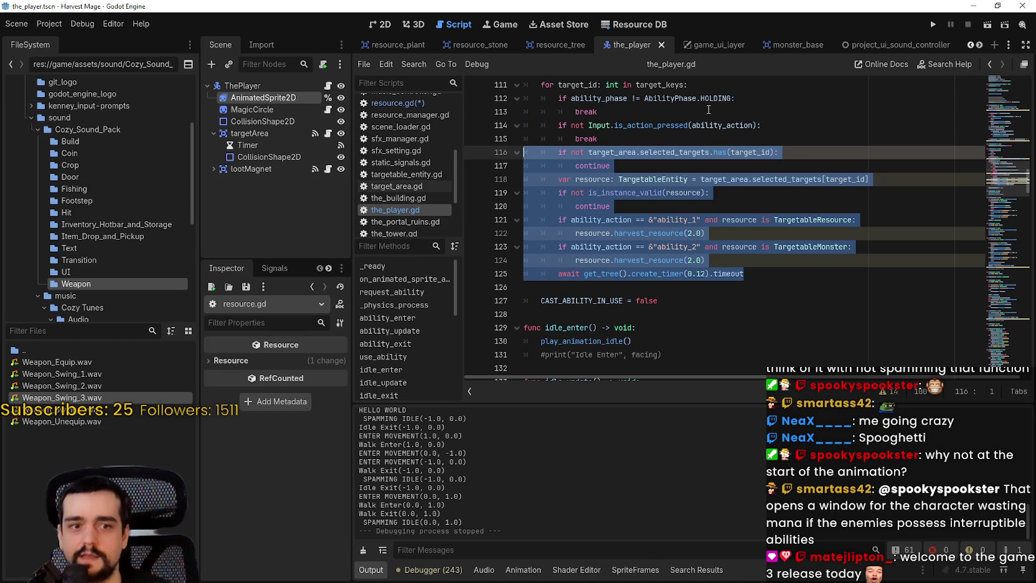
scroll(793, 197, "up", 2)
left_click(729, 190)
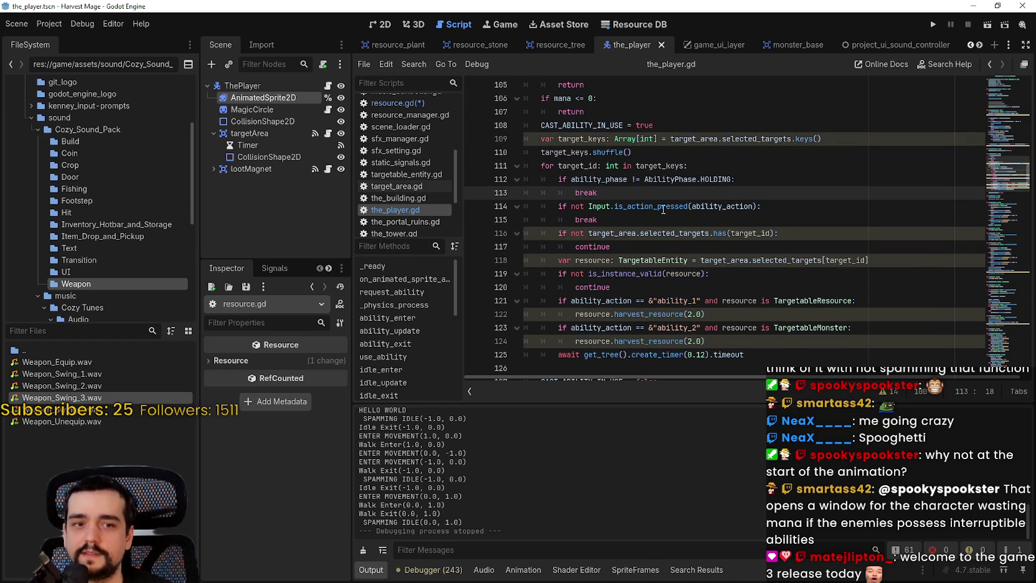
left_click(526, 181, "shift")
Select the whole target loop through the 0.12 s timer wait to review it.
scroll(632, 207, "down", 1)
left_click_drag(529, 119, 746, 333)
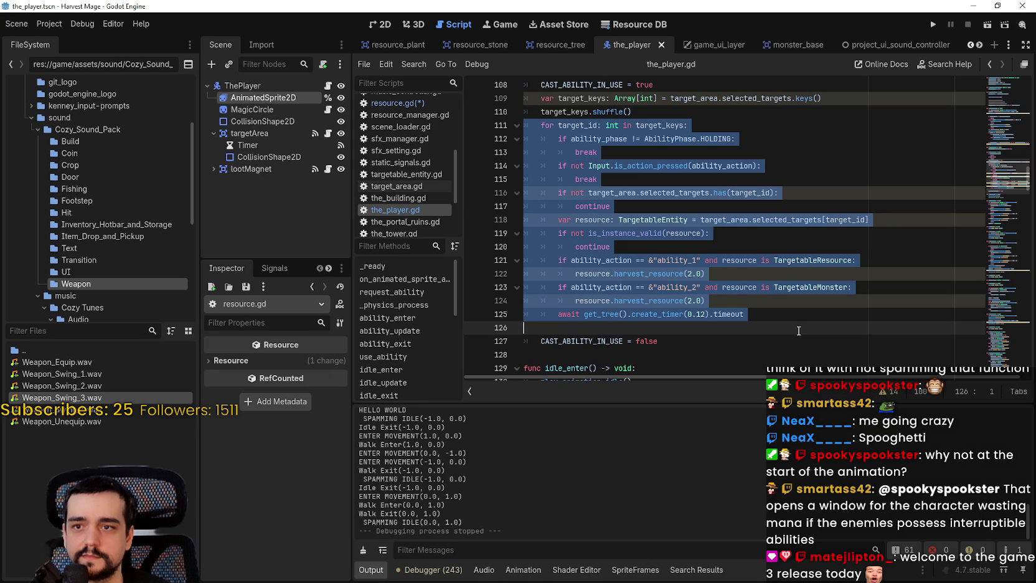
scroll(798, 328, "down", 1)
scroll(798, 323, "up", 2)
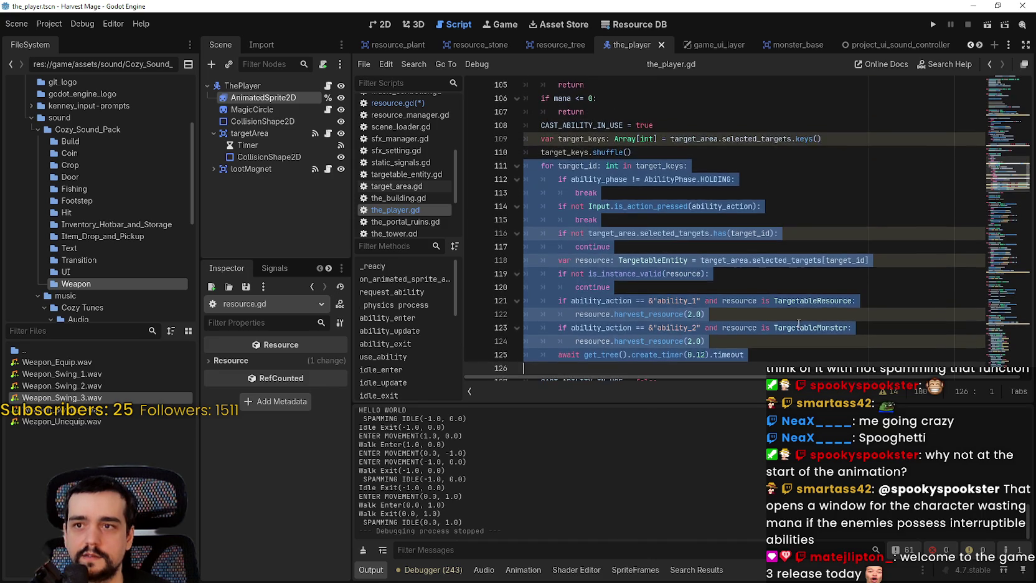
scroll(799, 324, "down", 4)
left_click(712, 219)
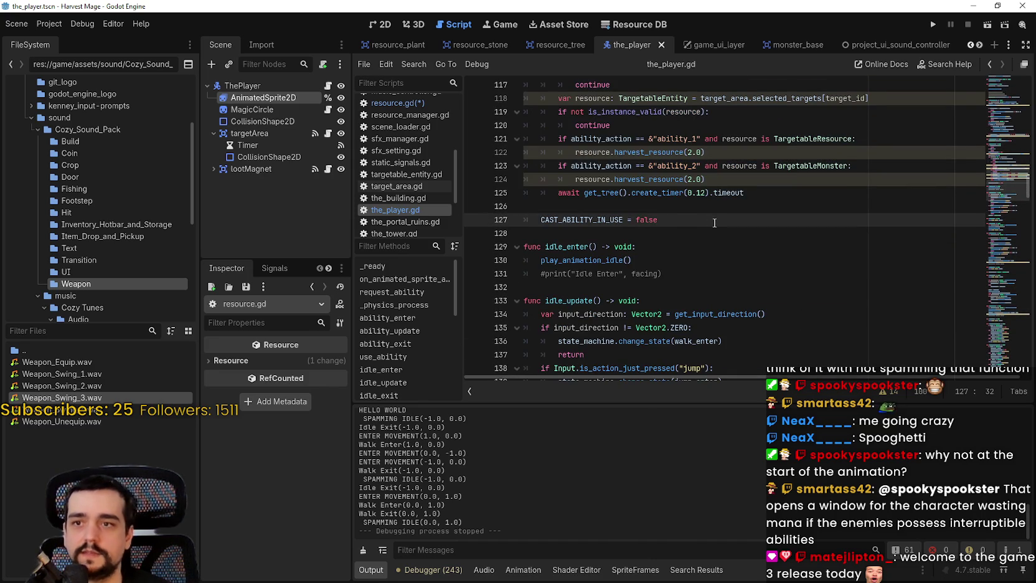
scroll(714, 216, "up", 1)
scroll(714, 216, "up", 1)
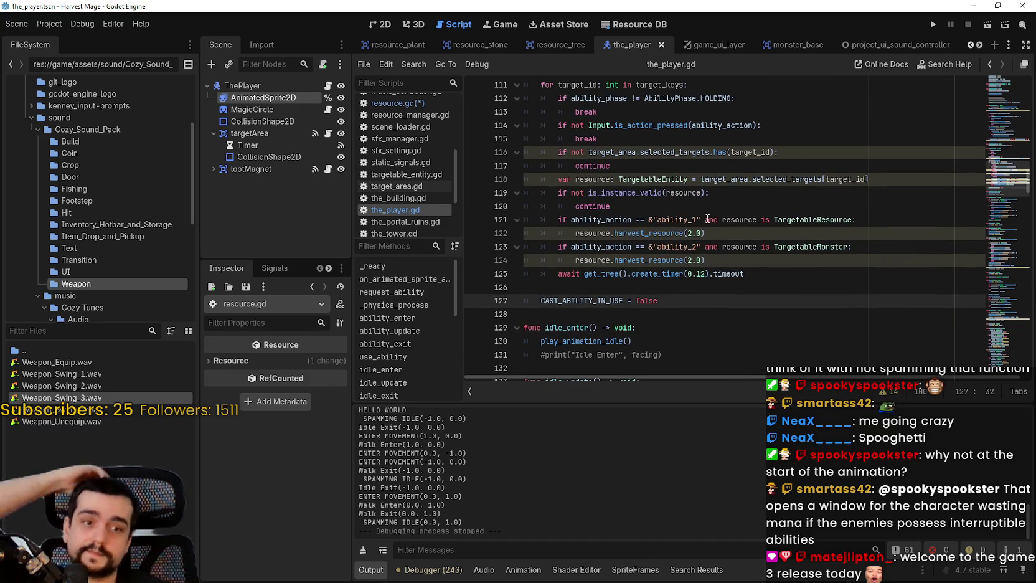
scroll(700, 220, "up", 2)
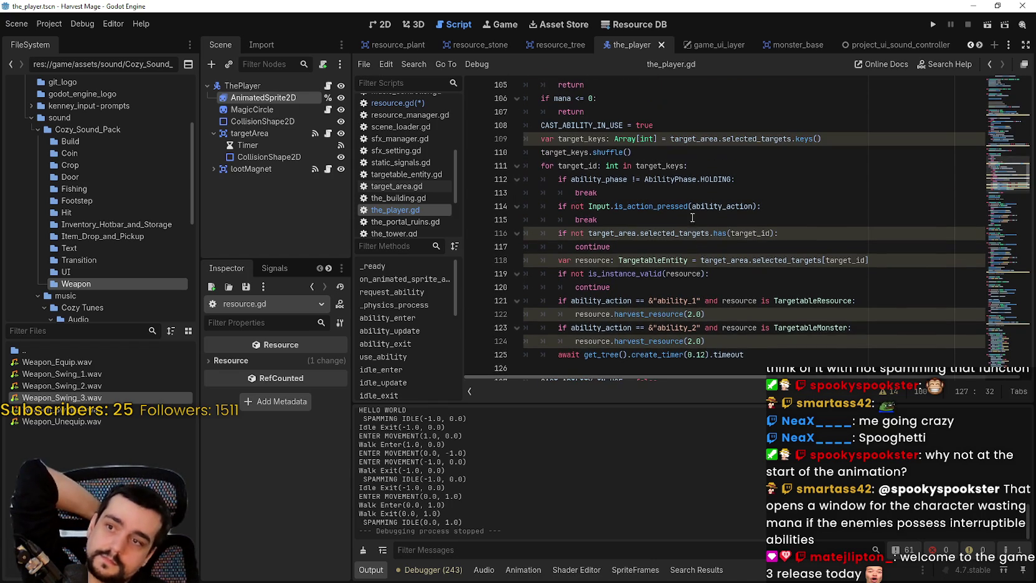
In resource.gd, remove the blank line above the update_mana_signal emit call.
left_click(407, 103)
left_click(751, 296)
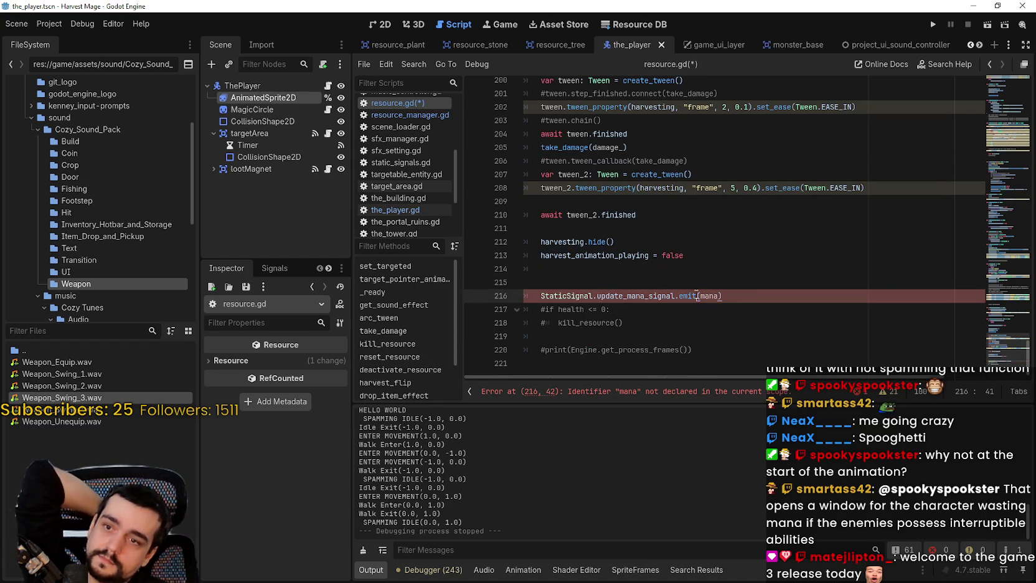
left_click(710, 295)
double_click(710, 291)
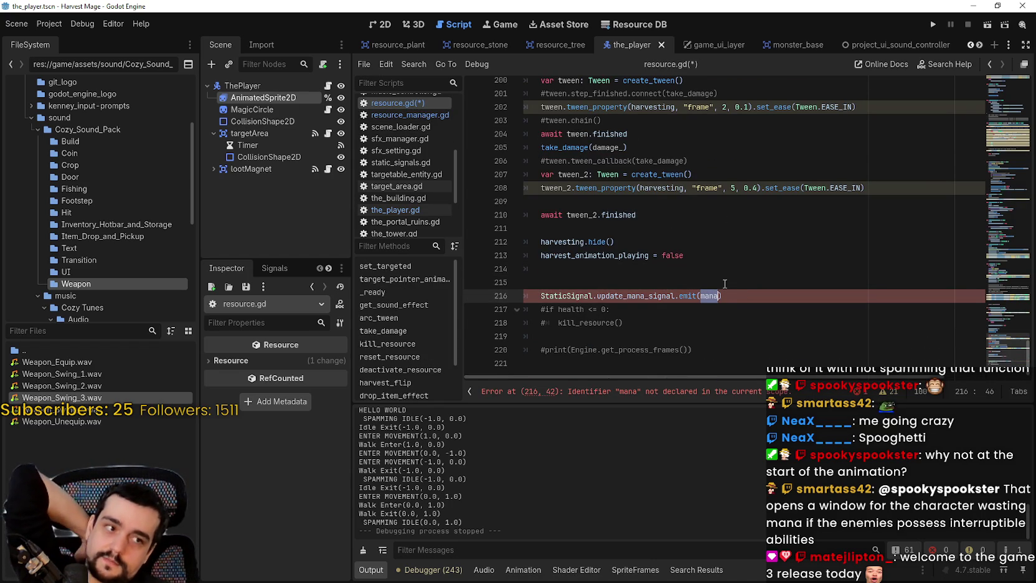
left_click(725, 284)
scroll(728, 292, "up", 1)
scroll(732, 296, "down", 1)
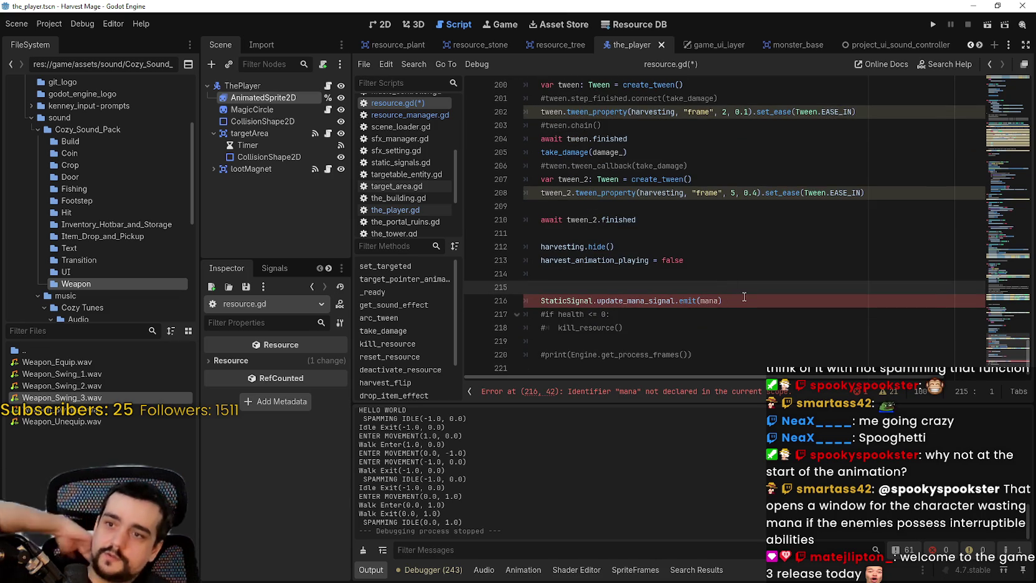
key("BackSpace")
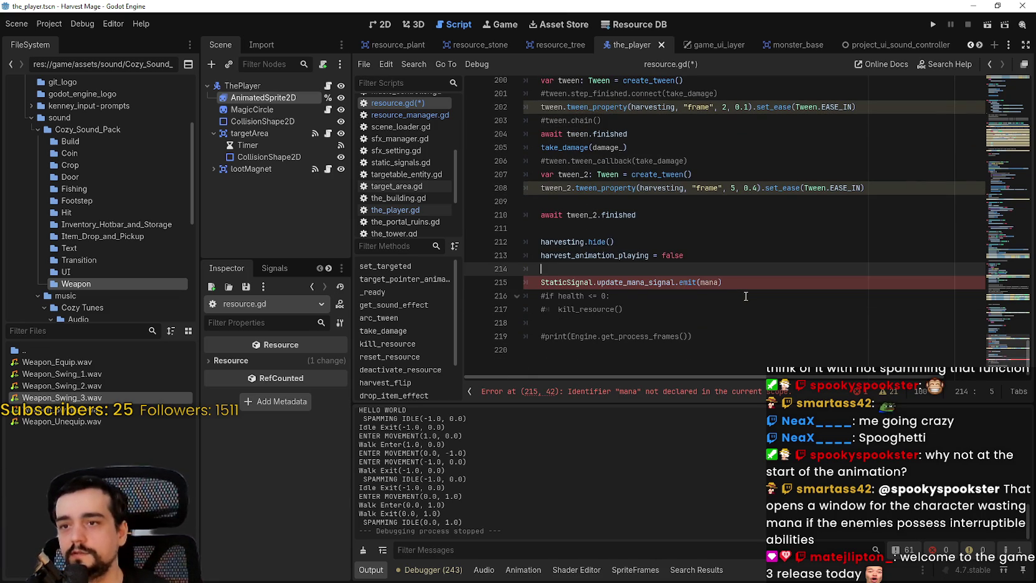
scroll(743, 297, "up", 5)
left_click_drag(596, 161, 726, 323)
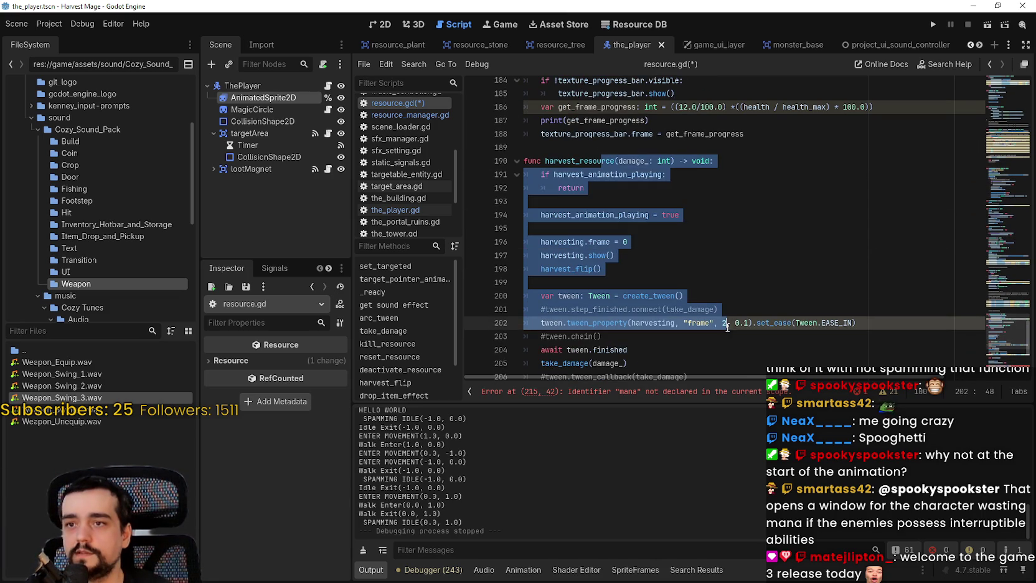
scroll(747, 299, "down", 5)
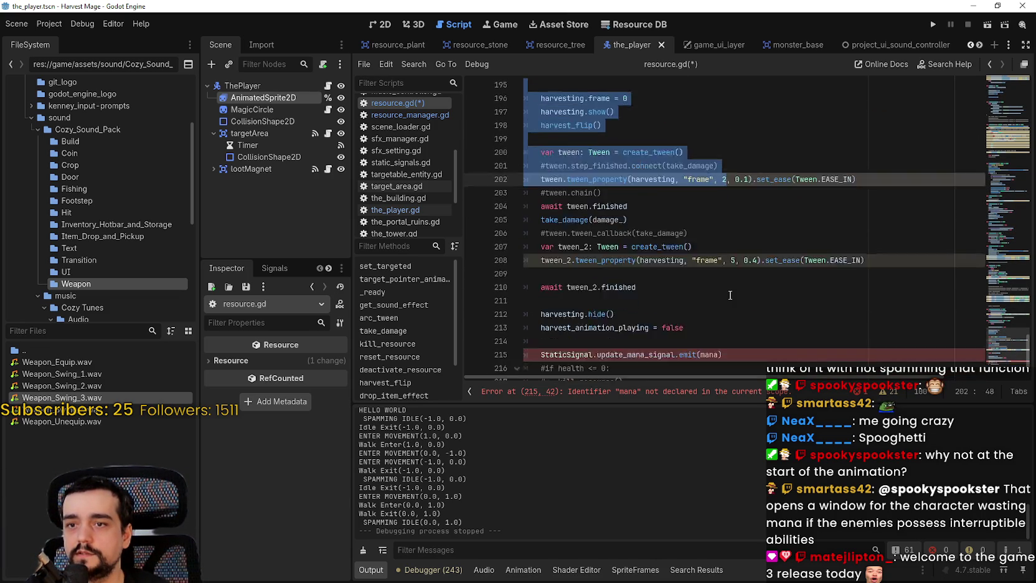
Select the second tween's lines 207–208 to review them.
left_click(883, 210)
left_click_drag(883, 209, 521, 199)
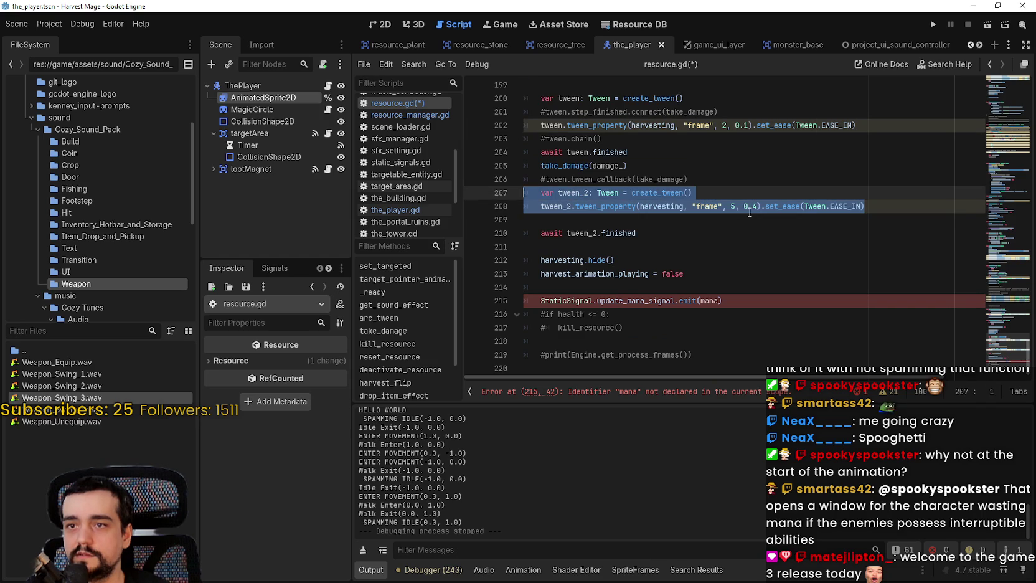
scroll(682, 144, "up", 3)
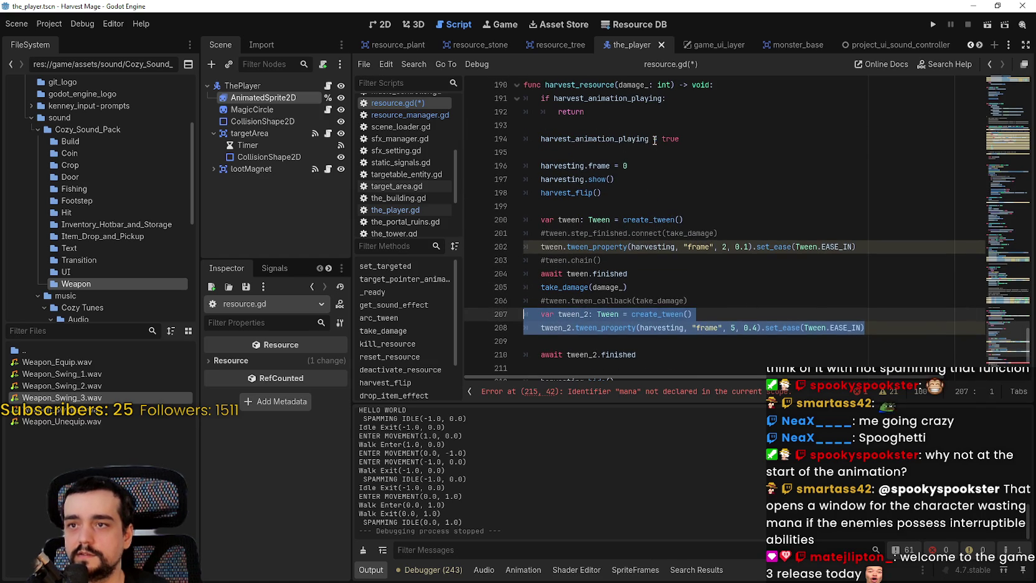
scroll(635, 138, "down", 3)
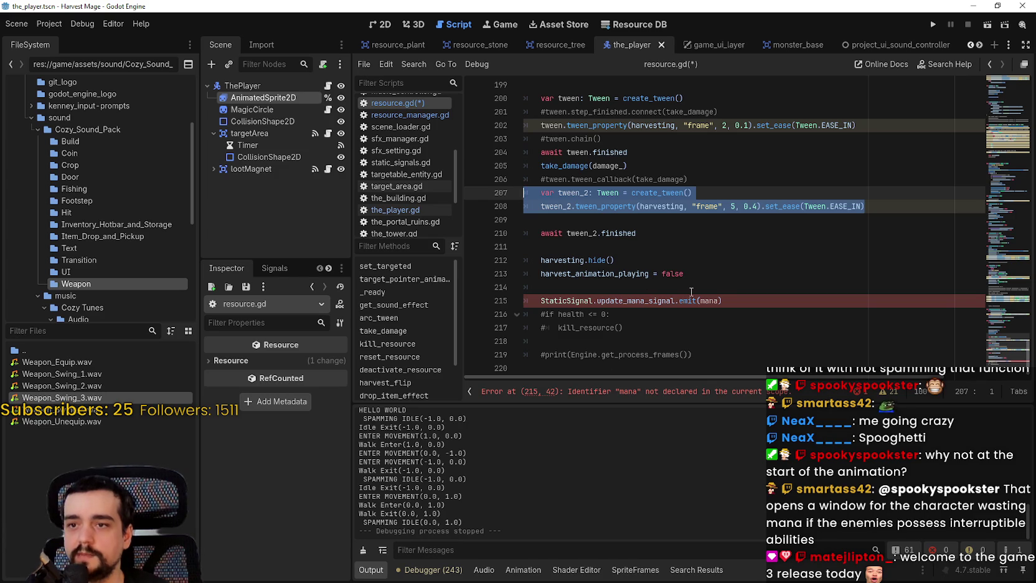
Replace the undeclared mana argument on line 215 with 1, giving emit(1).
double_click(709, 301)
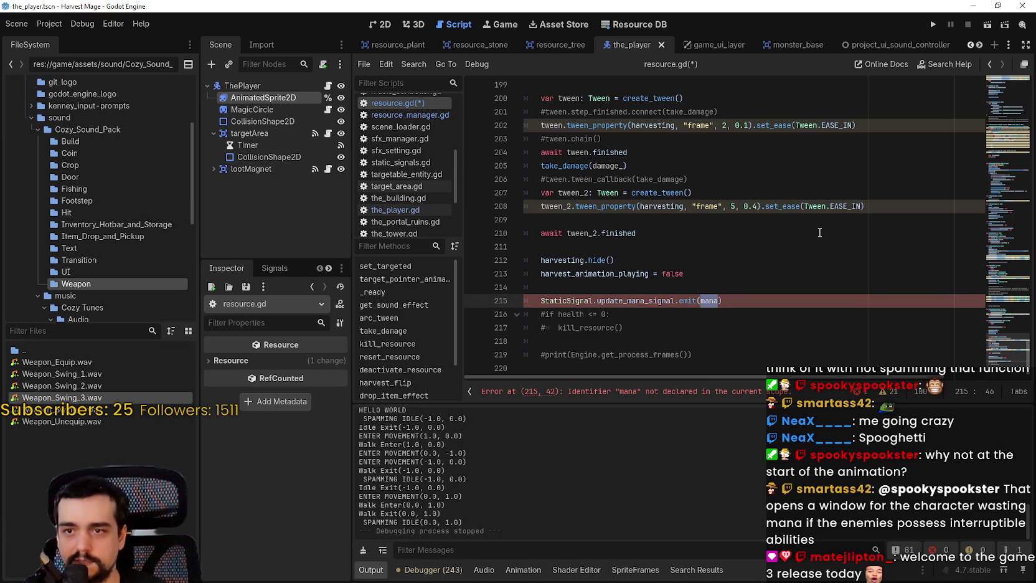
type("-1")
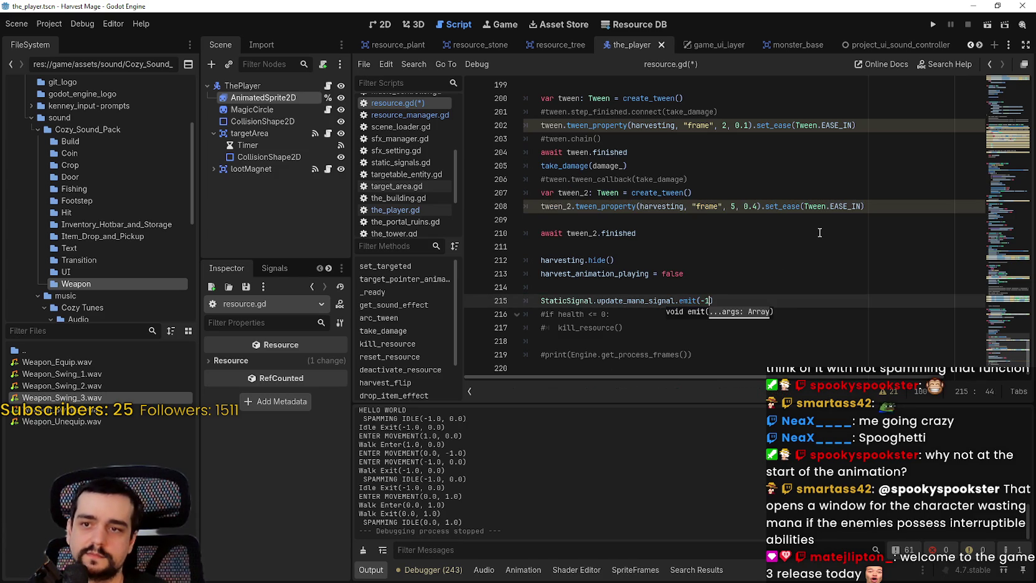
key("BackSpace")
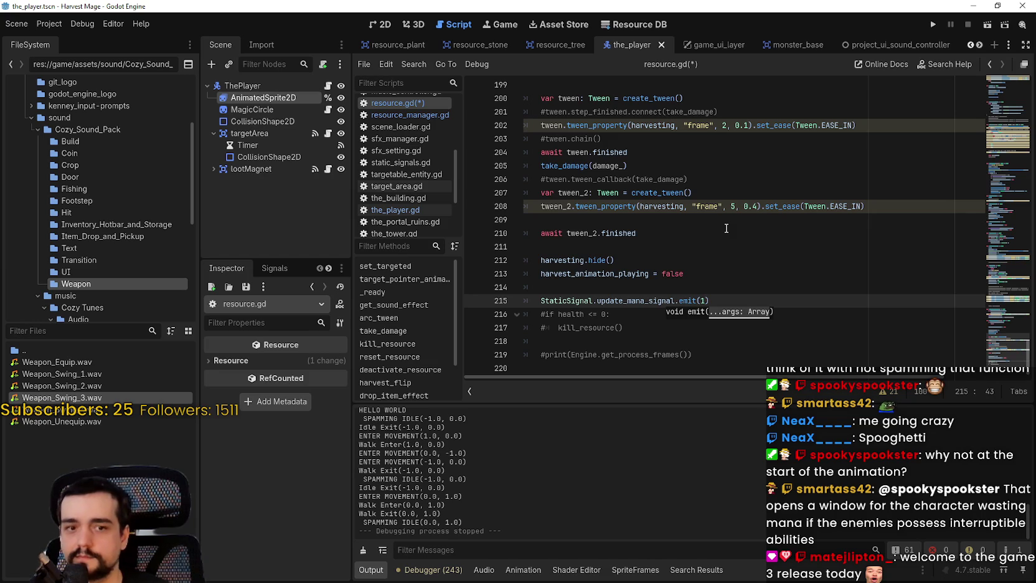
type(")")
Review the emit(1) statement and the surrounding harvest code.
left_click_drag(718, 303, 560, 309)
left_click(587, 327)
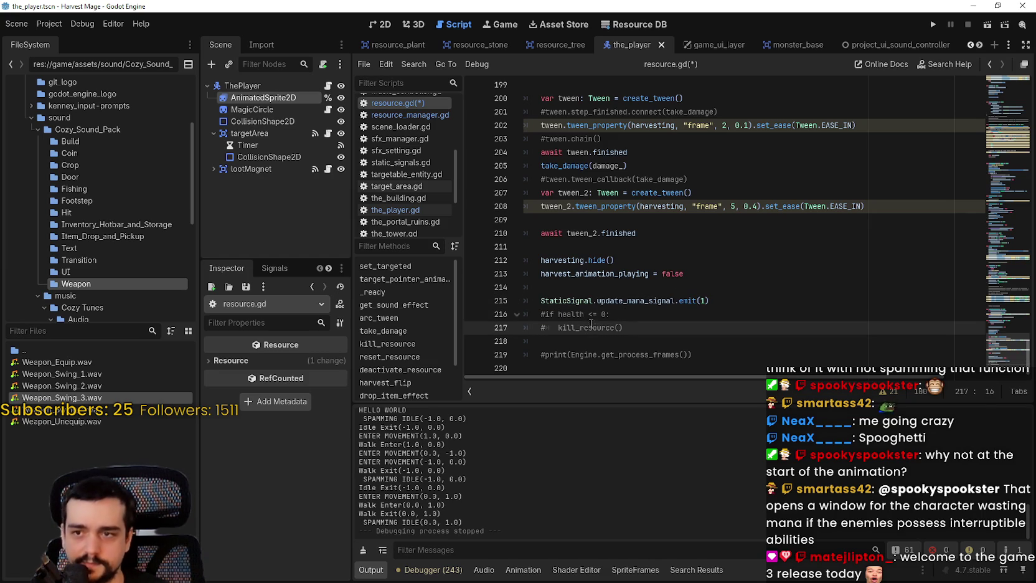
left_click(591, 301)
key("Home")
key("shift+End")
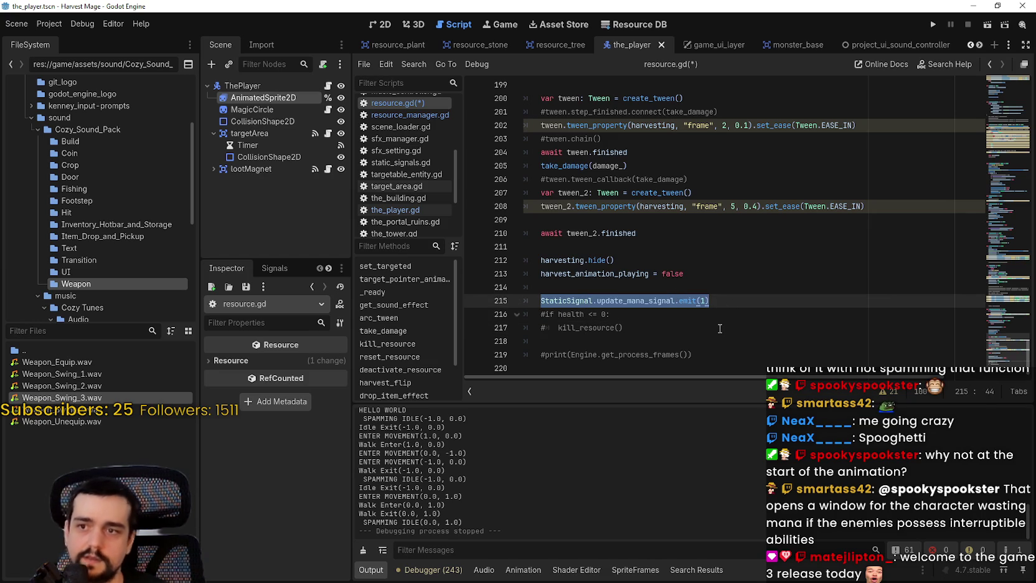
left_click(734, 303)
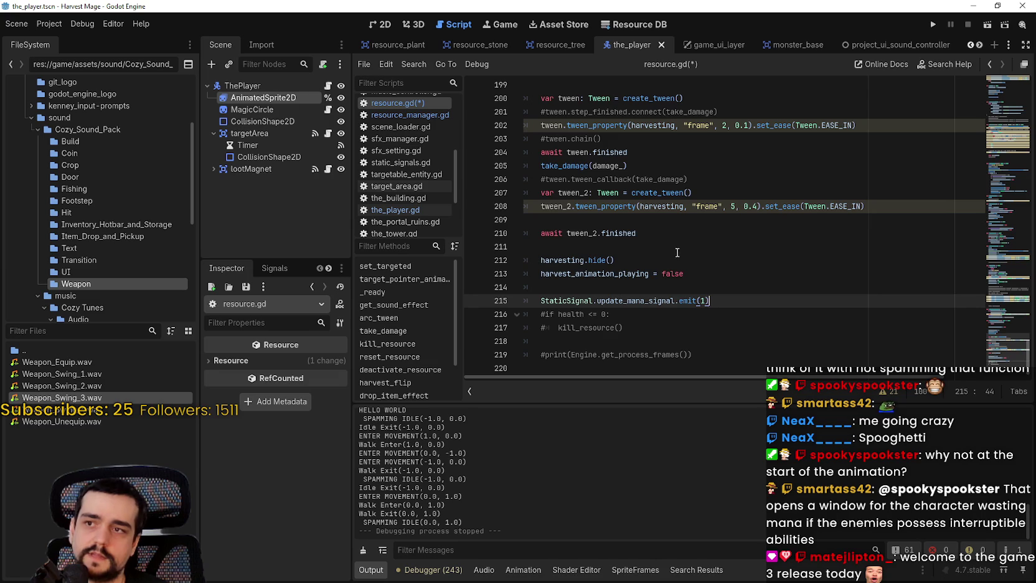
left_click(672, 283)
scroll(380, 117, "up", 5)
scroll(424, 212, "up", 2)
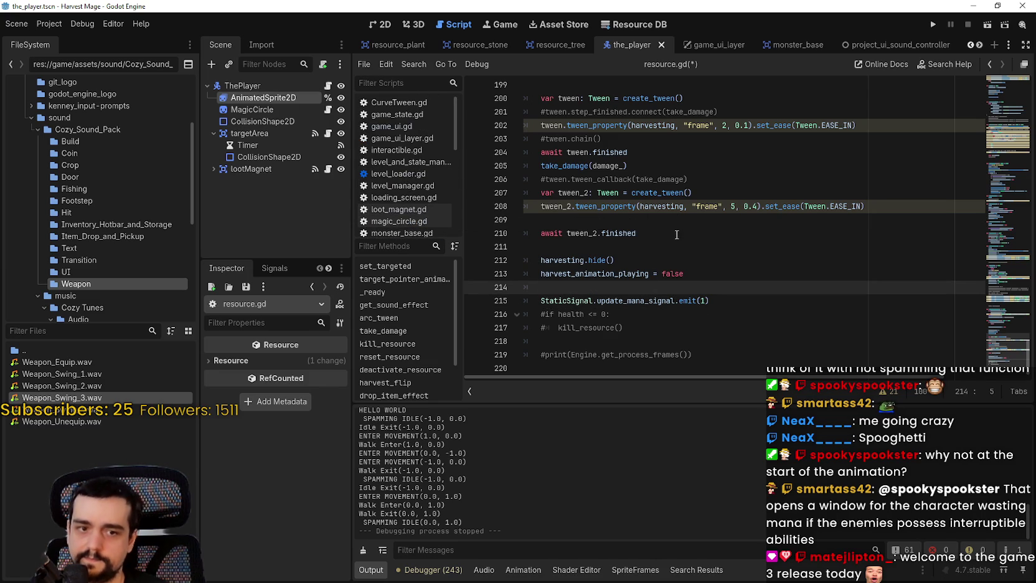
scroll(407, 158, "down", 4)
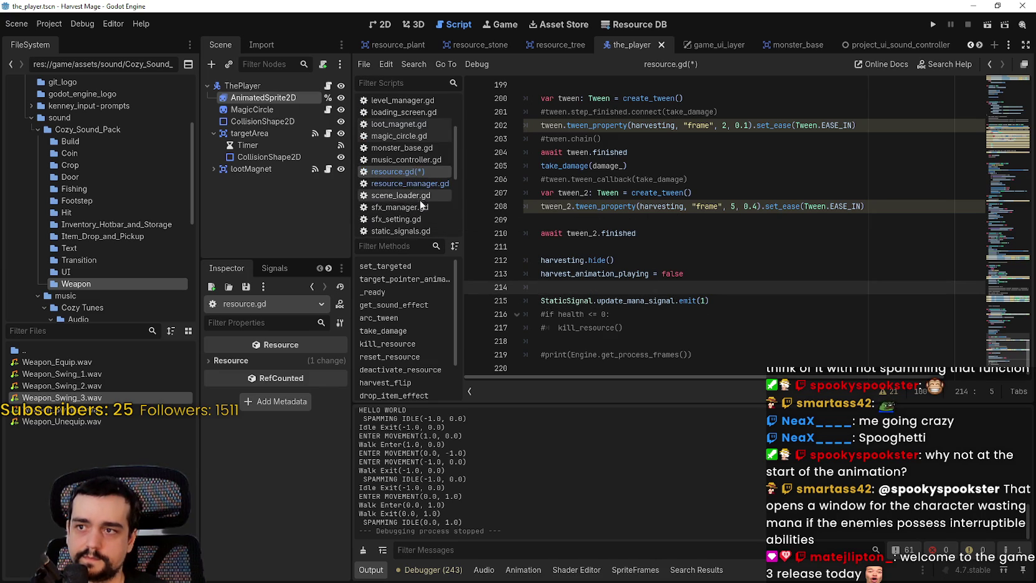
scroll(415, 183, "down", 4)
In the_player.gd, insert a new line after the animation_finished connect in _ready().
left_click(413, 160)
scroll(925, 162, "up", 20)
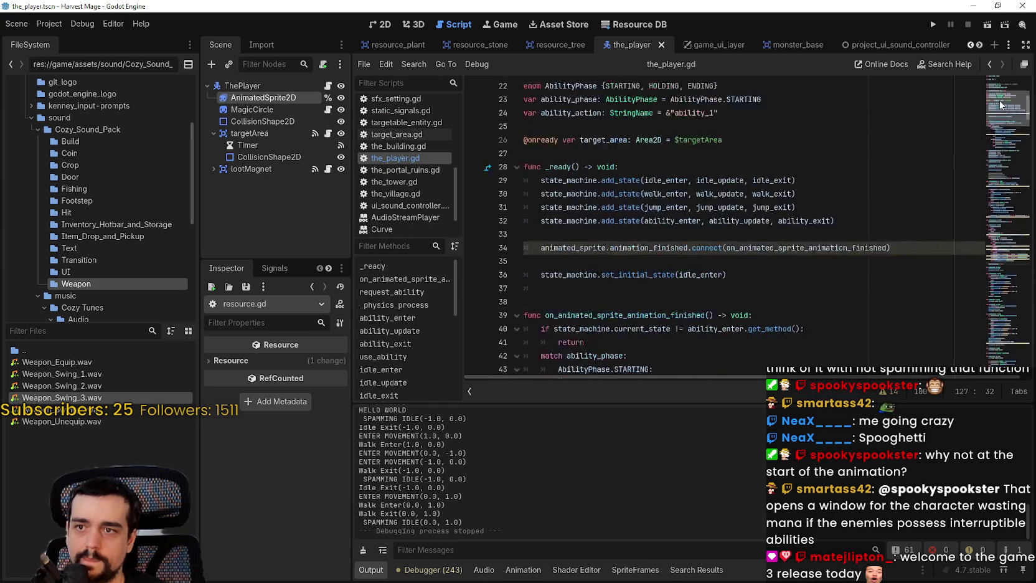
scroll(1001, 106, "up", 3)
scroll(999, 106, "down", 3)
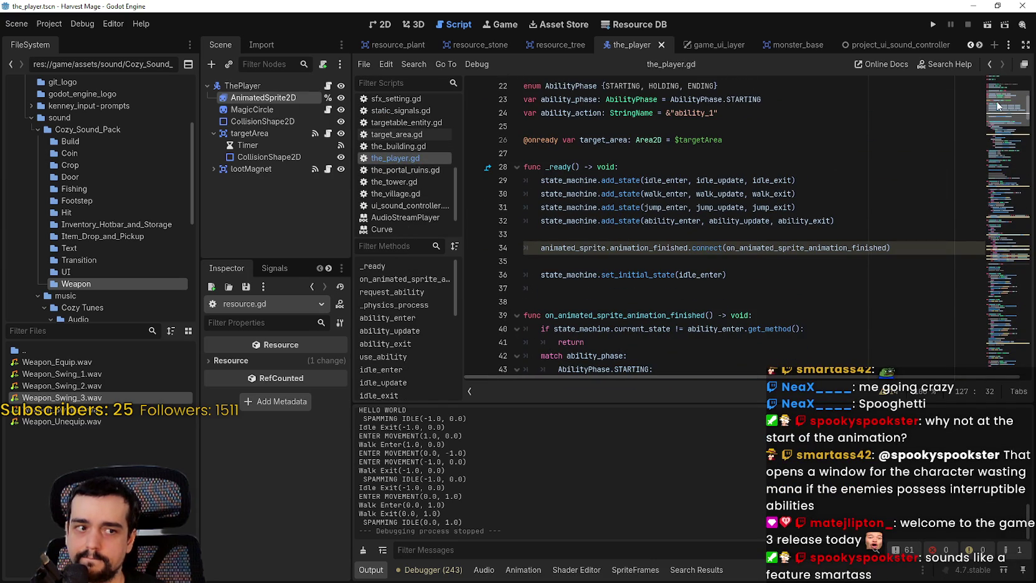
left_click(905, 248)
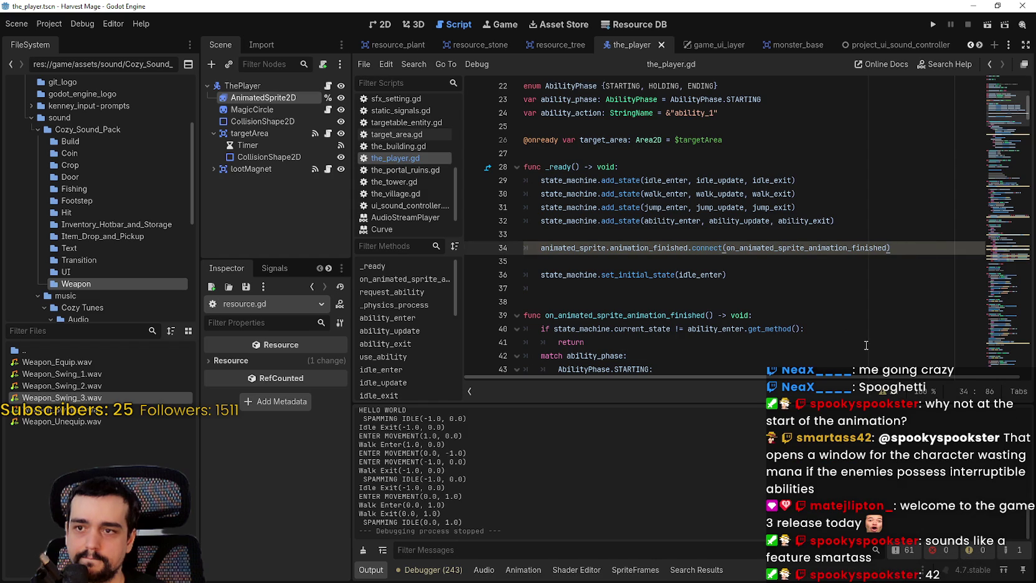
left_click(809, 288)
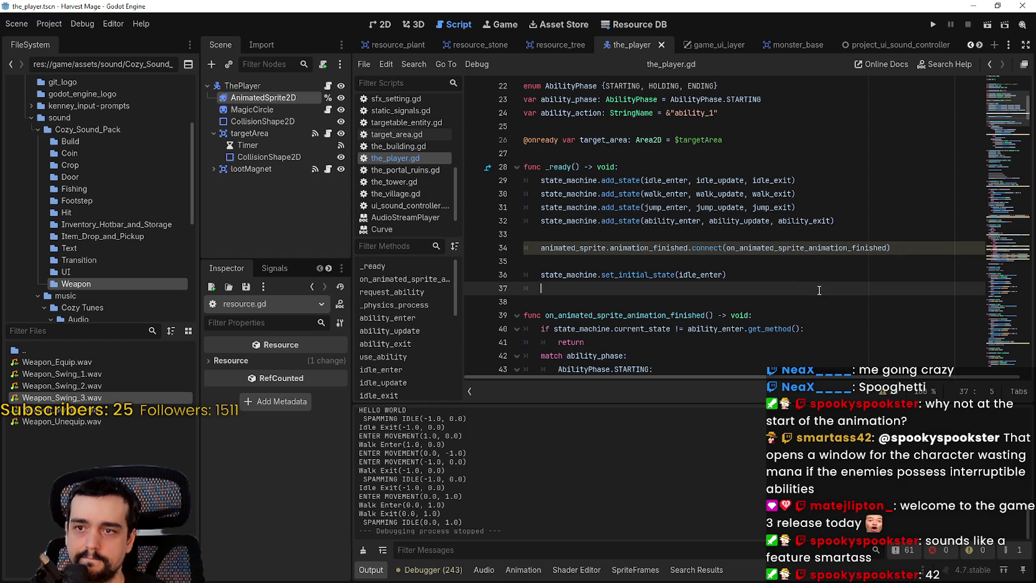
left_click(915, 251)
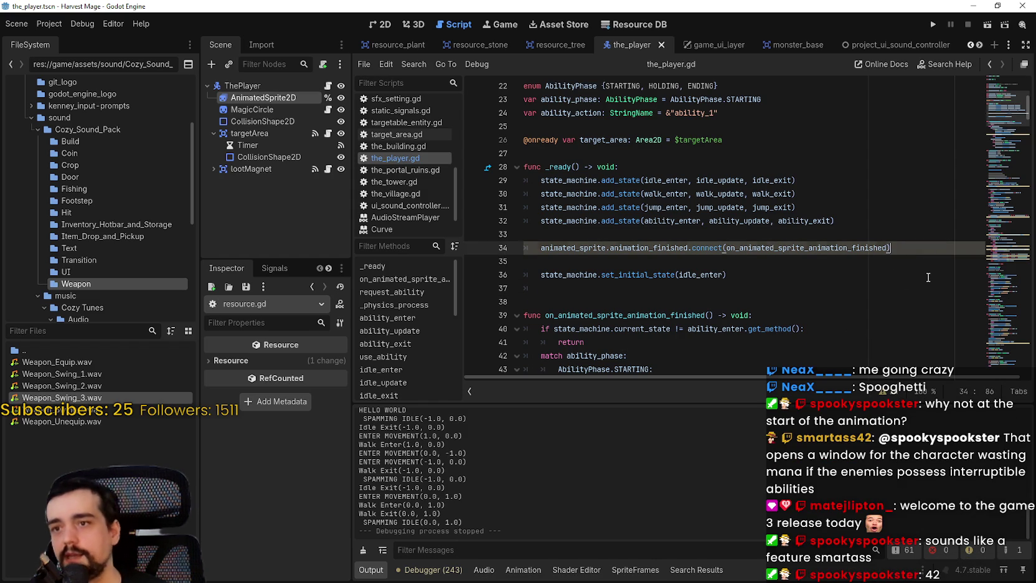
key("Return")
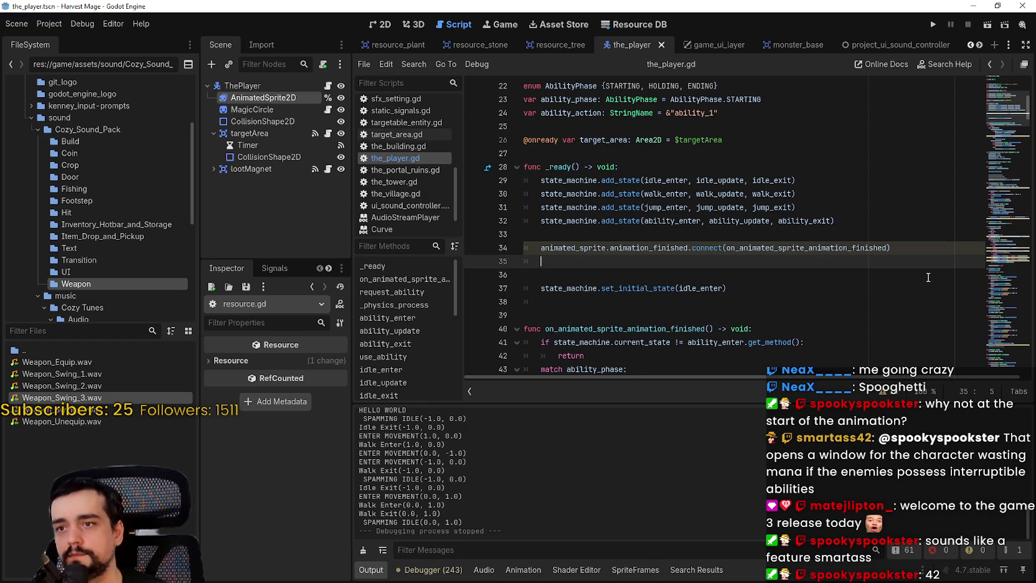
Write StaticSignal.update_mana_signal.connect(update_mana) on the new line in _ready().
type("static")
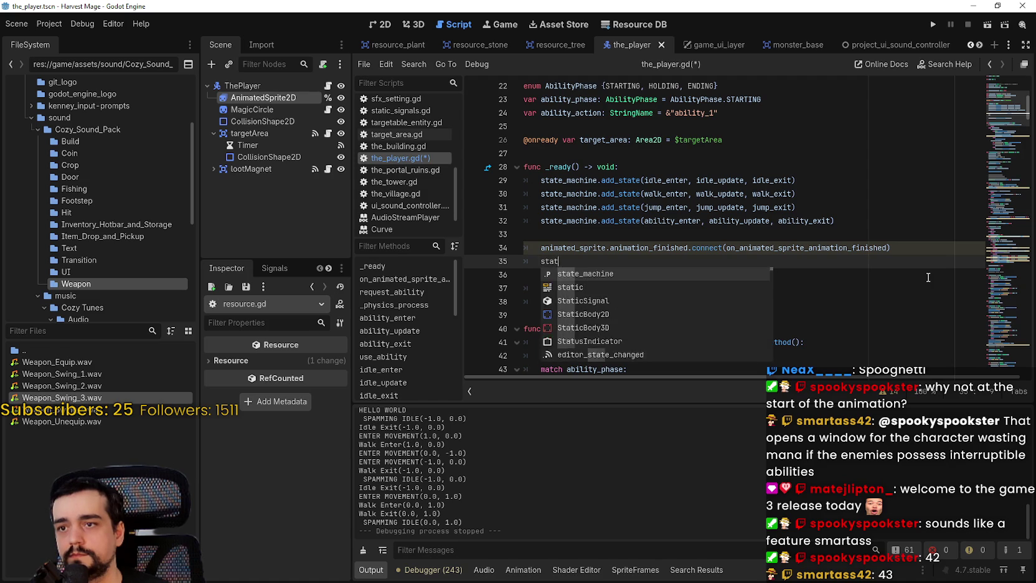
key("BackSpace")
key("BackSpace")
key("BackSpace")
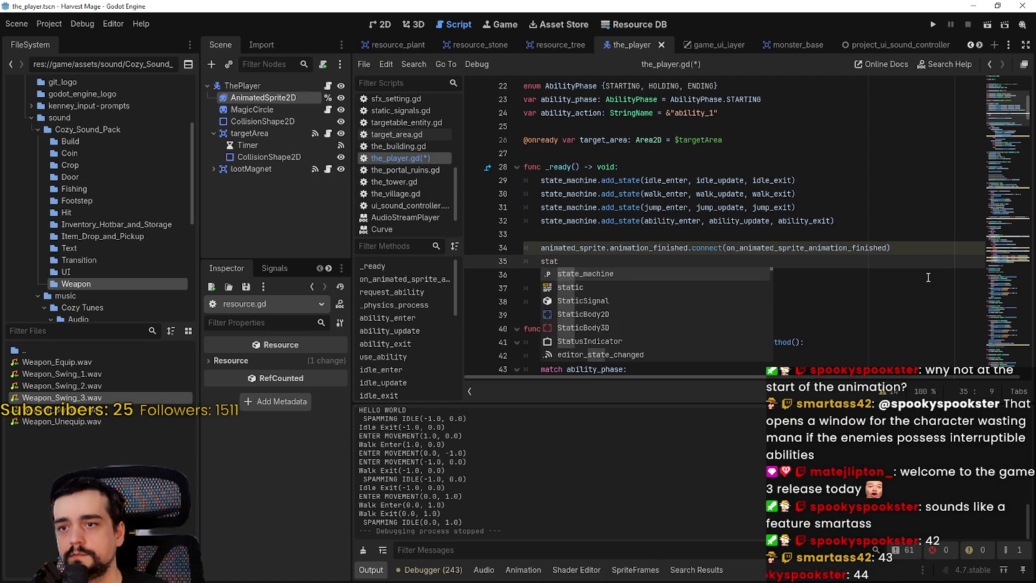
type("S")
key("Return")
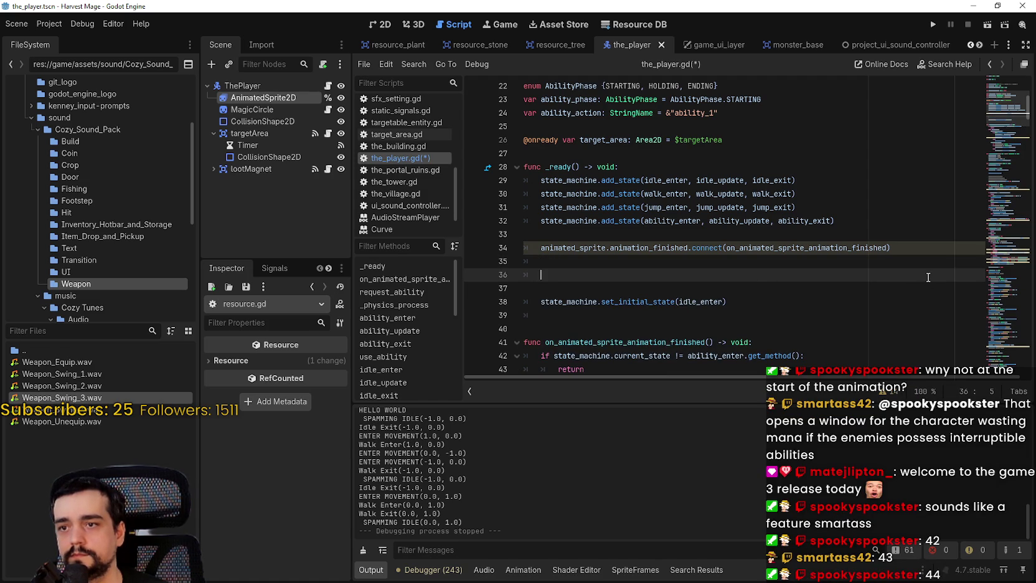
type("Signal")
key("Down")
key("Down")
key("Return")
type(".upda")
key("Return")
type(".con")
key("Return")
type("update_mana")
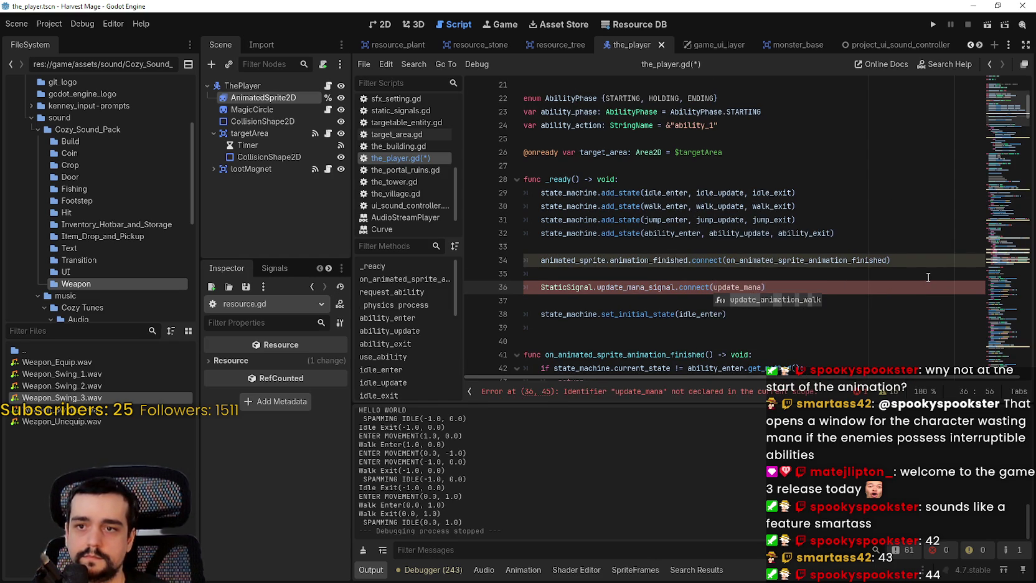
scroll(630, 301, "down", 1)
left_click(629, 301)
Declare func update_mana(amount_: int) with a void return type.
type("func update")
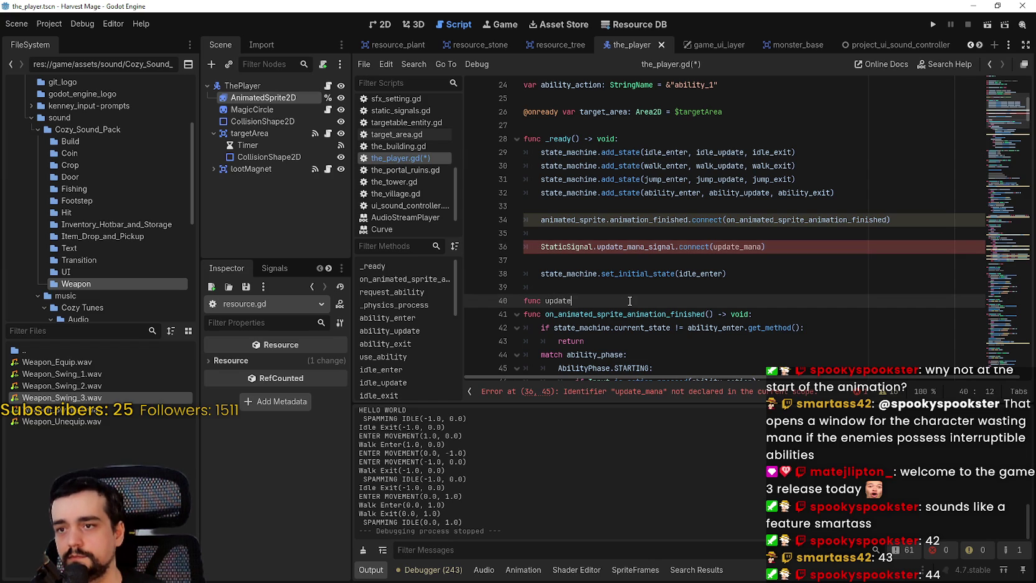
type("_mana()")
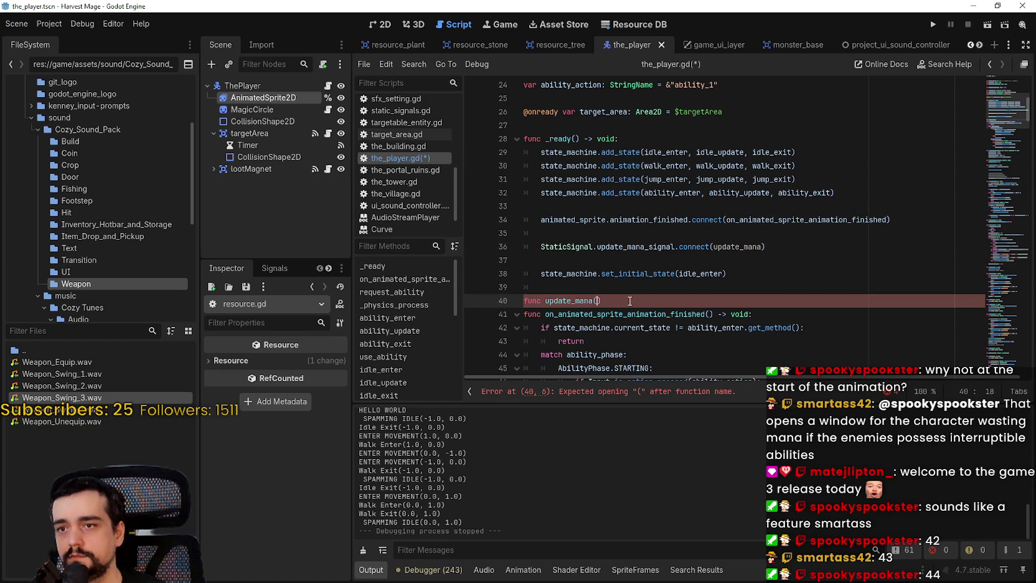
key("Left")
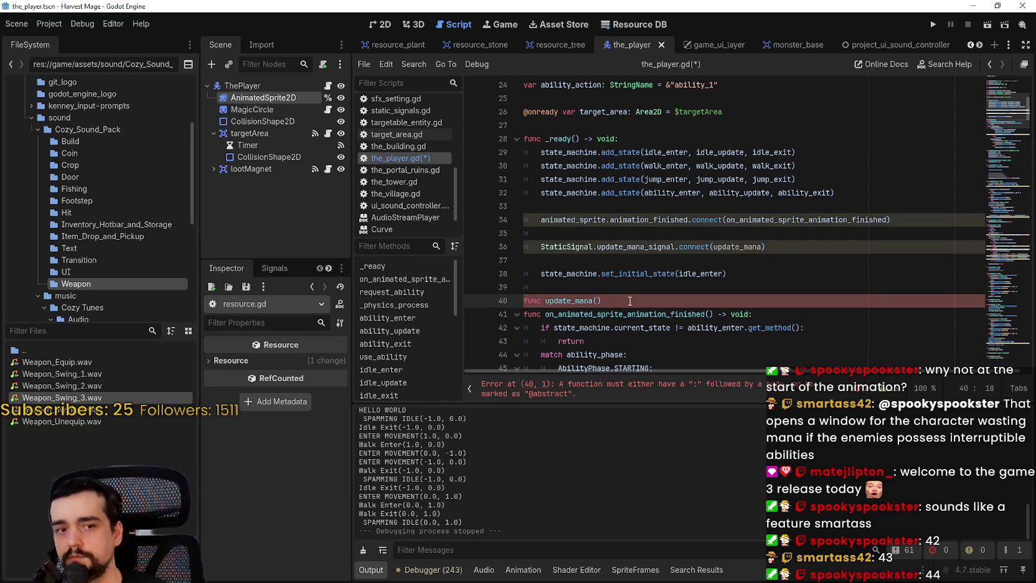
key("Right")
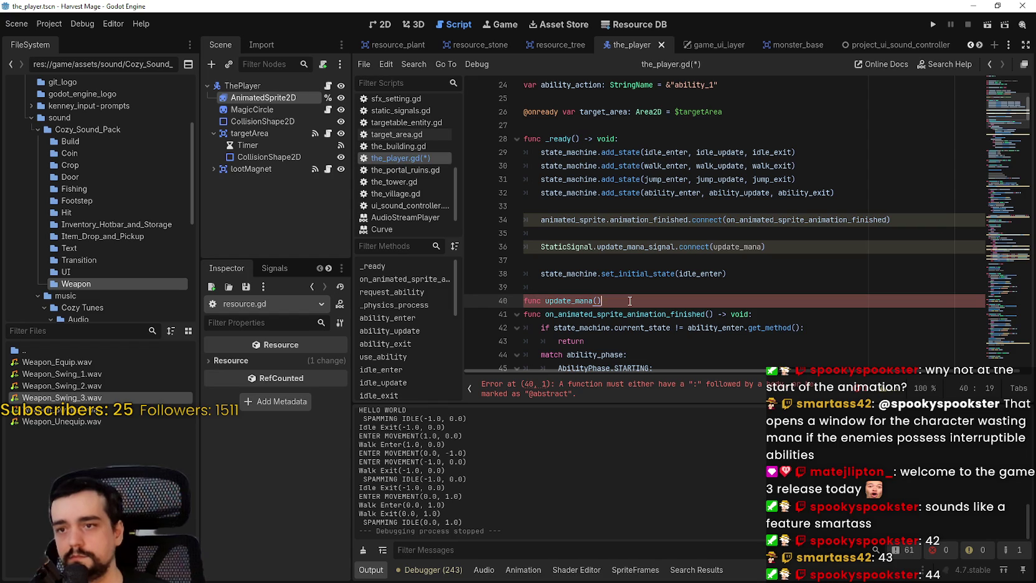
type("void:")
key("Return")
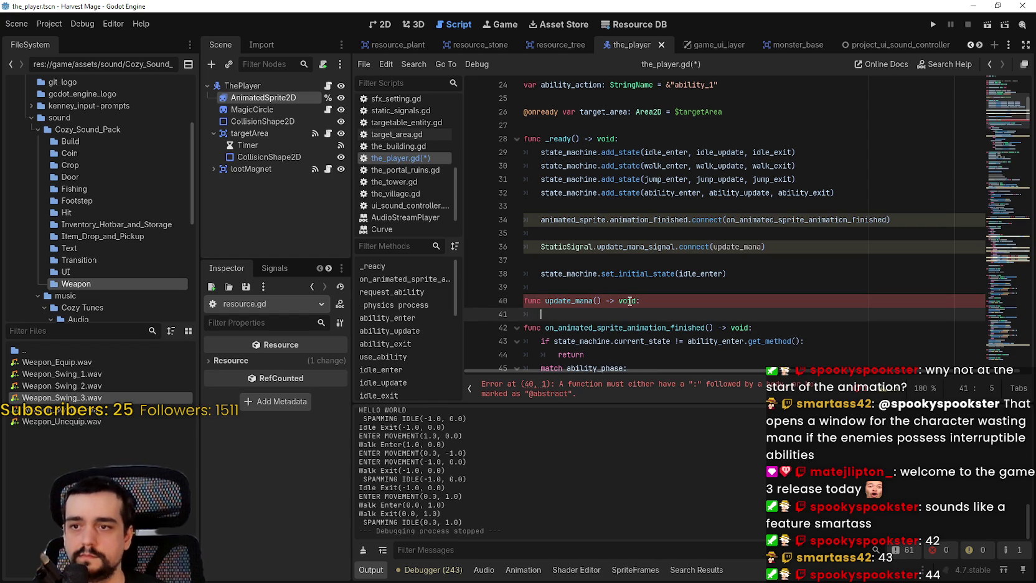
scroll(542, 314, "down", 1)
left_click(600, 260)
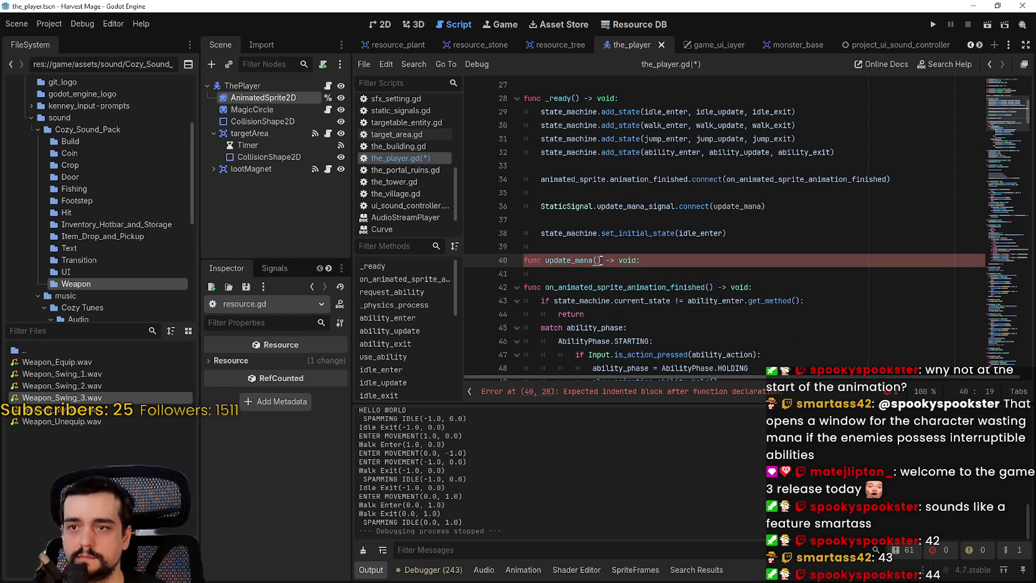
type("amo")
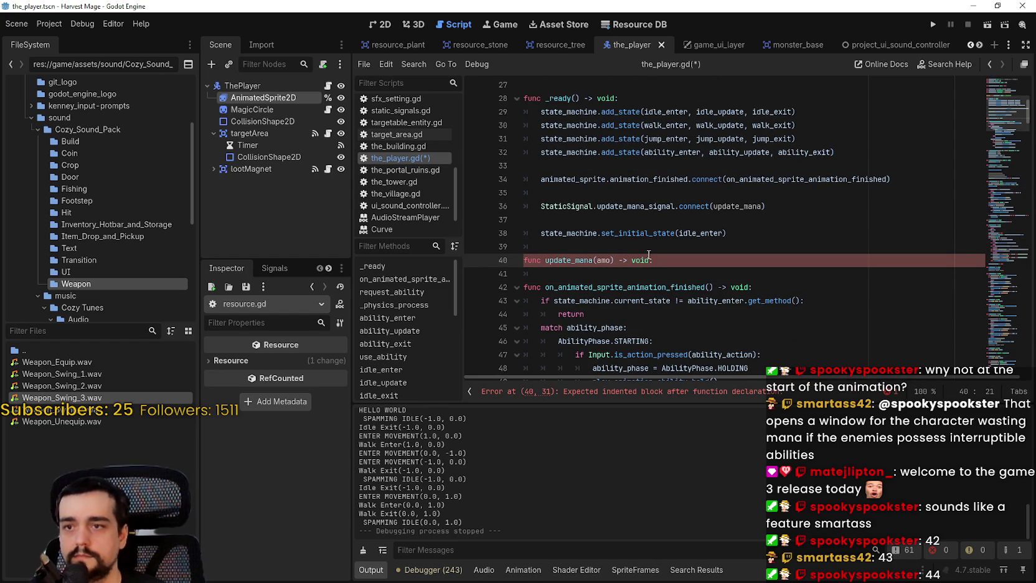
type("unt_: int")
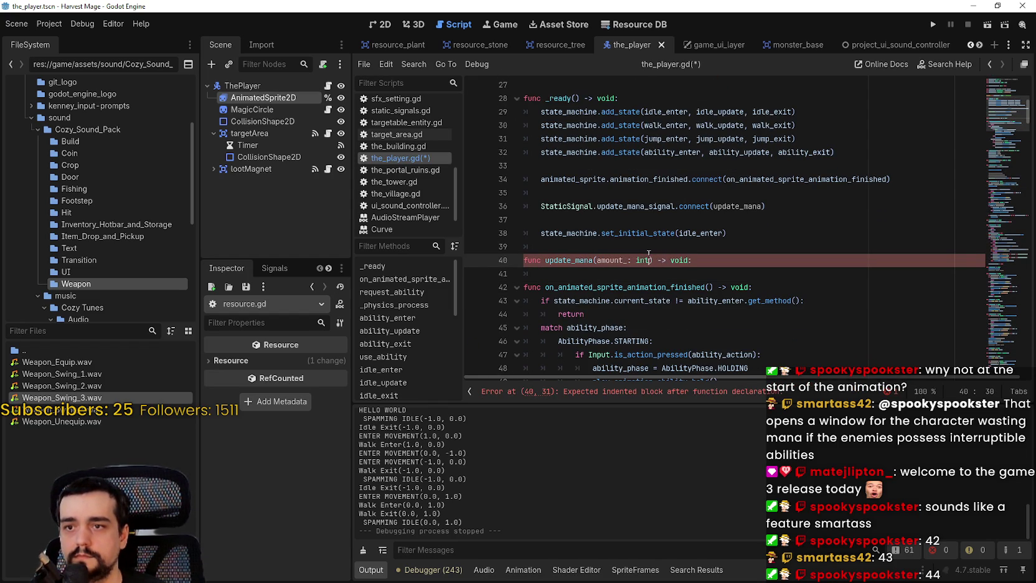
key("Escape")
left_click(608, 275)
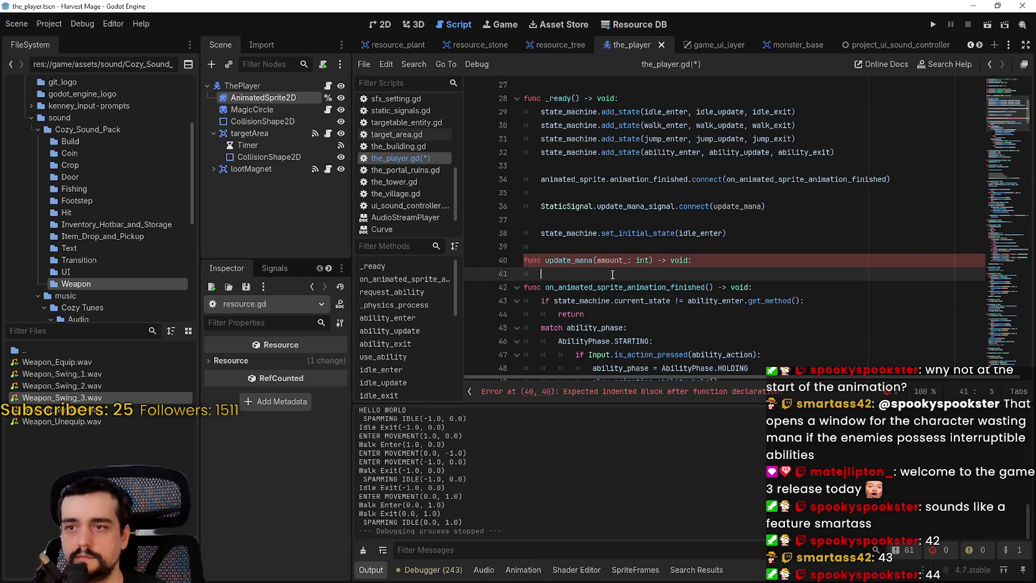
Make update_mana's body subtract amount_ from mana.
type("mana")
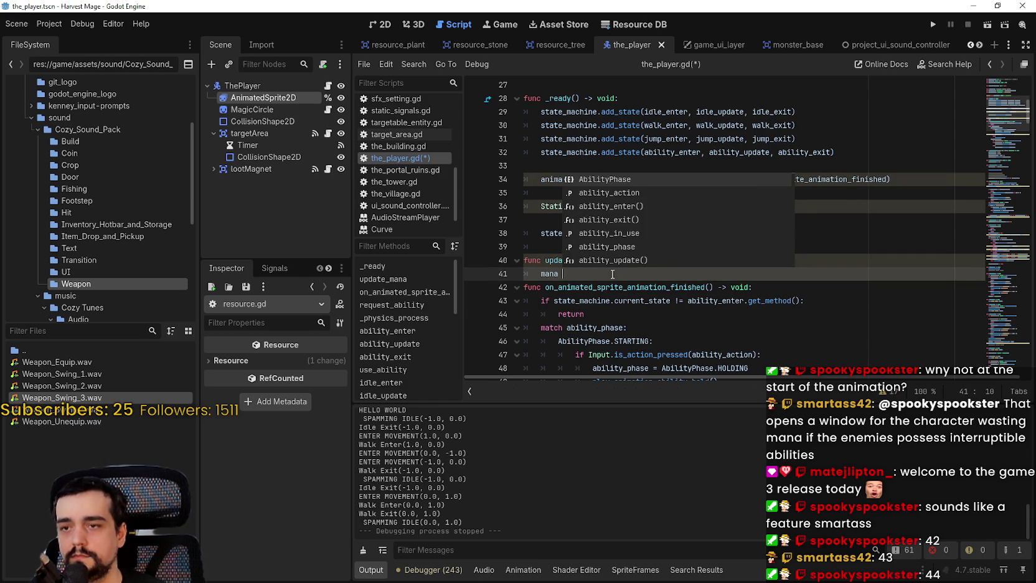
type(" -= ")
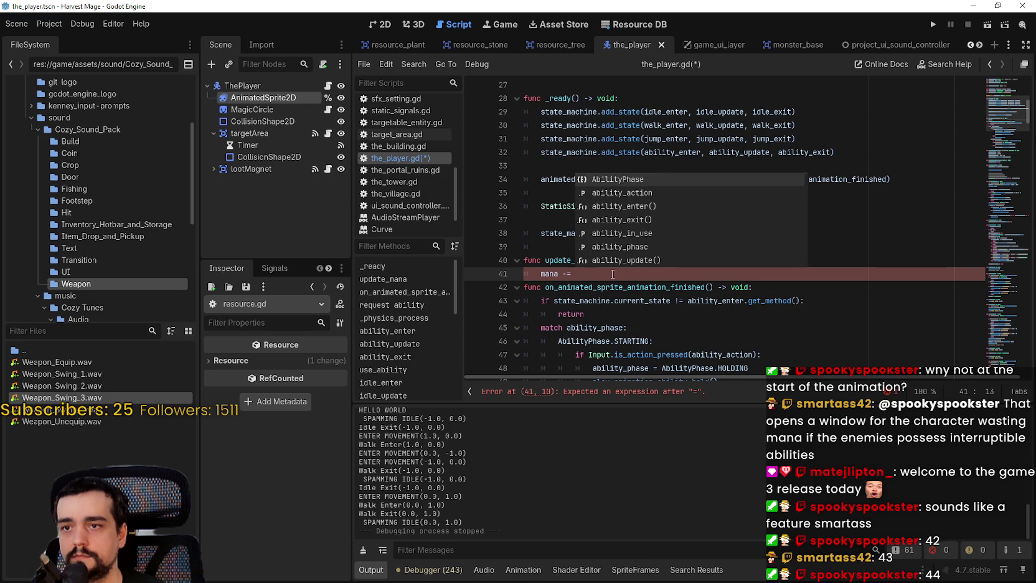
type("amoun")
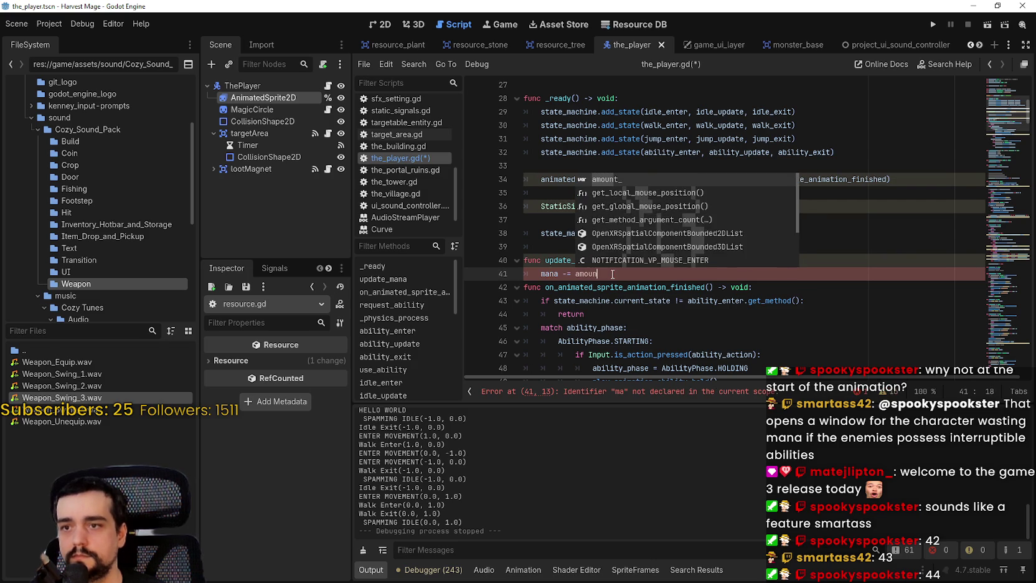
key("Return")
type(":")
key("Return")
left_click(613, 273)
key("BackSpace")
key("Down")
Add an if mana <= 0 check that resets mana to 0.
type("if ")
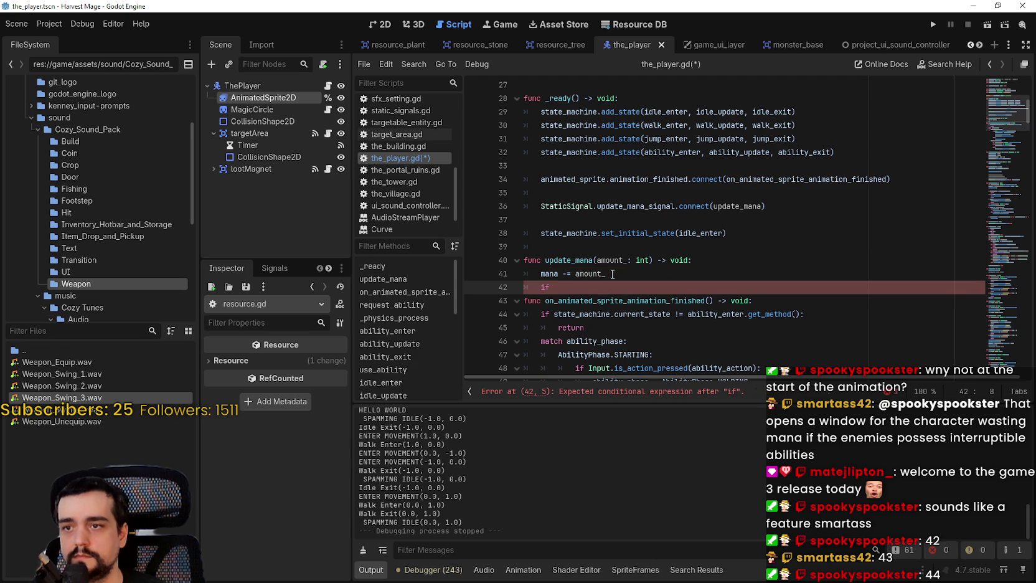
type("mana <=0:")
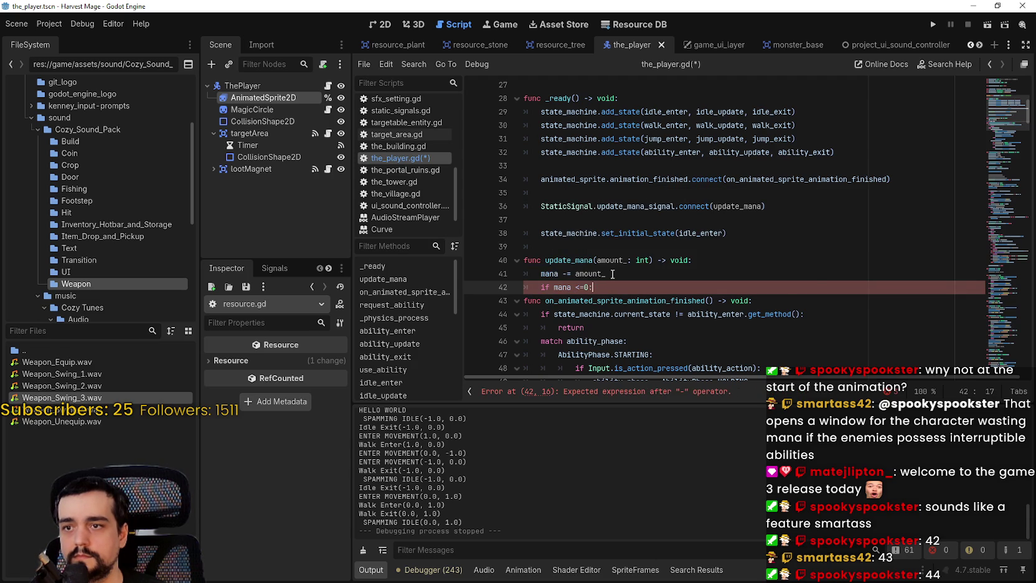
key("Return")
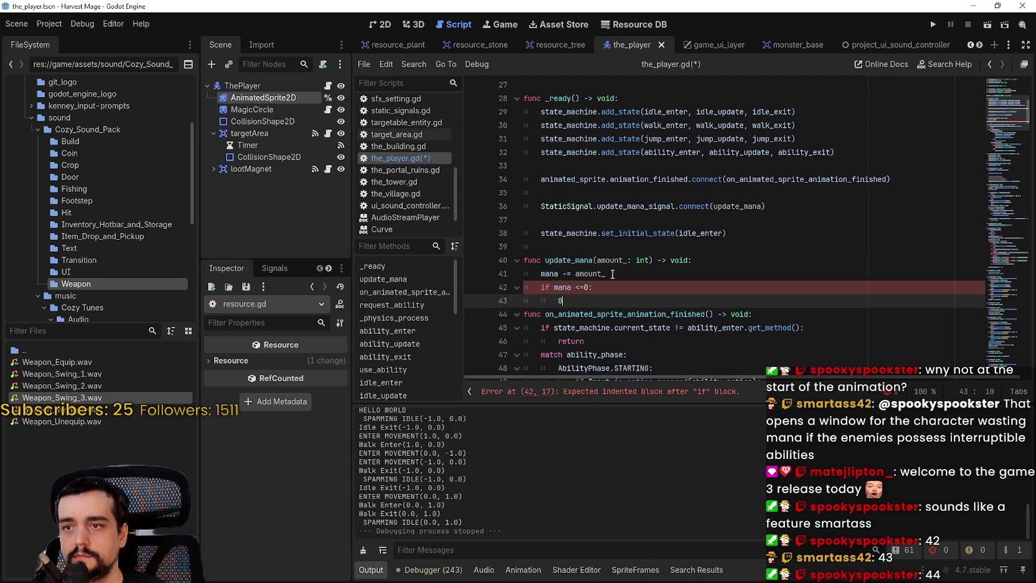
type("mana = 0")
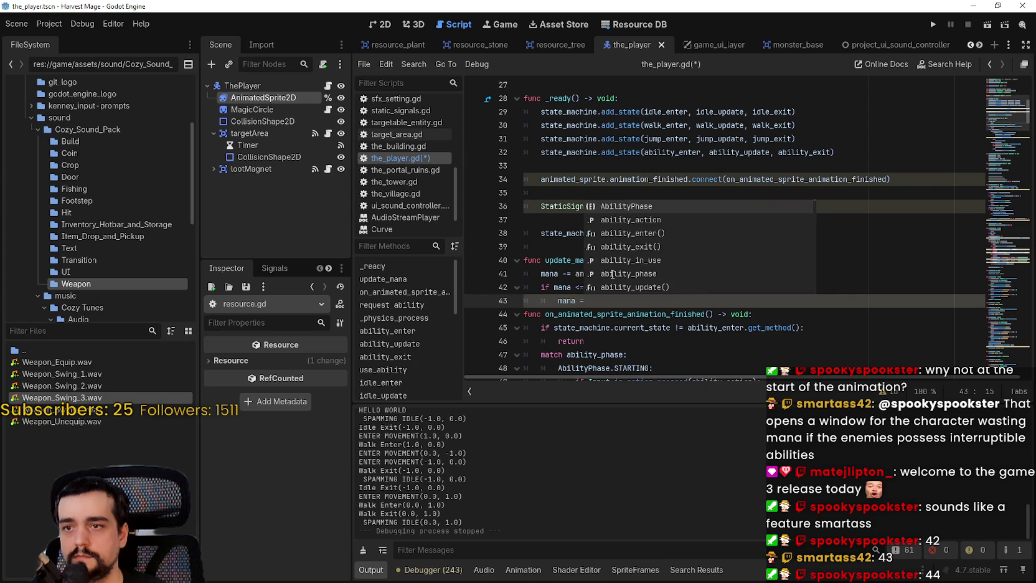
key("Up")
key("Left")
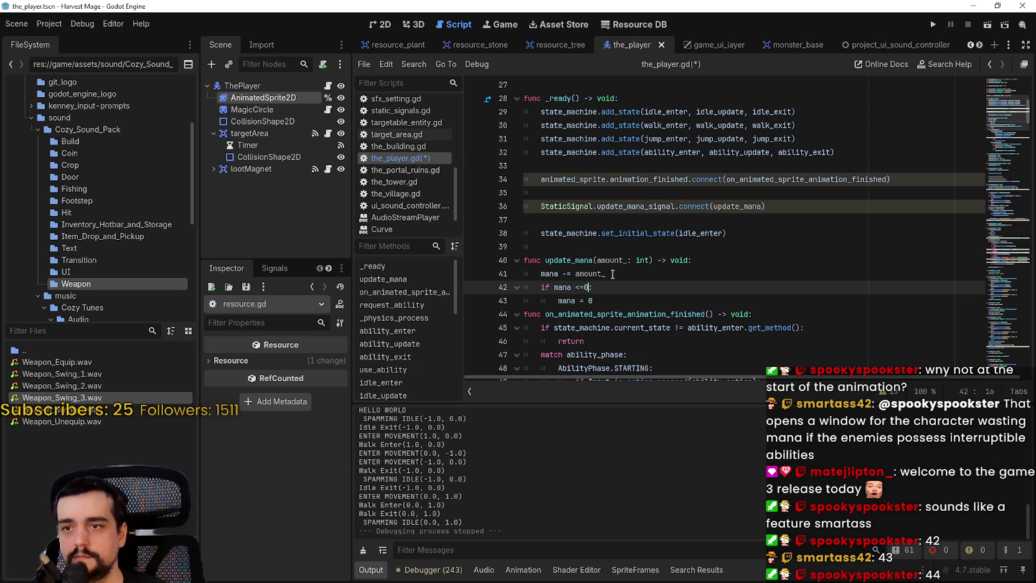
key("Down")
key("Down")
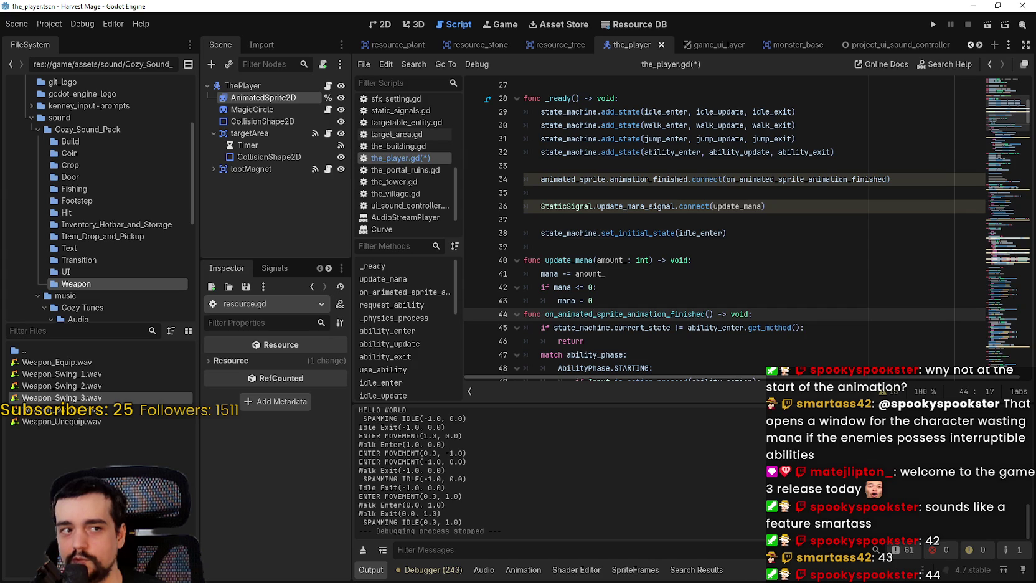
left_click(686, 301)
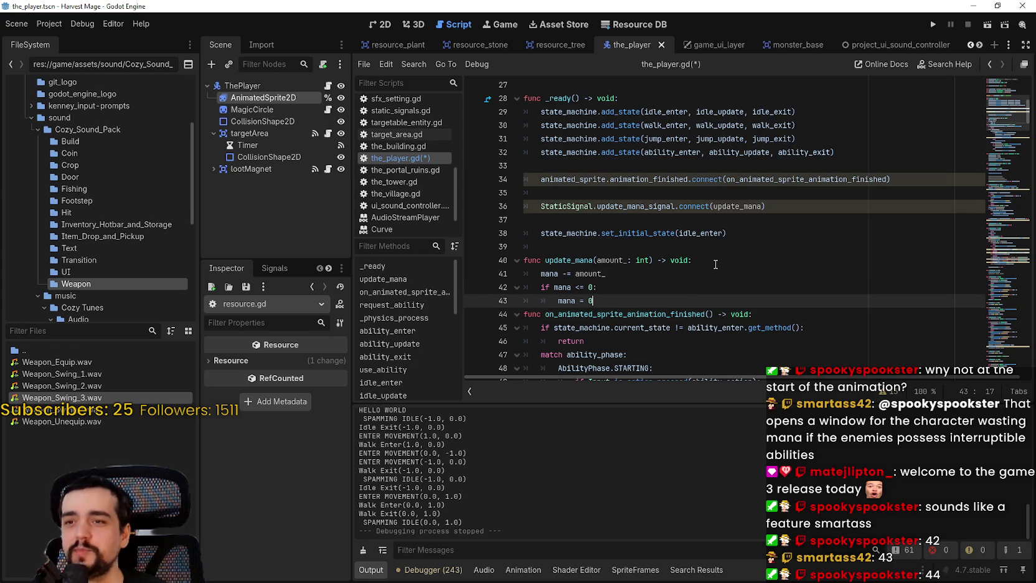
key("Return")
key("BackSpace")
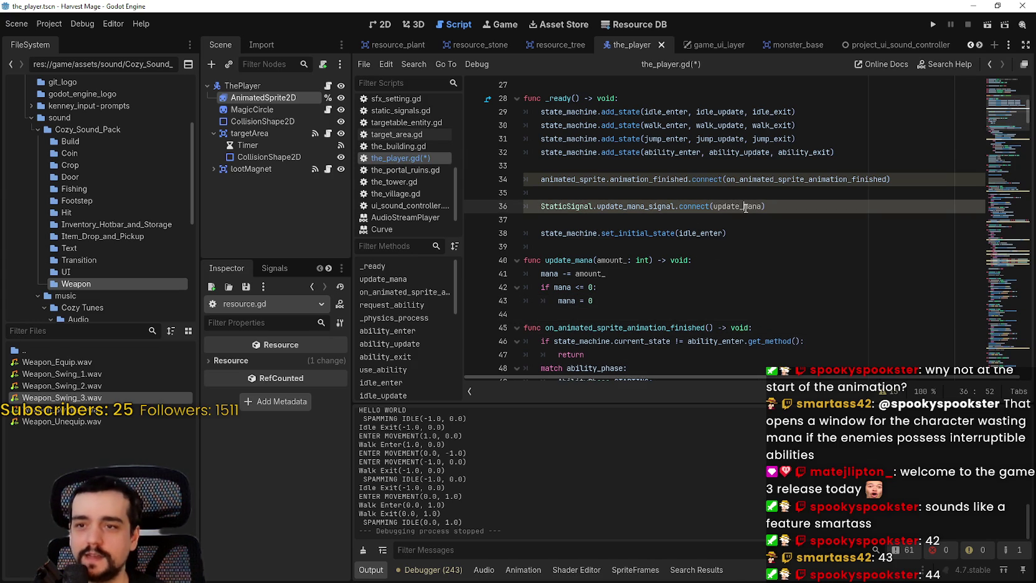
Save the_player.gd, check the script warnings, and add a line after mana = 0.
left_click(626, 256)
key("ctrl+s")
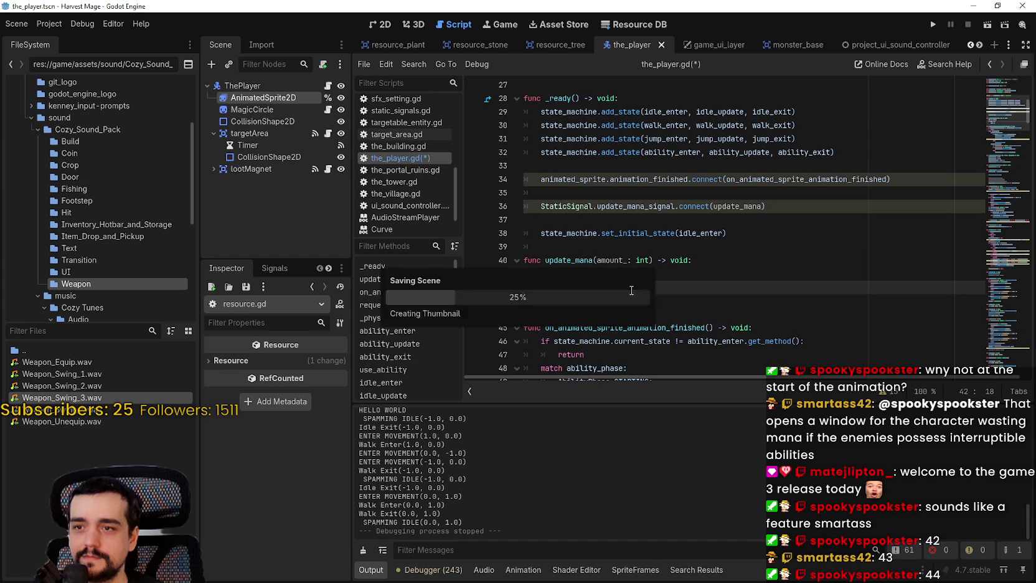
left_click(625, 252)
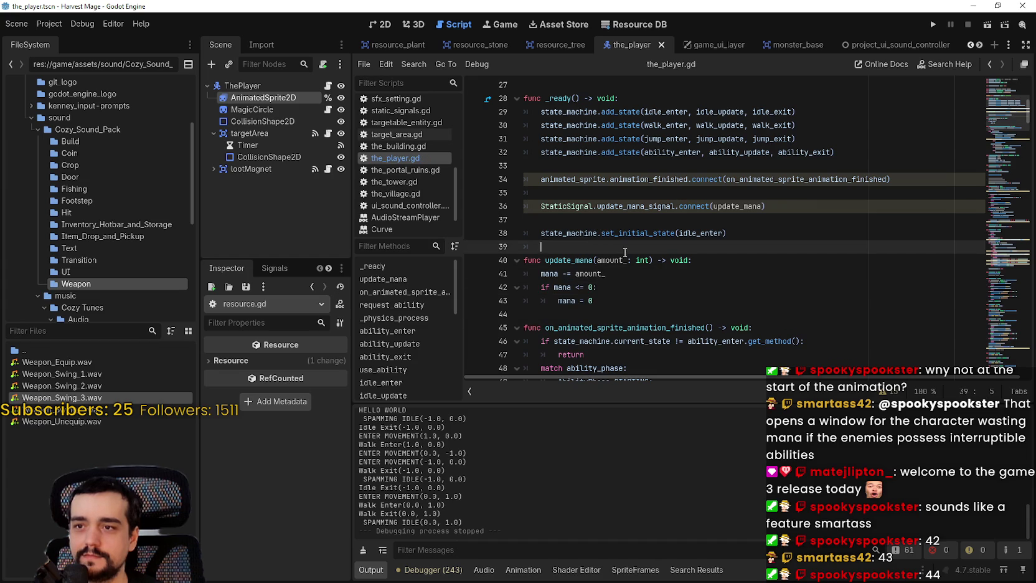
left_click(880, 393)
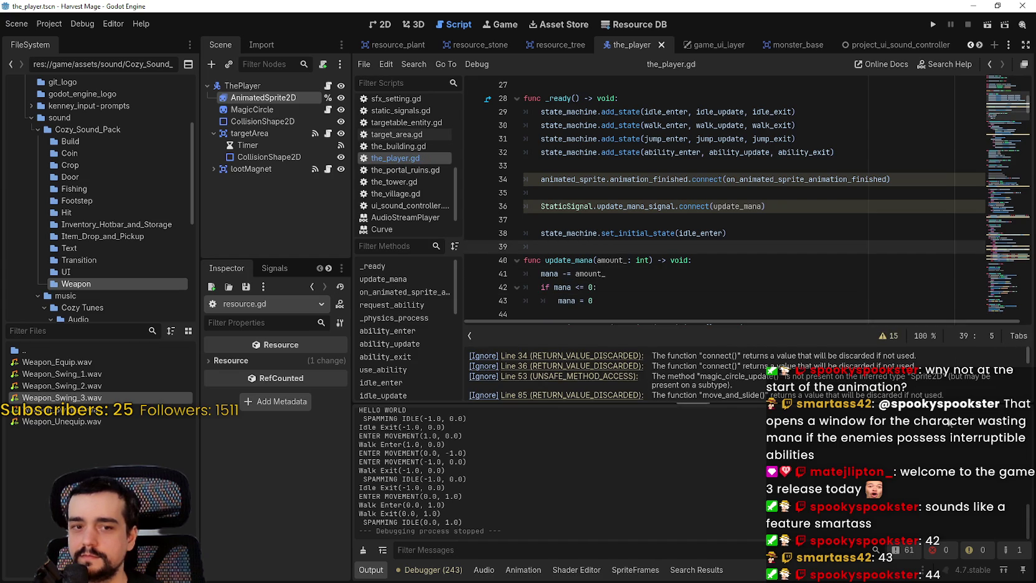
left_click(892, 336)
left_click(624, 312)
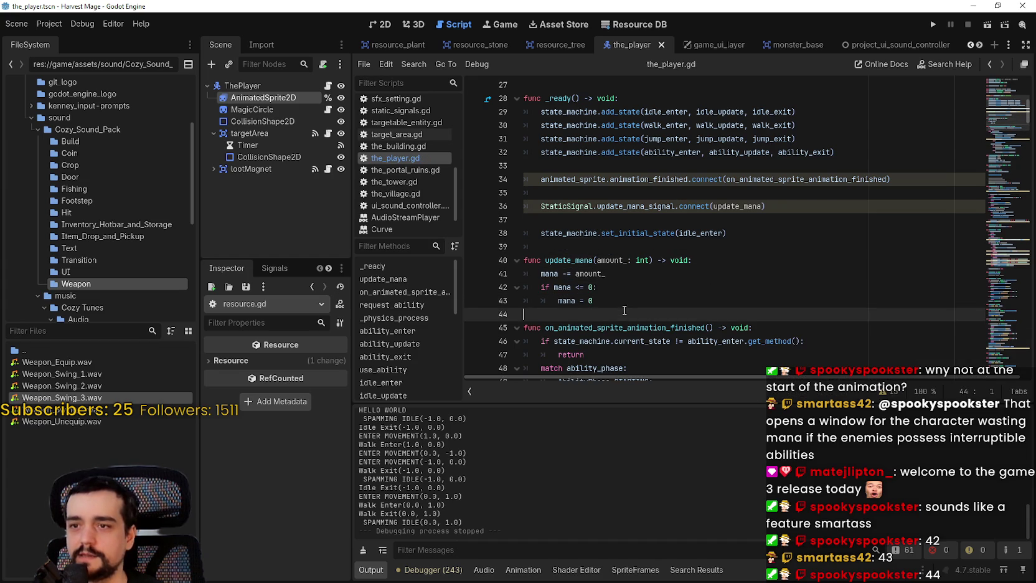
left_click(618, 306)
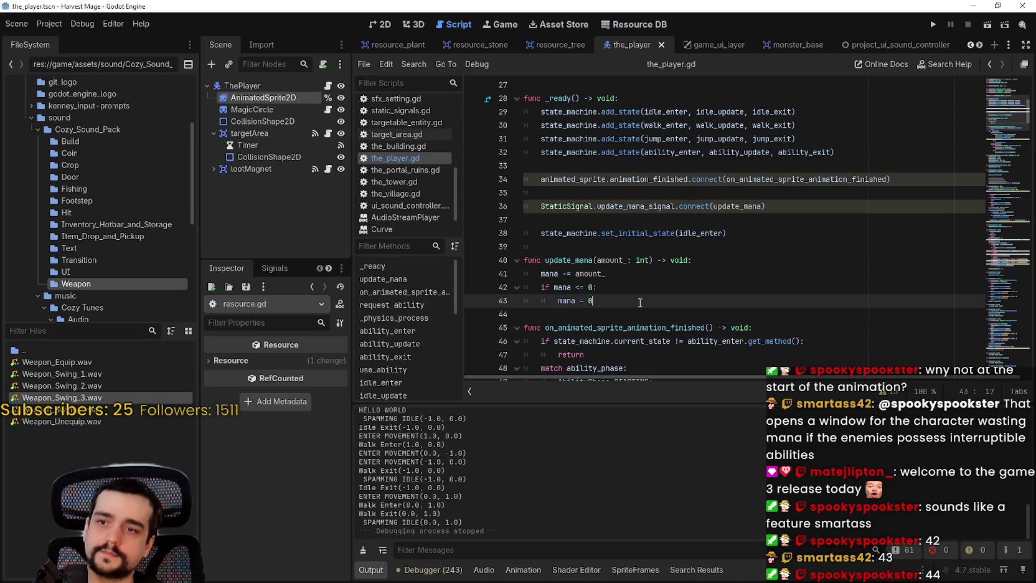
double_click(653, 205)
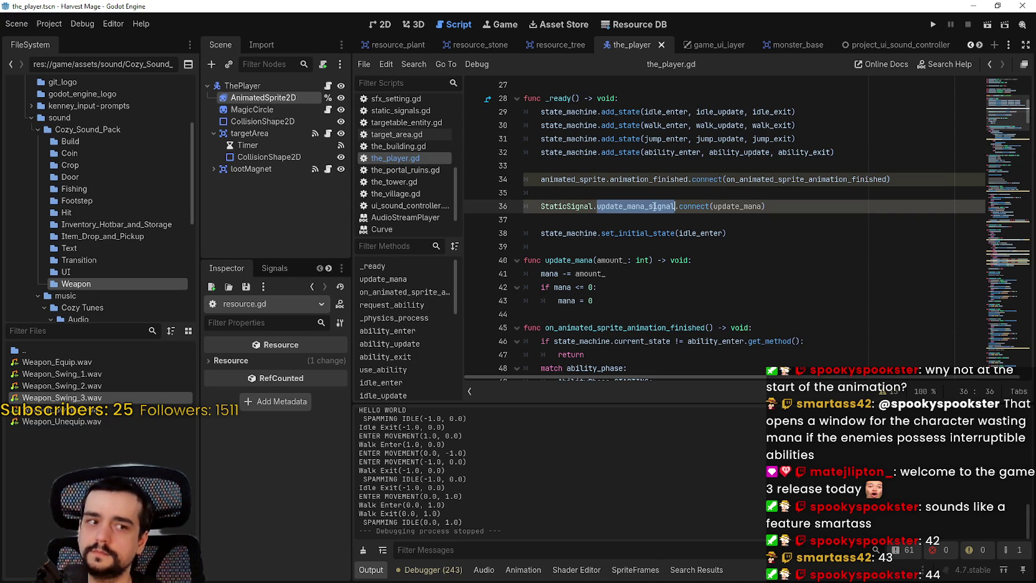
left_click(630, 305)
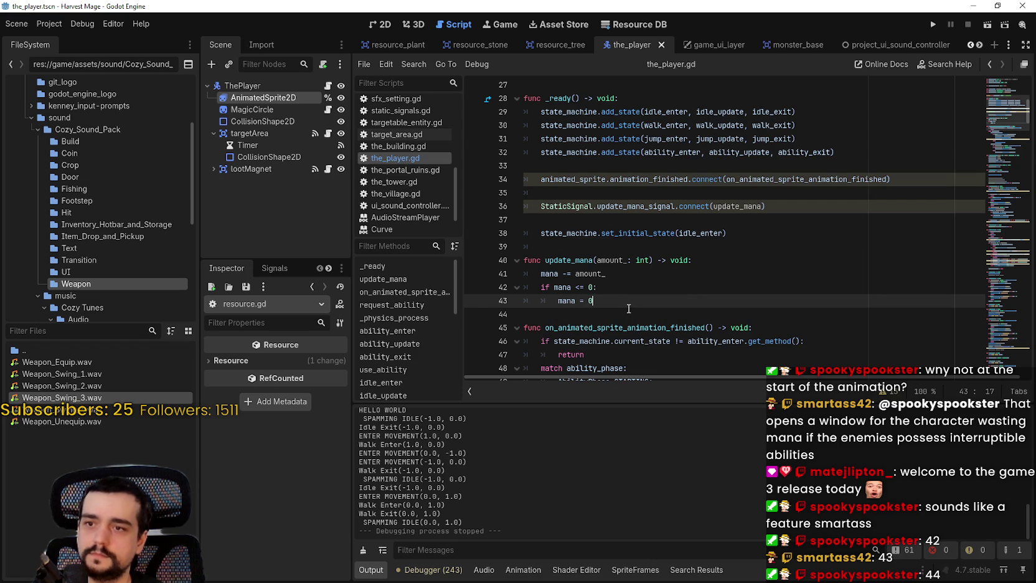
key("Return")
key("BackSpace")
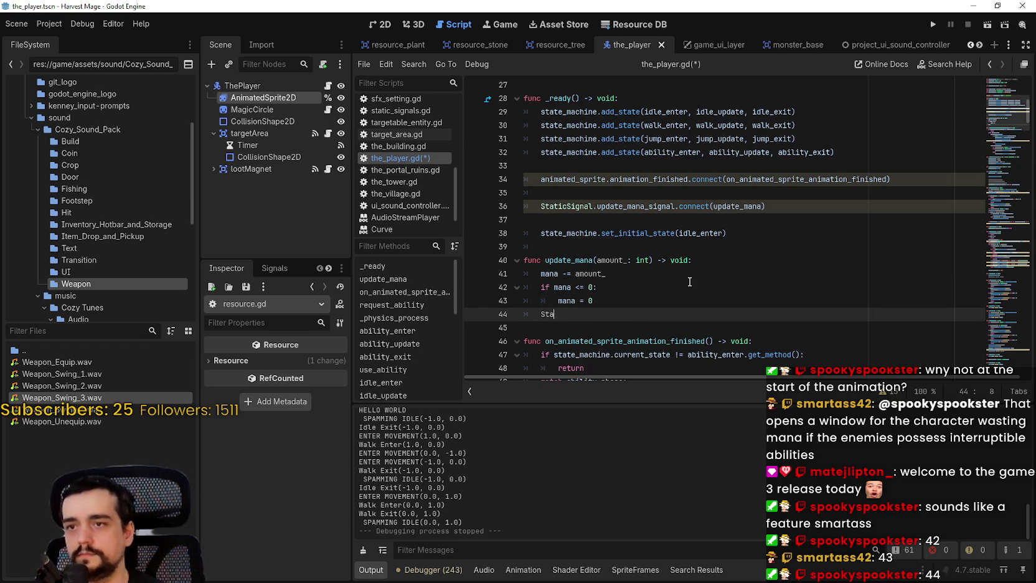
End update_mana with StaticSignal.update_mana_visual.emit(mana).
type("tic")
key("Return")
type(".,")
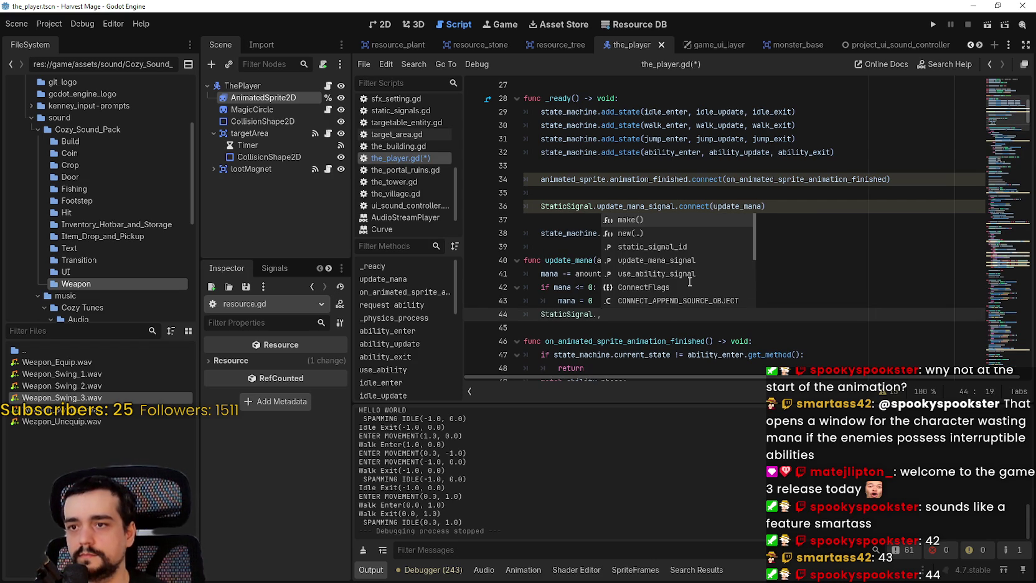
key("BackSpace")
type("update")
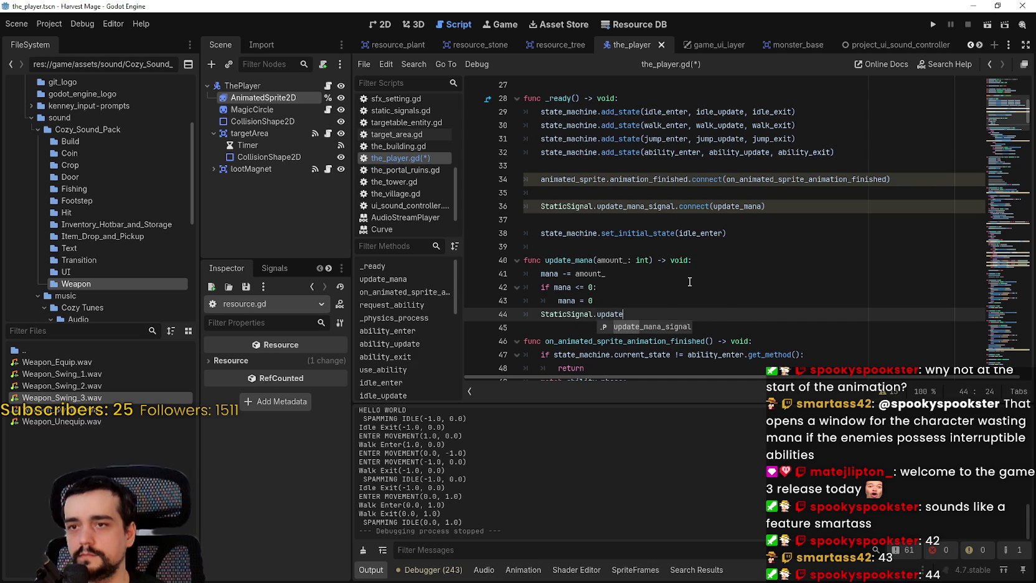
type("_mana_visual_")
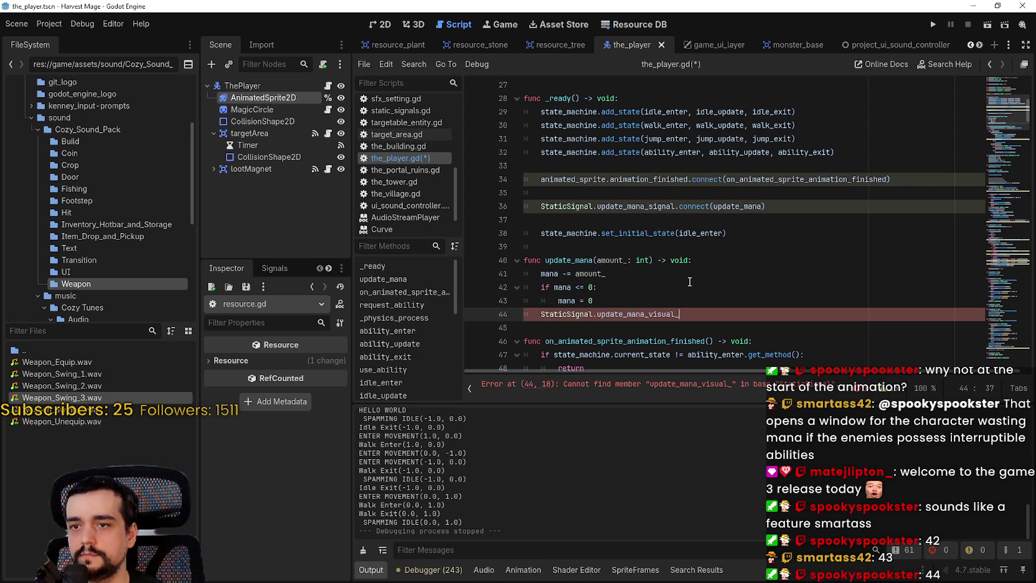
type(".emit(")
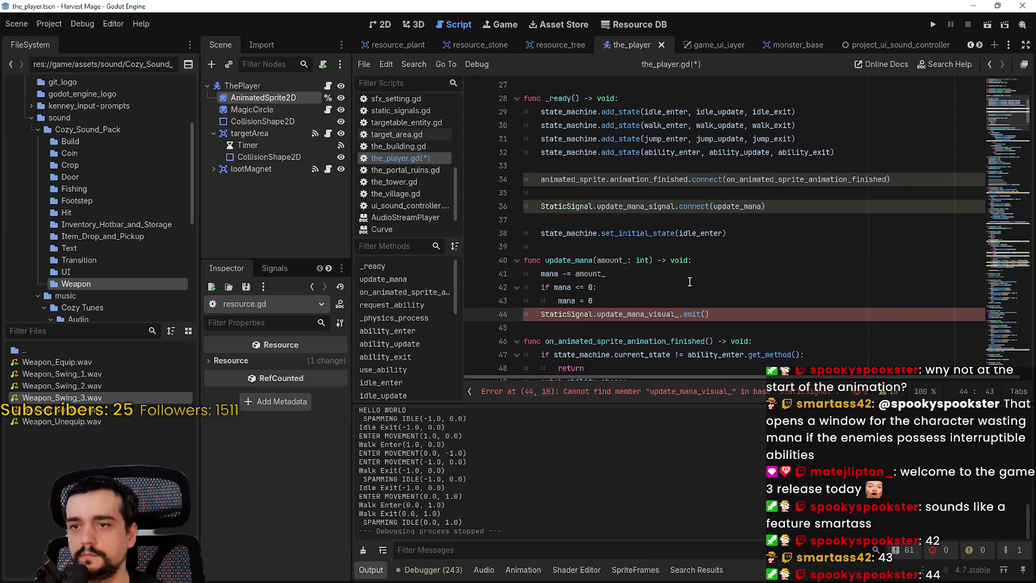
type("a")
left_click(704, 314)
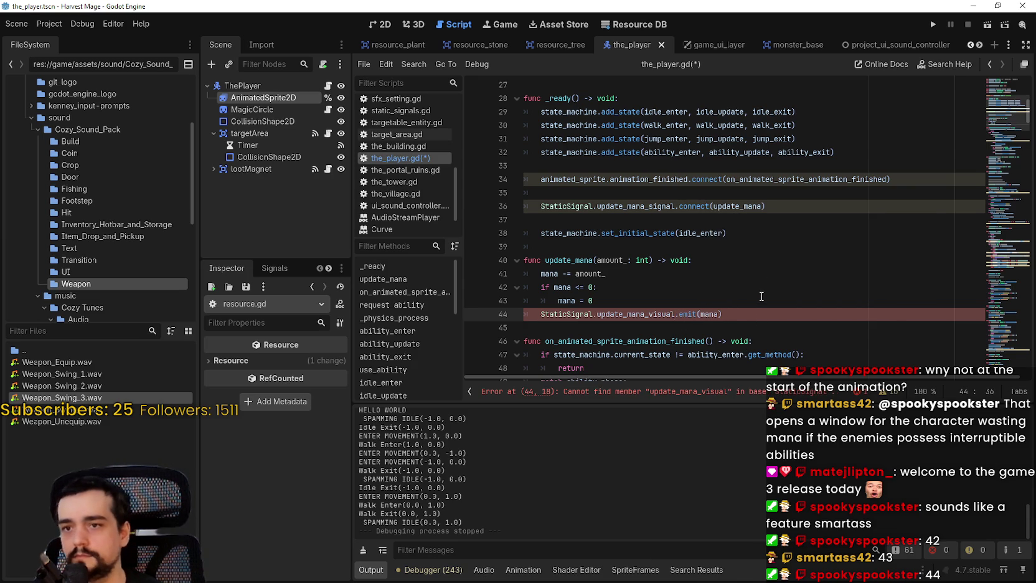
left_click(759, 324)
double_click(620, 314)
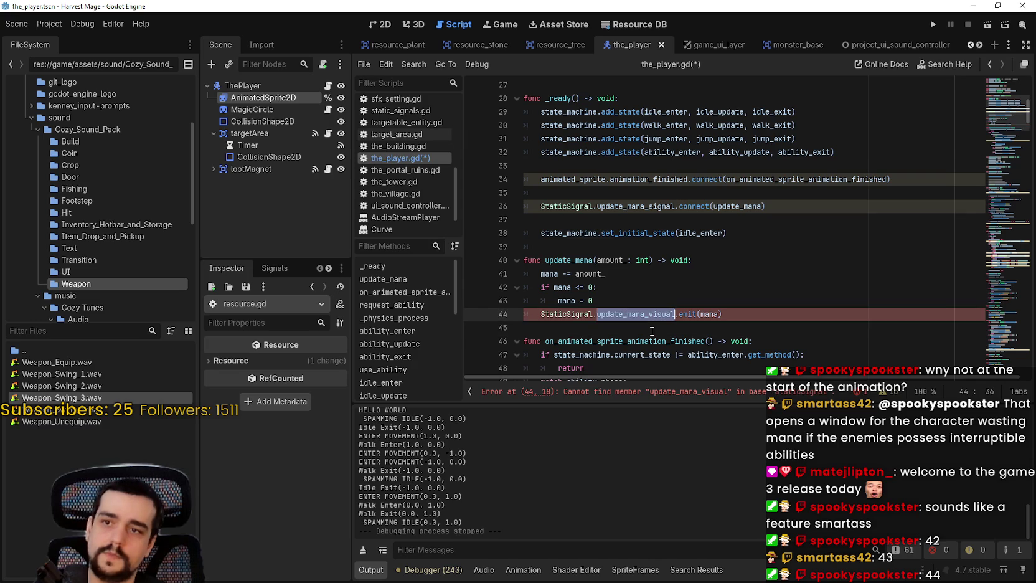
Review the line 36 connect call and bring up actions for update_mana_signal.
left_click(678, 207)
left_click(695, 207)
left_click(672, 330)
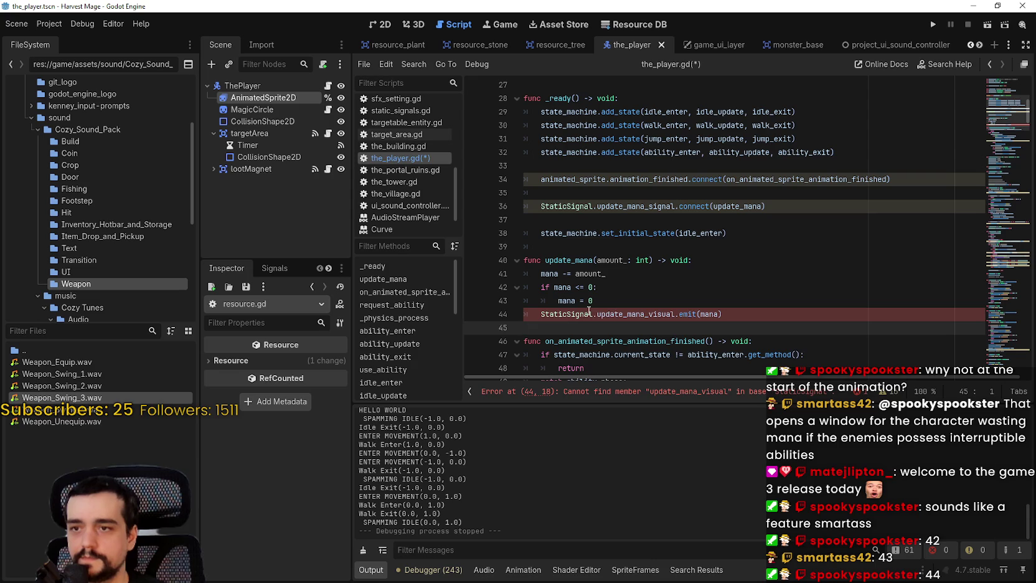
left_click(613, 293)
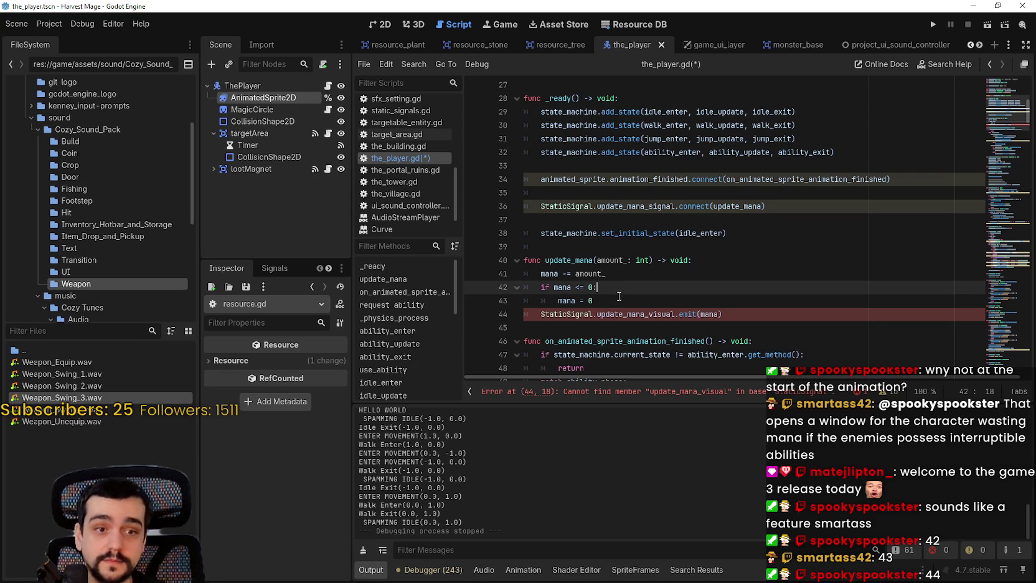
right_click(622, 206)
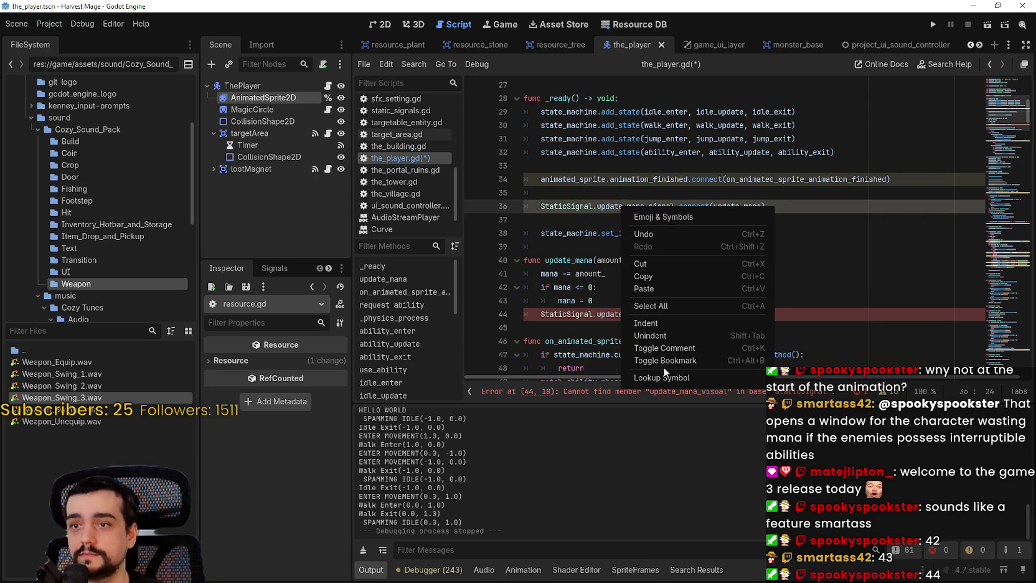
Declare static var update_mana_visual_signal: Signal = StaticSignal.make() in static_signals.gd and save.
left_click(648, 213)
left_click(583, 292)
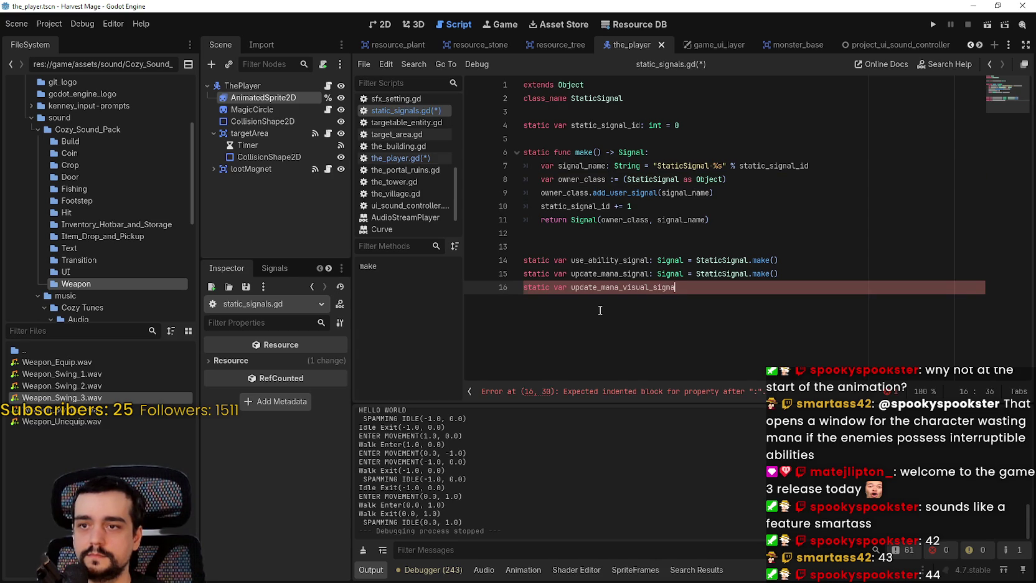
type("l: Signal")
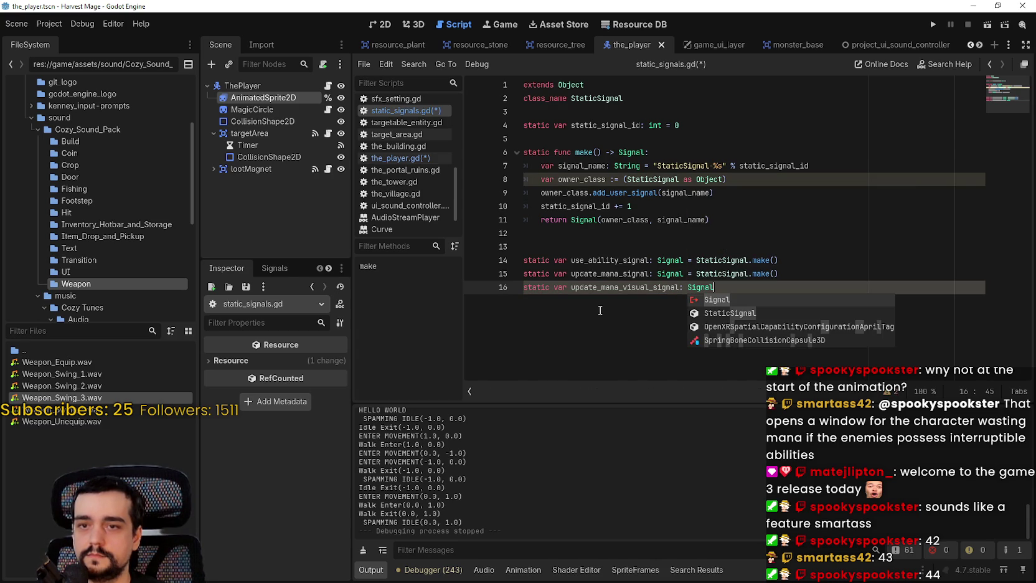
type(" = Static")
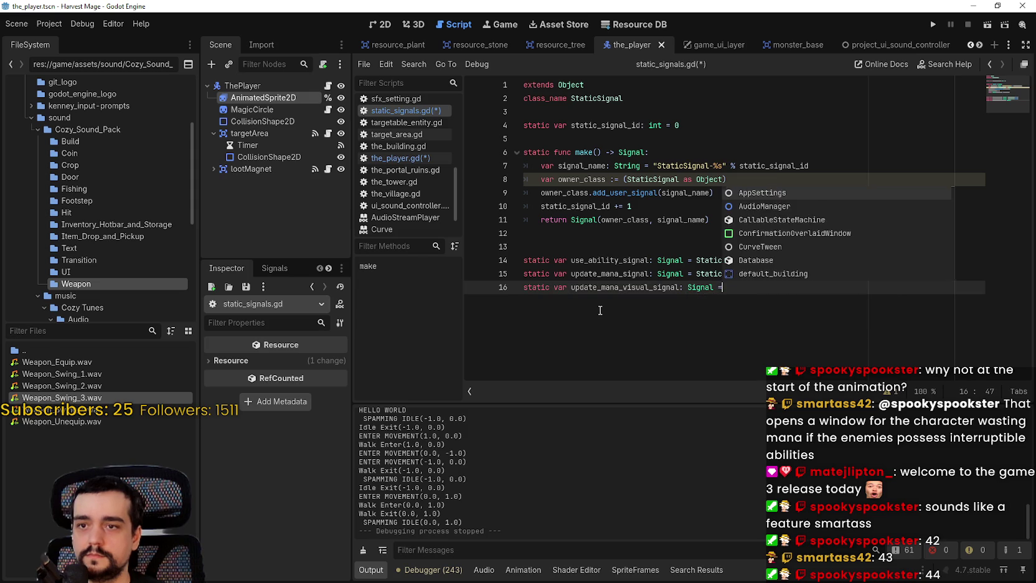
key("Return")
type("make(")
key("Return")
key("ctrl+s")
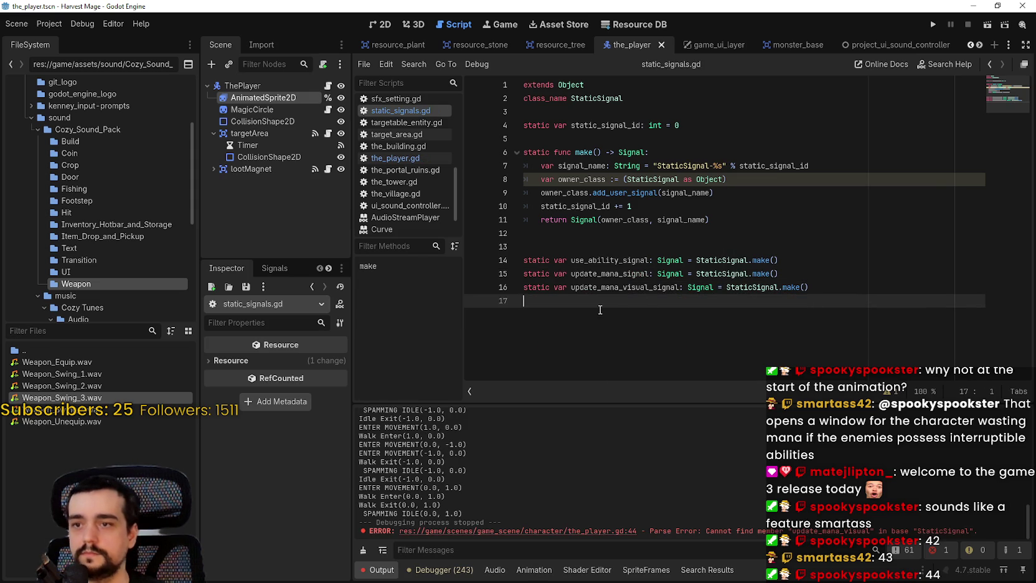
double_click(609, 287)
key("ctrl+c")
left_click(411, 157)
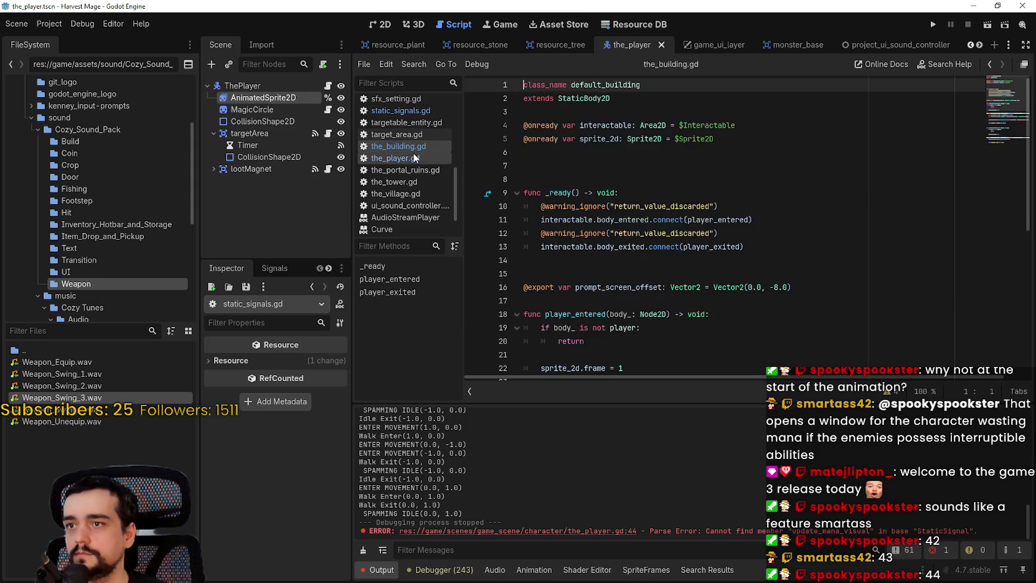
Change line 44 of the_player.gd to use update_mana_visual_signal and save the script.
double_click(624, 314)
key("ctrl+v")
key("End")
key("ctrl+s")
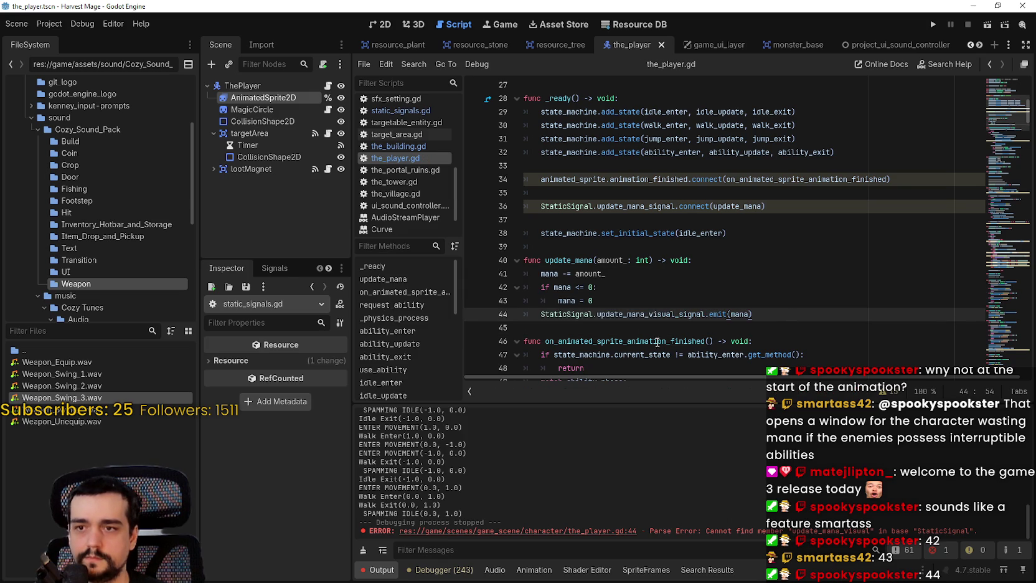
In game_ui.gd, connect update_mana_visual_signal on line 21 and save.
left_click(643, 327)
scroll(407, 162, "up", 6)
scroll(404, 157, "up", 3)
left_click(392, 126)
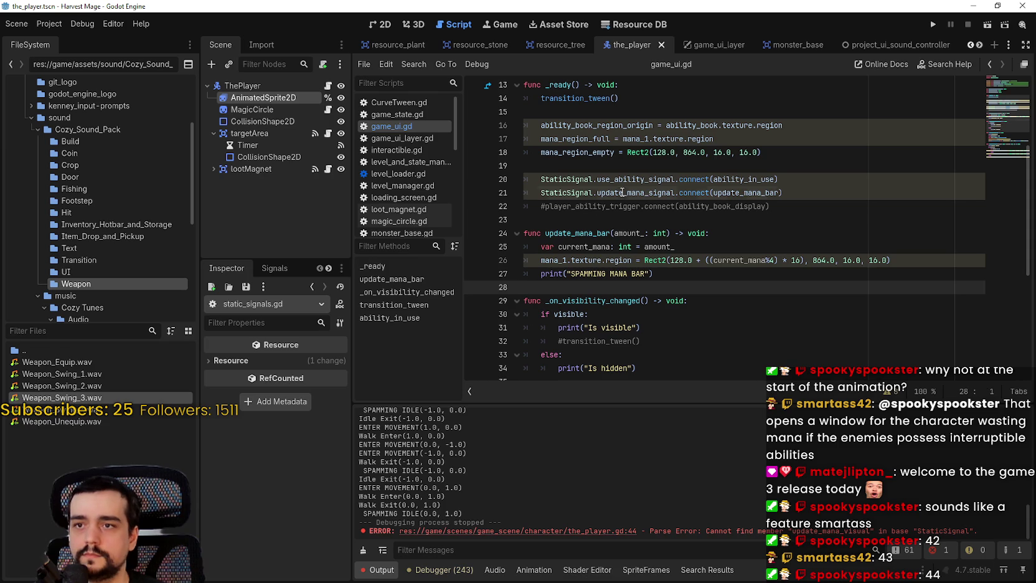
double_click(622, 192)
type("update_mana_visual_signal")
left_click(660, 218)
key("ctrl+s")
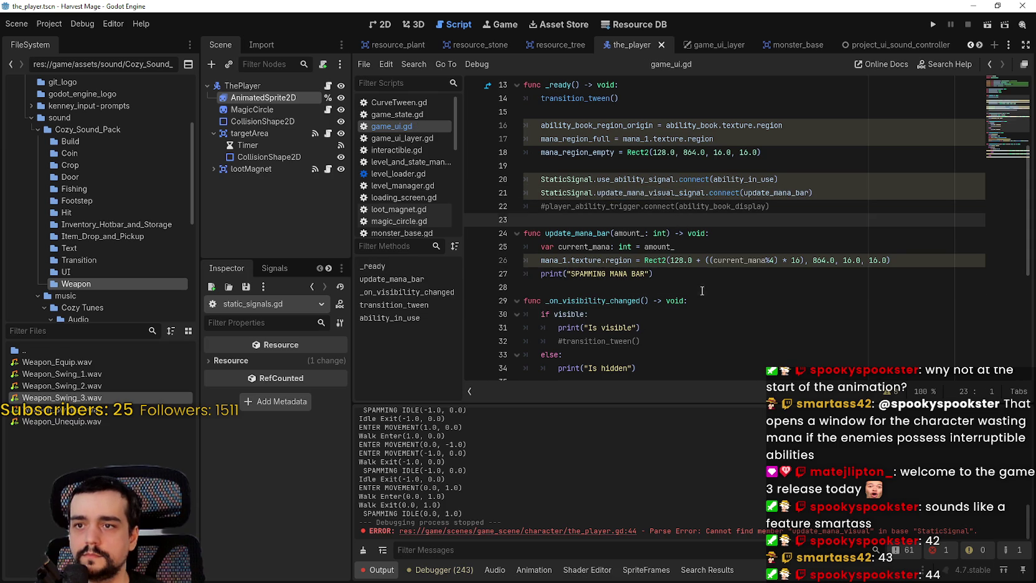
Rename update_mana_bar's parameter to current_mana, delete the redundant current_mana var line, and save.
left_click(701, 291)
double_click(629, 233)
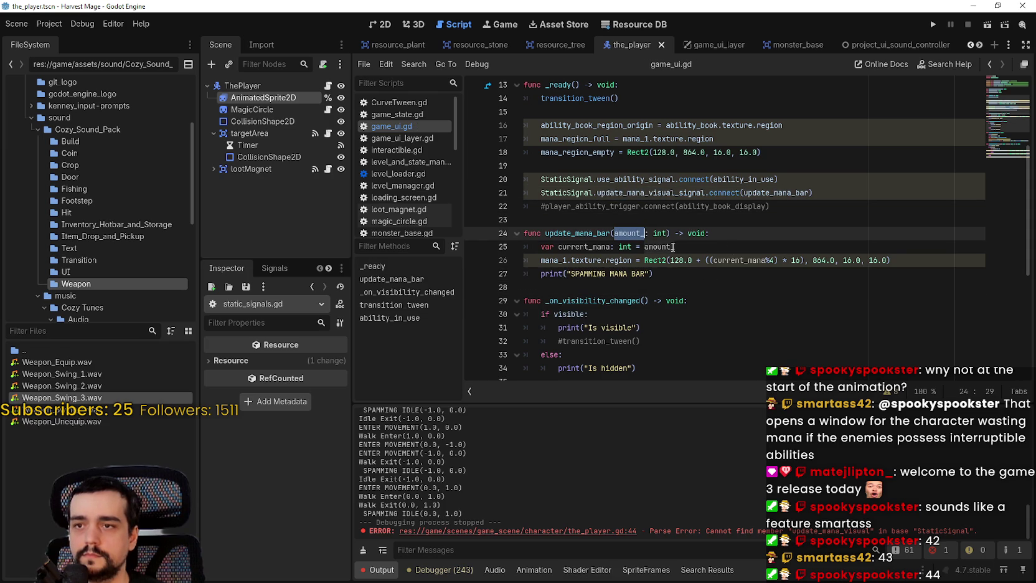
double_click(613, 247)
key("ctrl+c")
double_click(625, 233)
key("ctrl+v")
key("Down")
key("End")
key("shift+Home")
key("BackSpace")
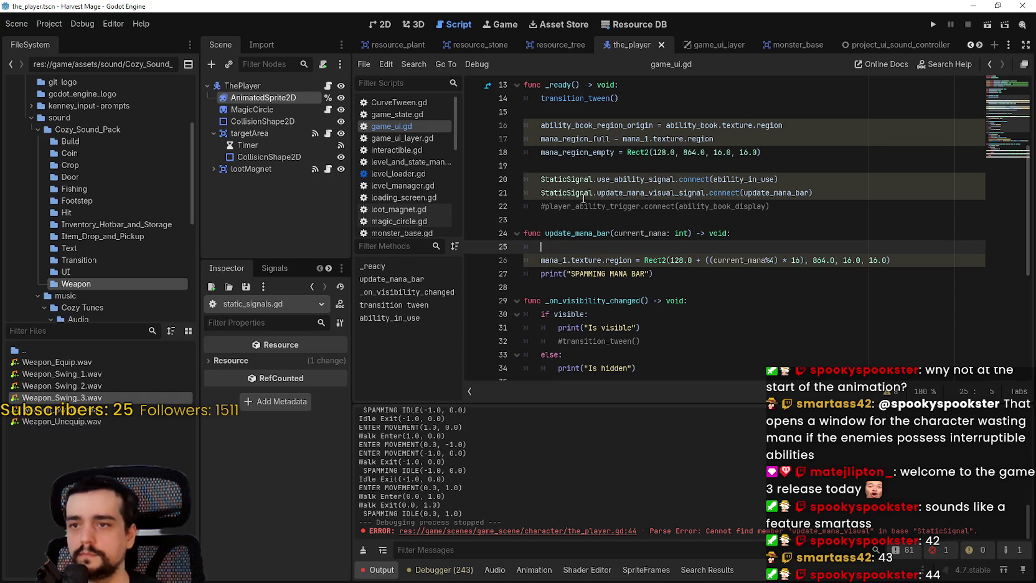
key("BackSpace")
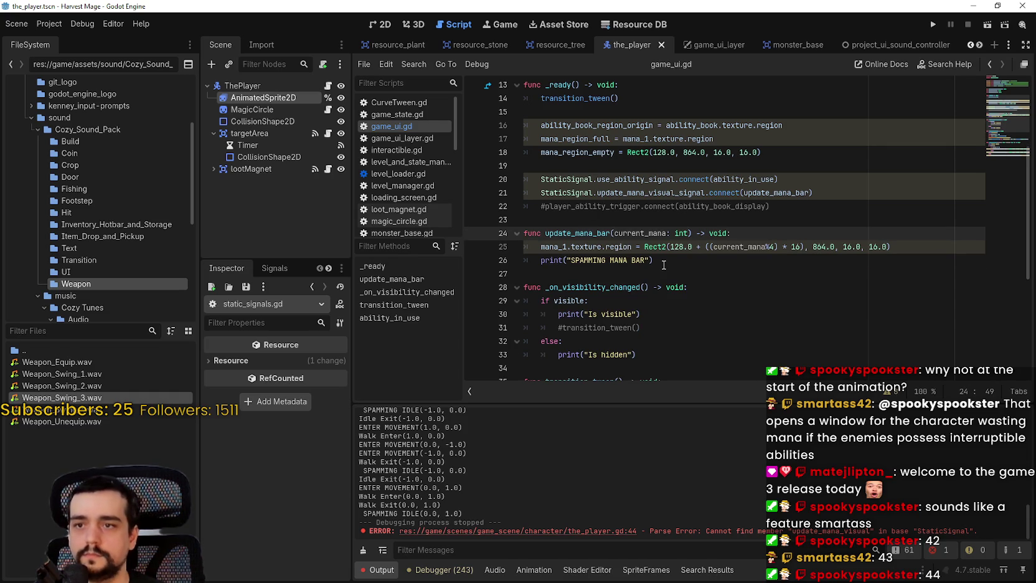
left_click(664, 264)
key("ctrl+s")
Check the current_mana usages, then return to the_player.gd's ready function.
double_click(736, 247)
left_click(598, 273)
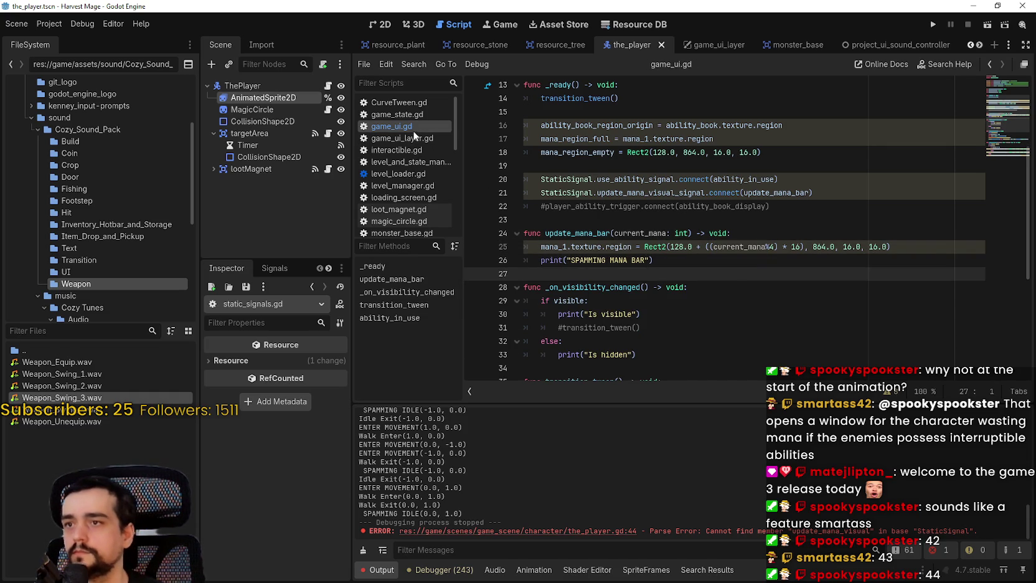
left_click(327, 86)
left_click(629, 236)
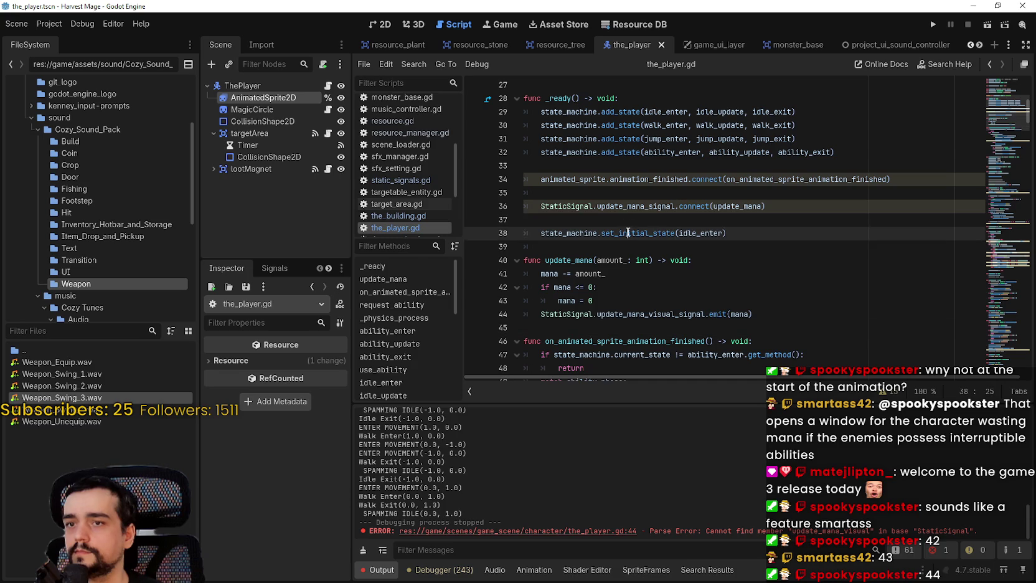
left_click(621, 221)
left_click(623, 244)
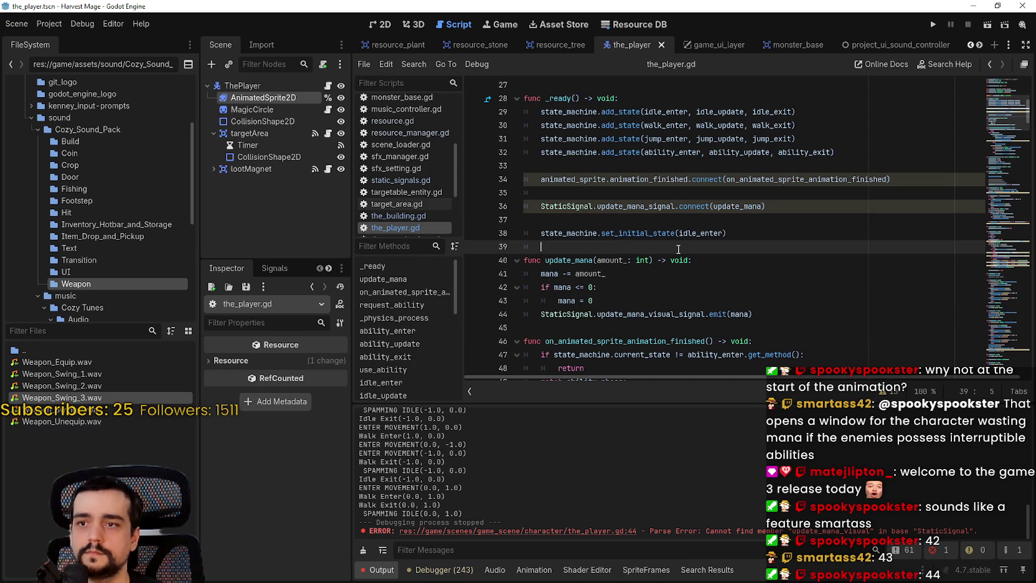
Run the project in debug mode, continue the saved game, and maximize the game window.
left_click(655, 214)
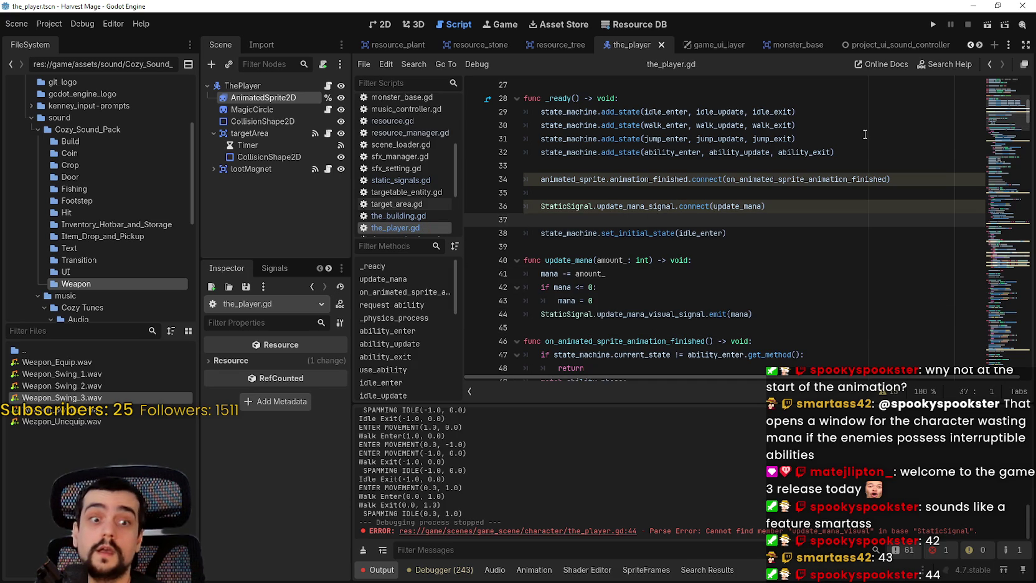
left_click(935, 24)
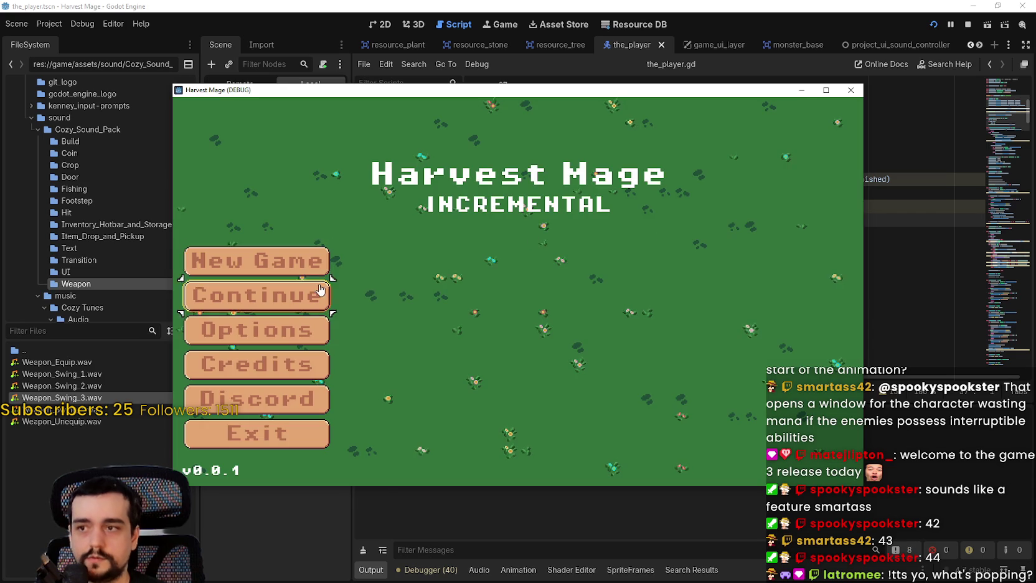
left_click(320, 290)
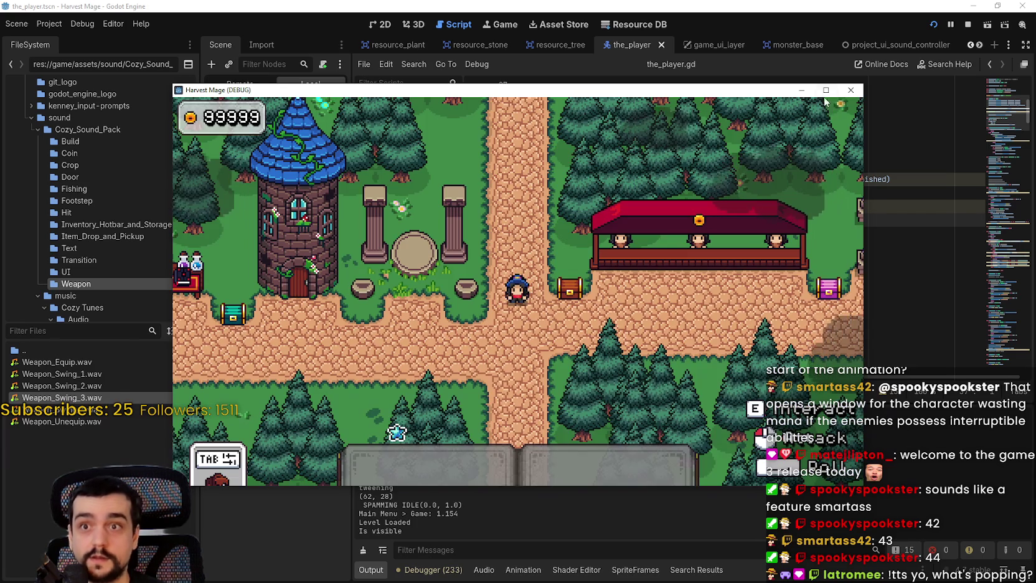
left_click(825, 90)
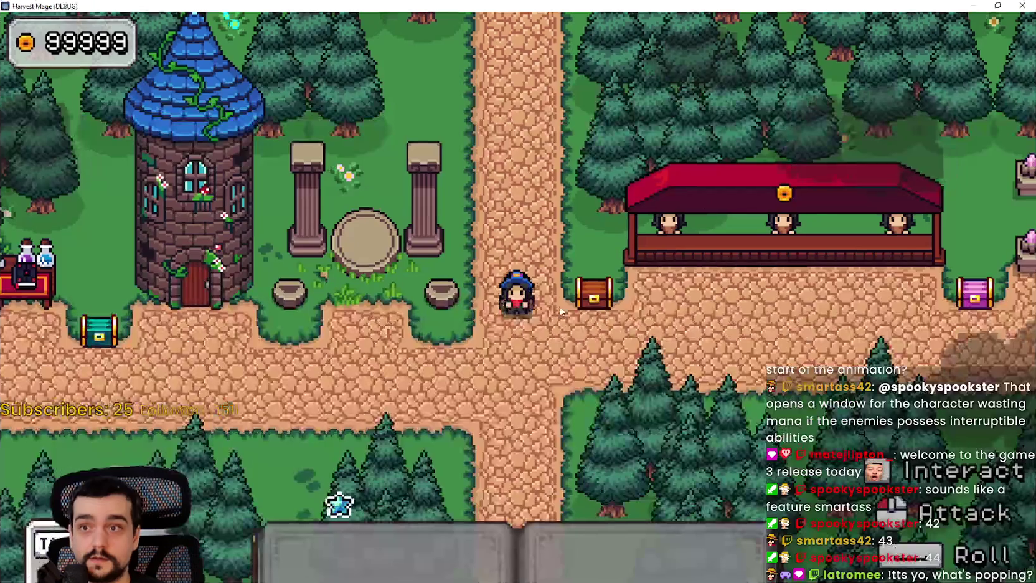
Walk the mage into the farm field and cast the pickaxe ability on a rock.
key("a")
key("w")
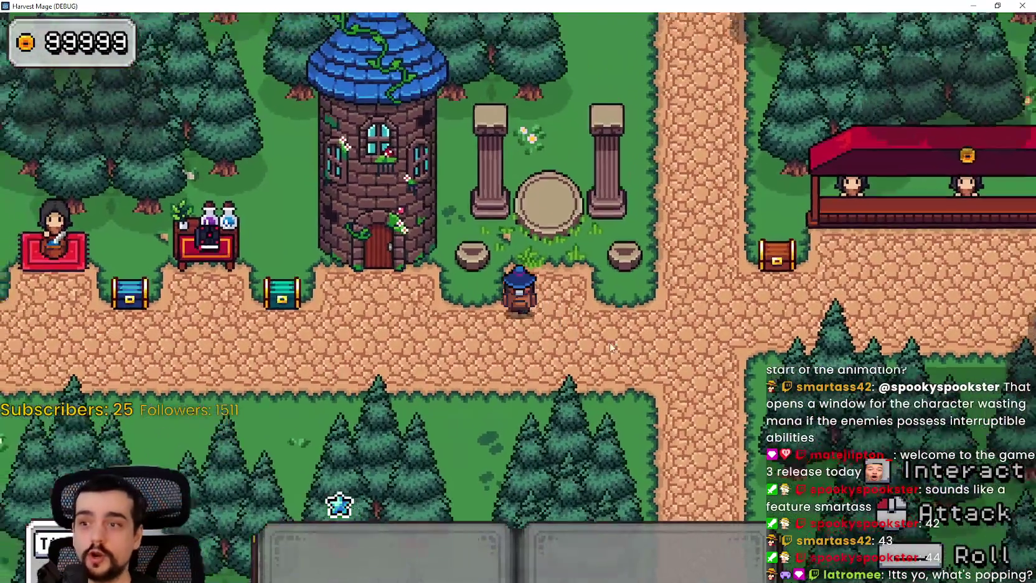
key("d")
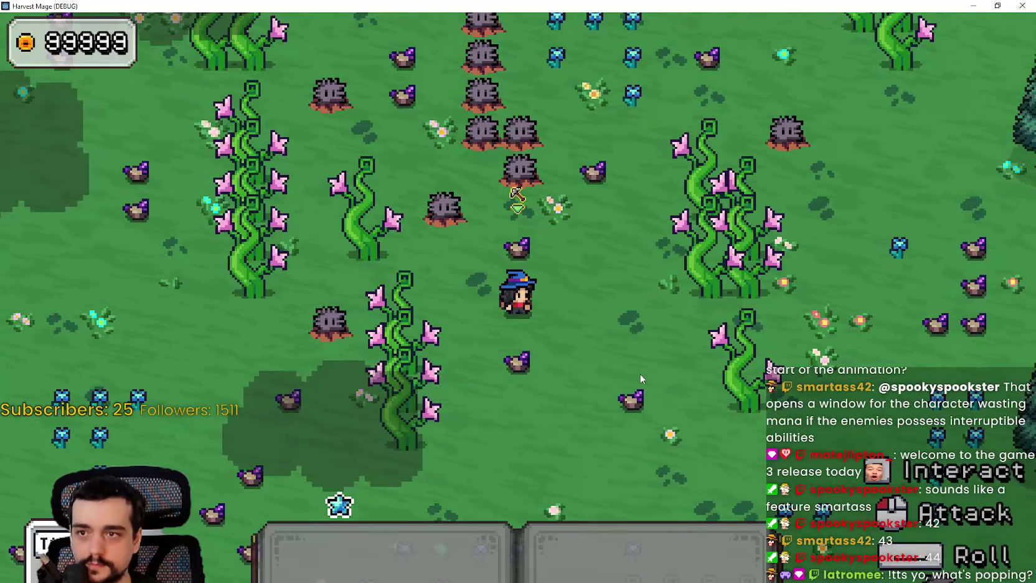
key("1")
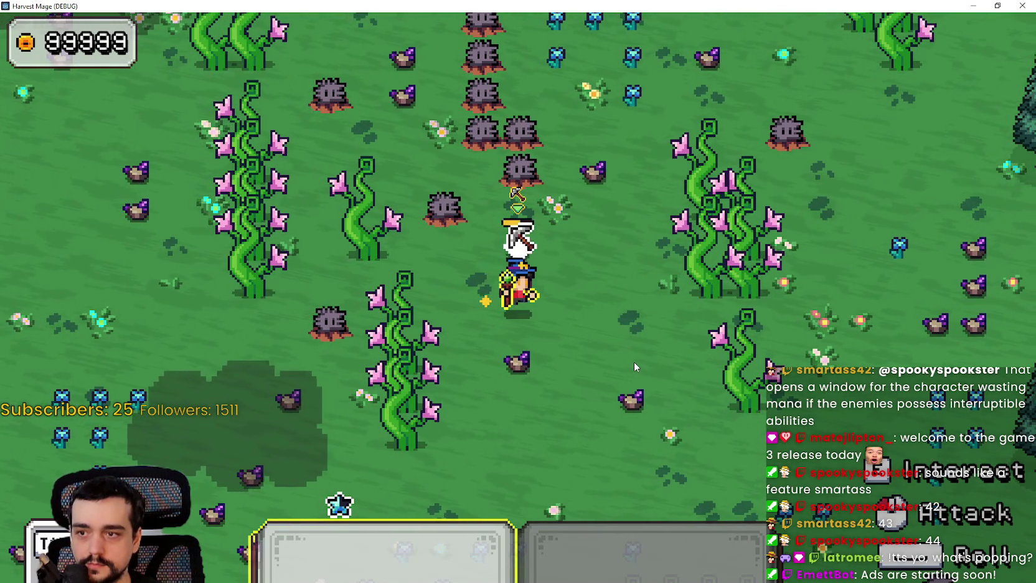
key("space")
key("1")
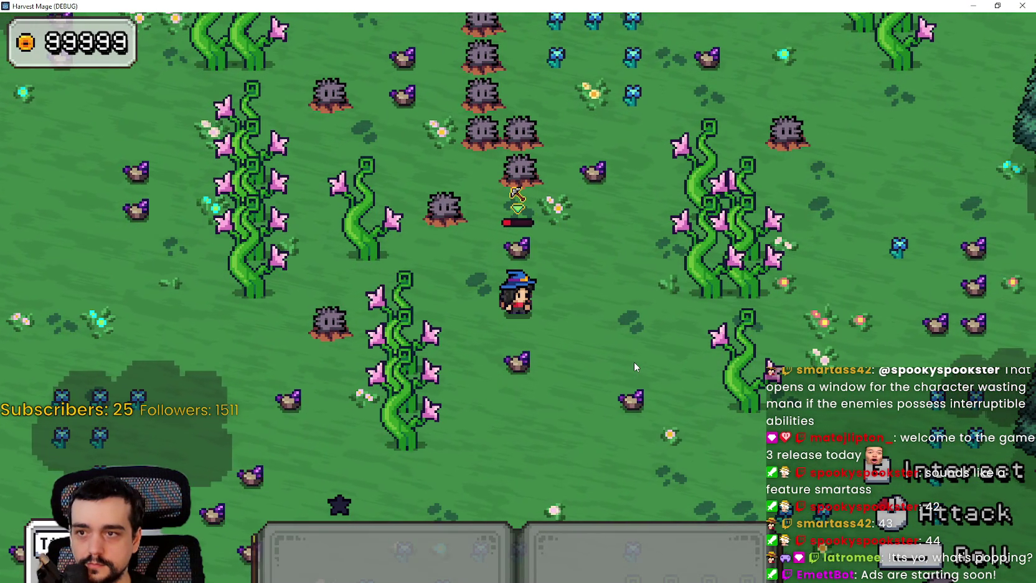
key("d")
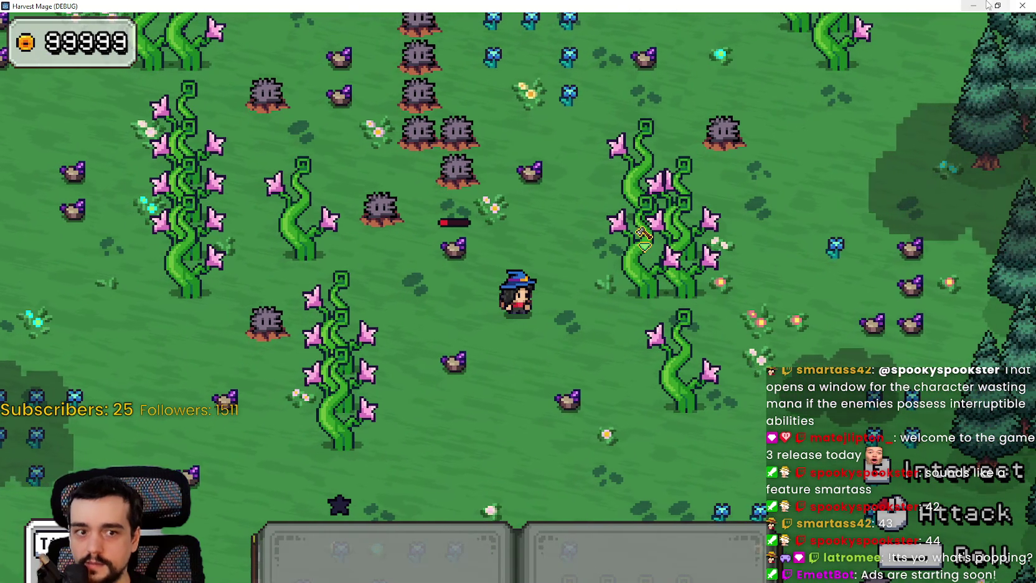
left_click(994, 6)
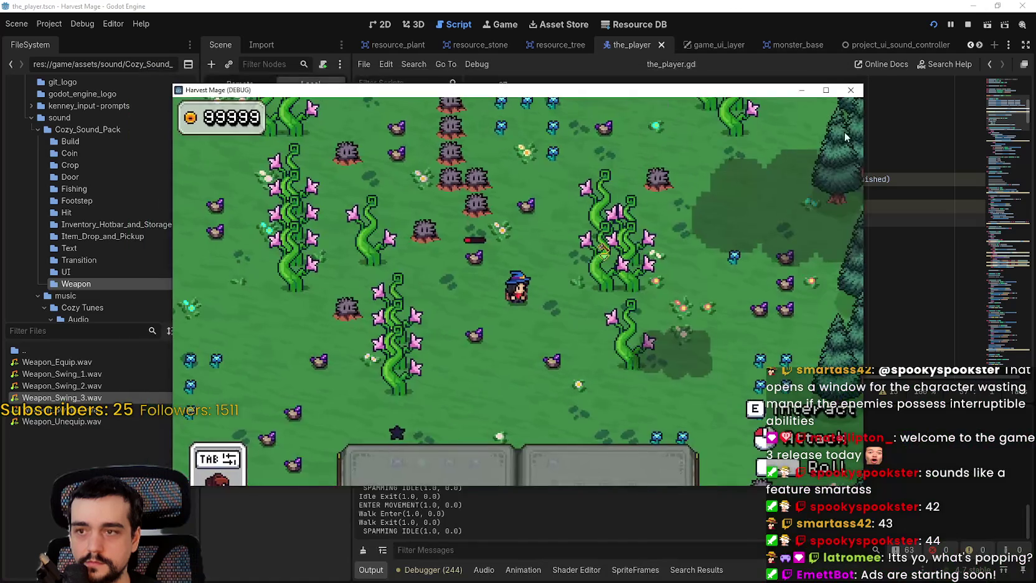
Stop the debug game and locate the mana check in use_ability in the_player.gd.
left_click(968, 24)
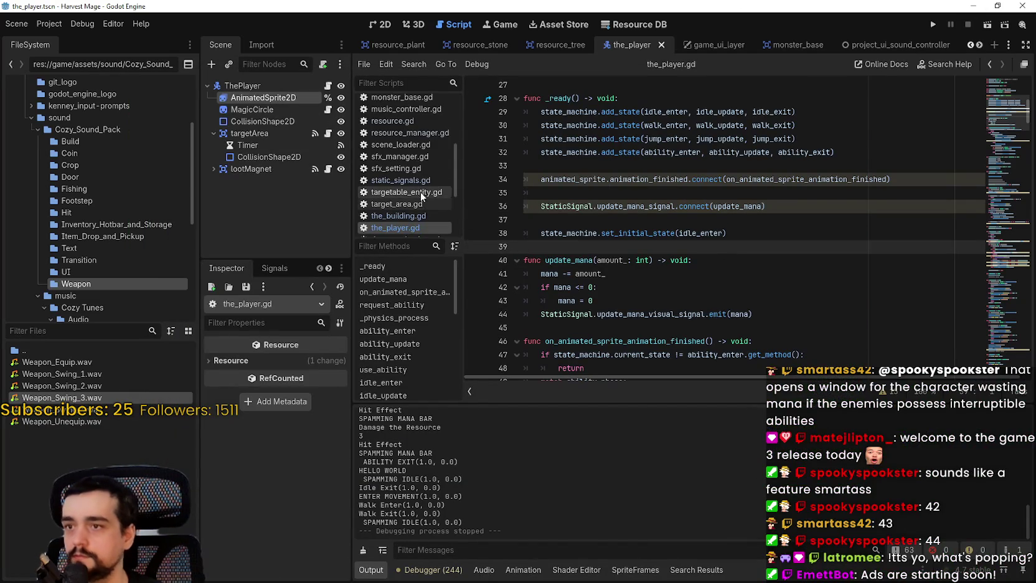
scroll(420, 191, "up", 4)
scroll(420, 165, "down", 7)
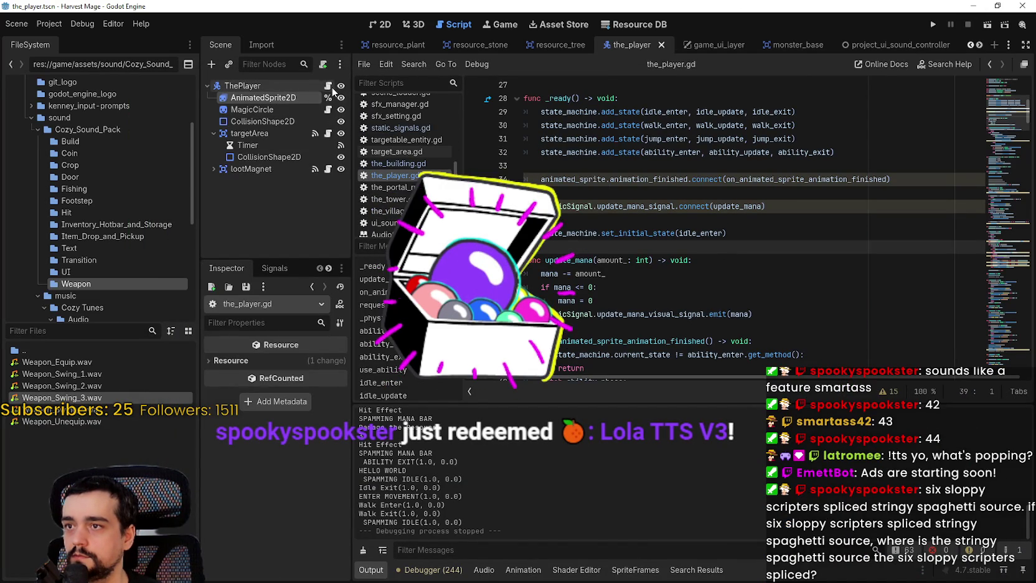
scroll(602, 228, "down", 3)
scroll(603, 227, "down", 8)
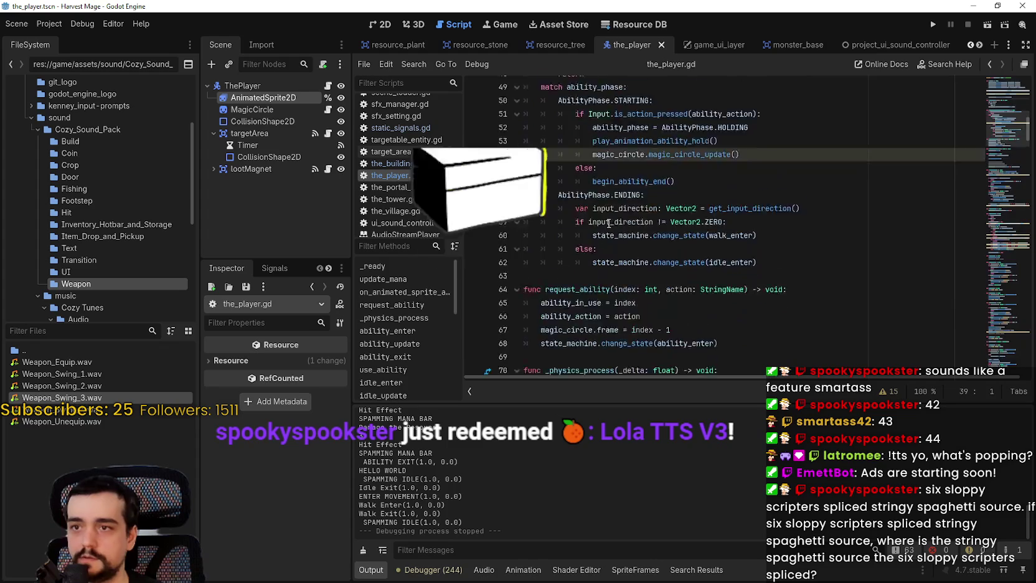
scroll(609, 214, "down", 4)
scroll(609, 215, "down", 9)
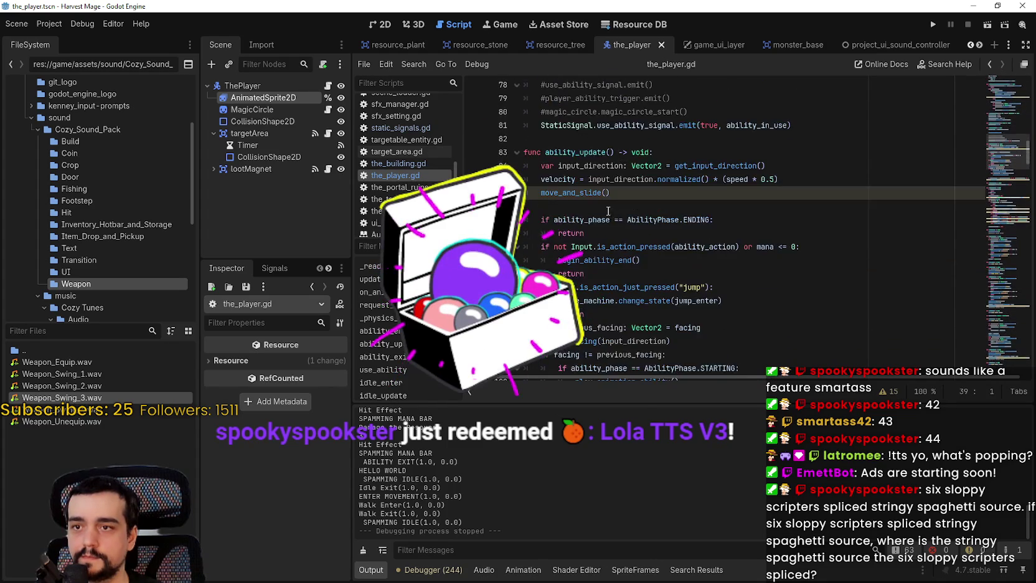
scroll(608, 210, "down", 5)
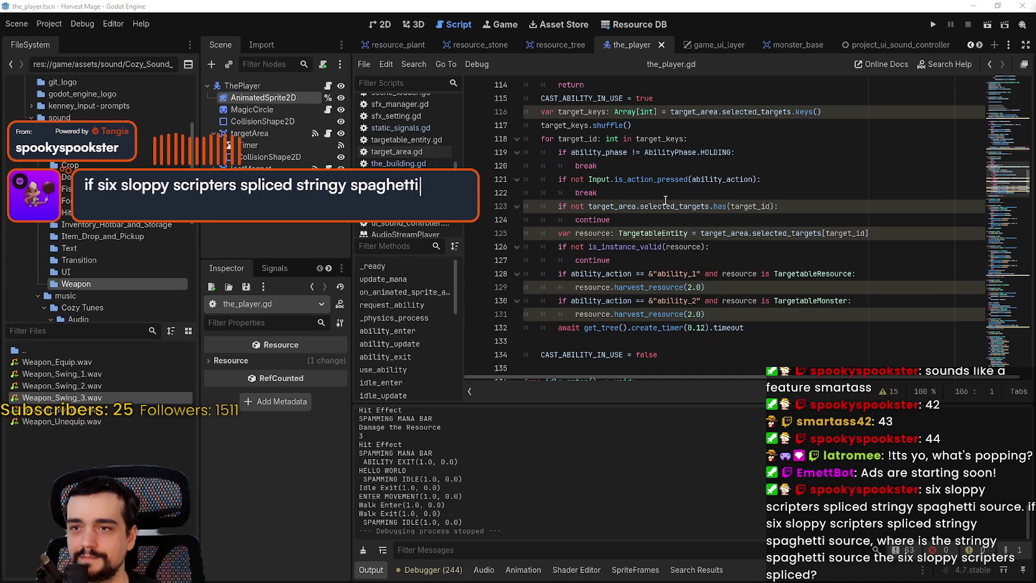
scroll(628, 186, "up", 3)
left_click(593, 179)
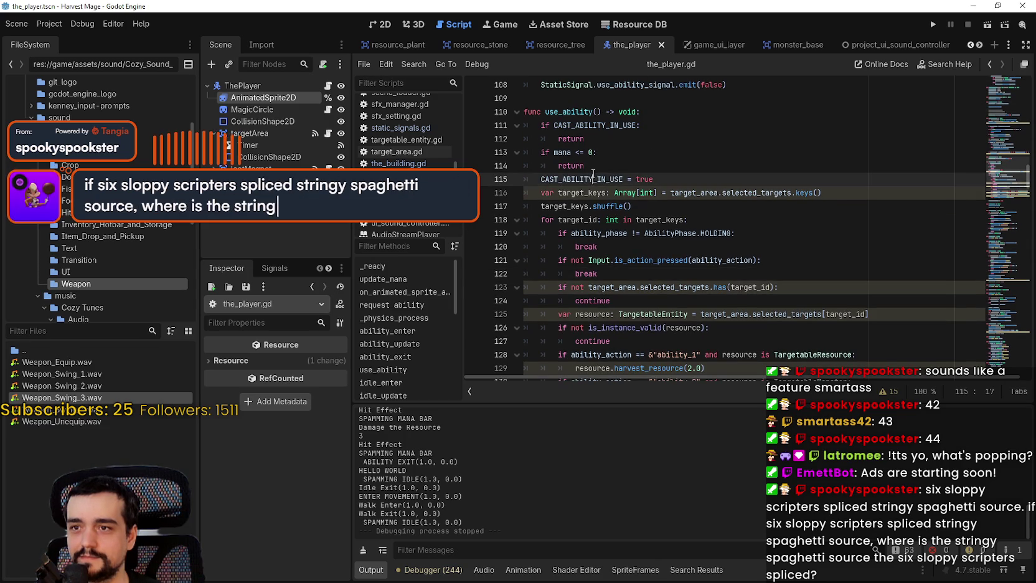
scroll(622, 281, "down", 6)
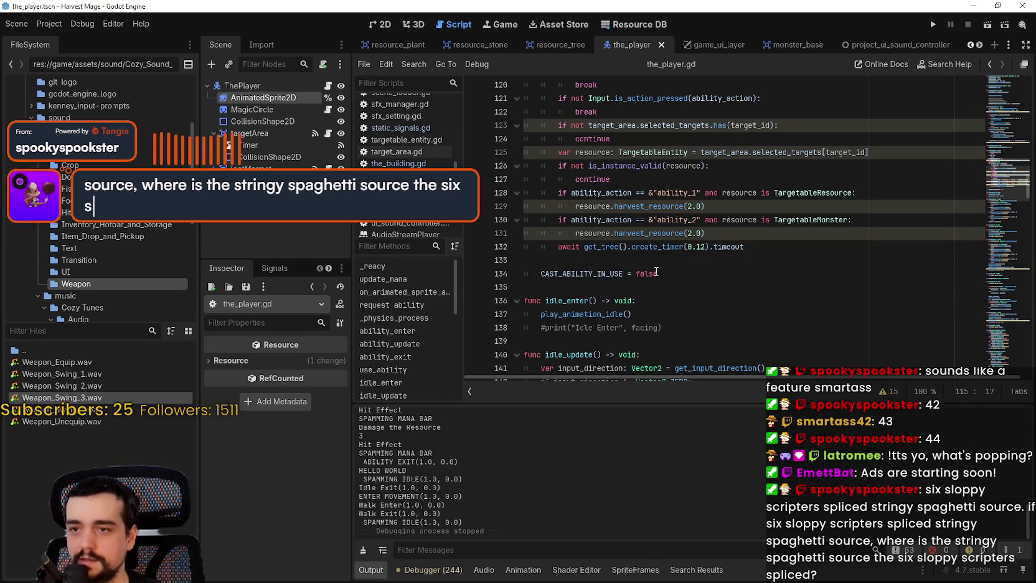
Change the per-target create_timer on line 132 from 0.12 to 2.0.
left_click(657, 247)
left_click(653, 261)
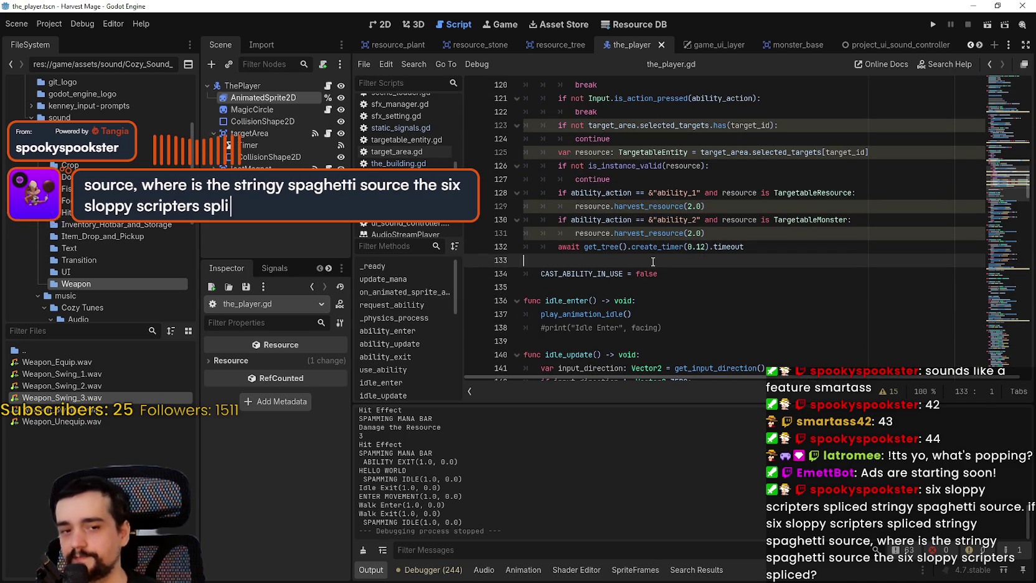
left_click(689, 246)
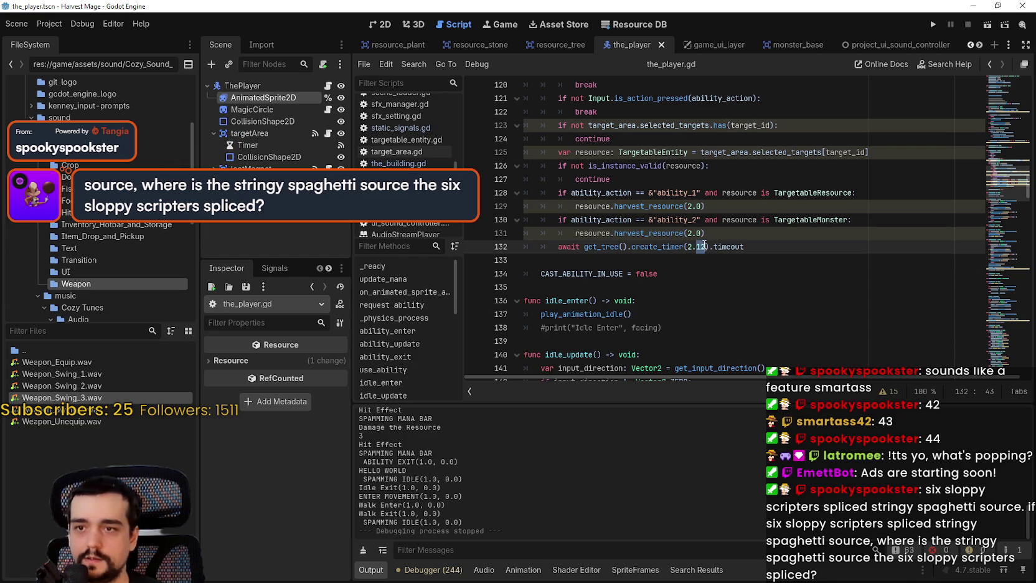
left_click(615, 275)
left_click(623, 266)
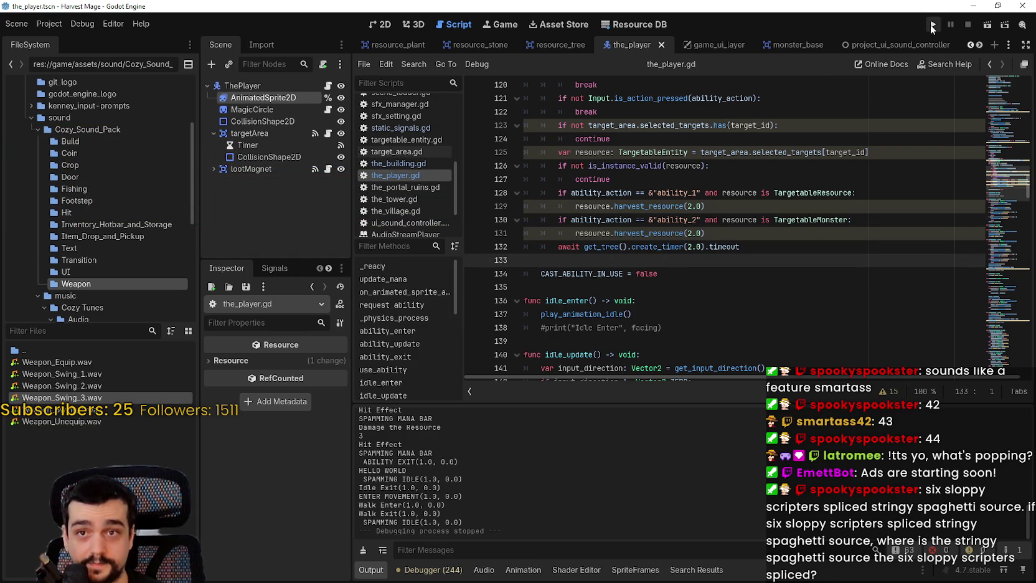
Launch the debug game, continue the saved meadow level, and walk the mage around.
left_click(932, 25)
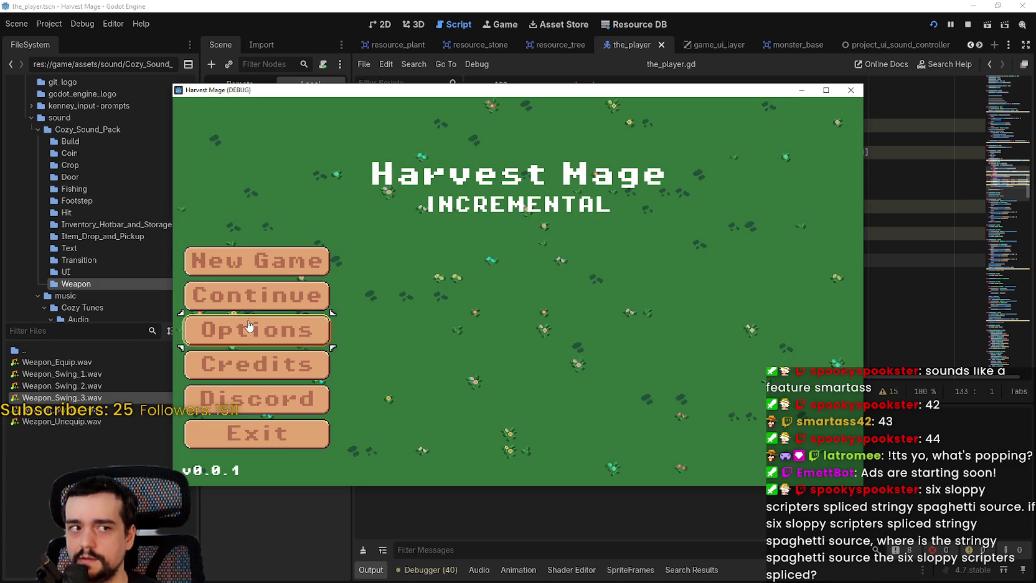
left_click(247, 297)
key("s")
key("a")
key("d")
key("a")
key("w")
key("d")
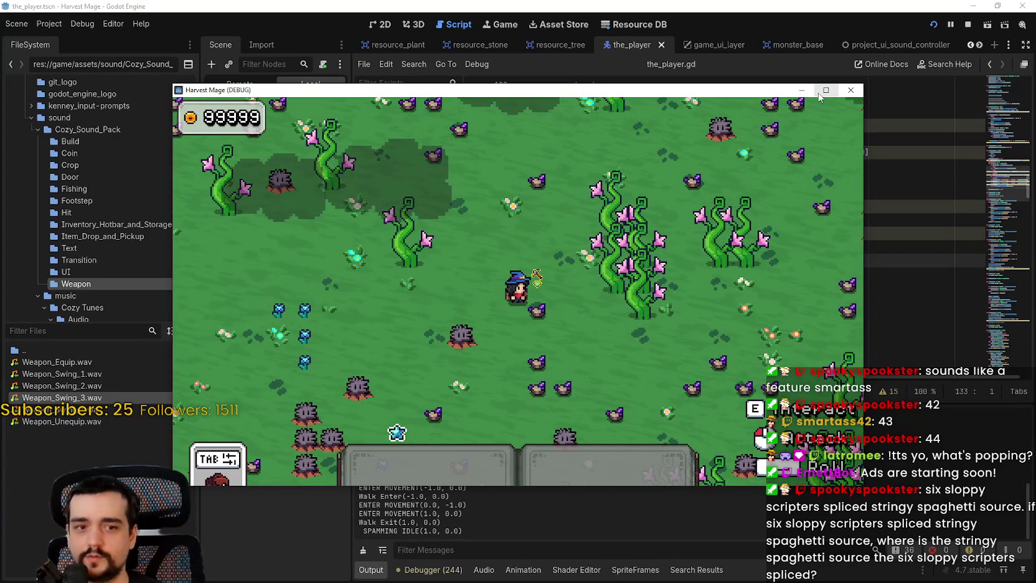
Maximize the game, cast the first hotbar harvesting ability, then leave fullscreen with F11.
left_click(825, 91)
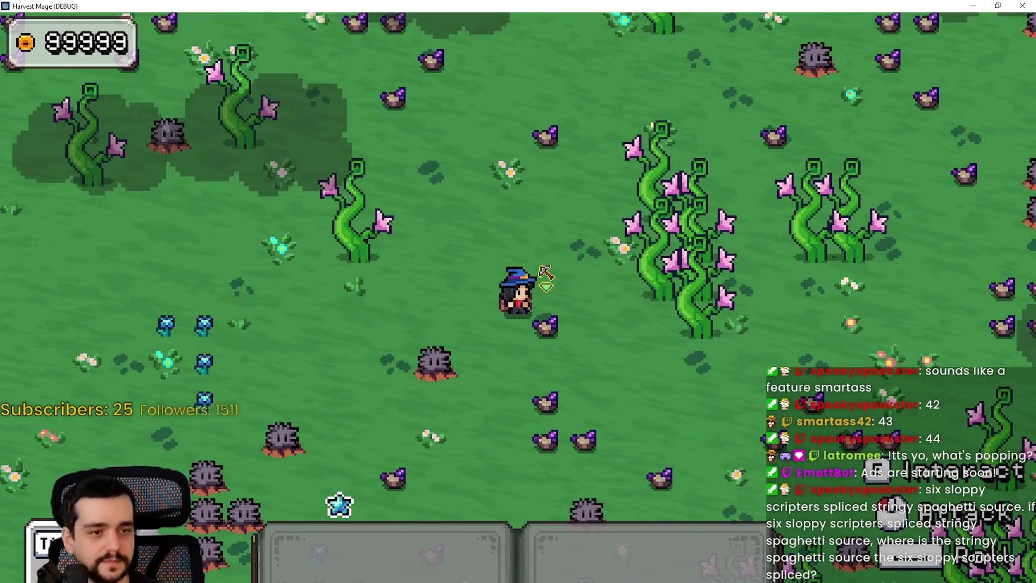
key("1")
left_click(680, 321)
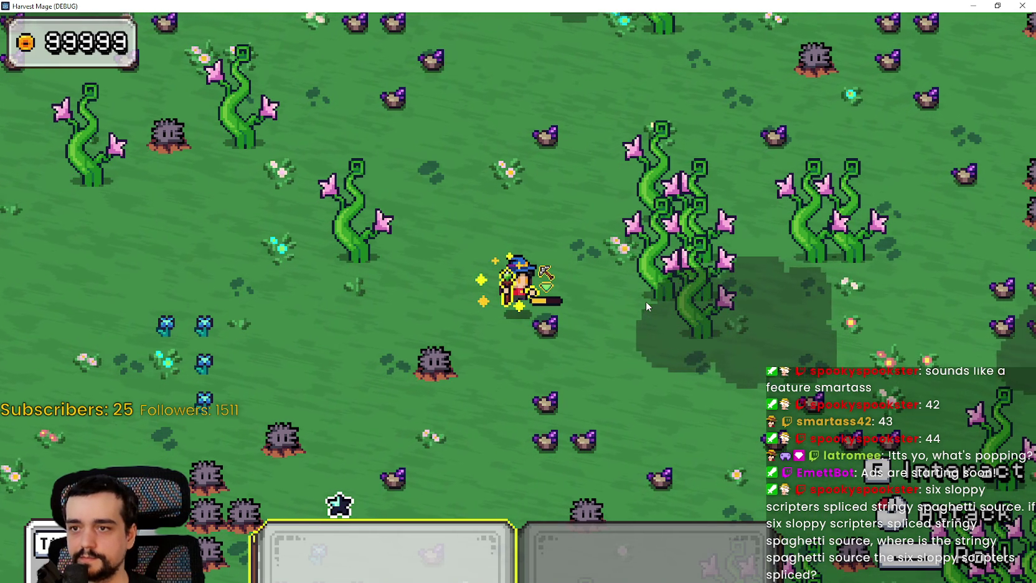
key("w")
key("d")
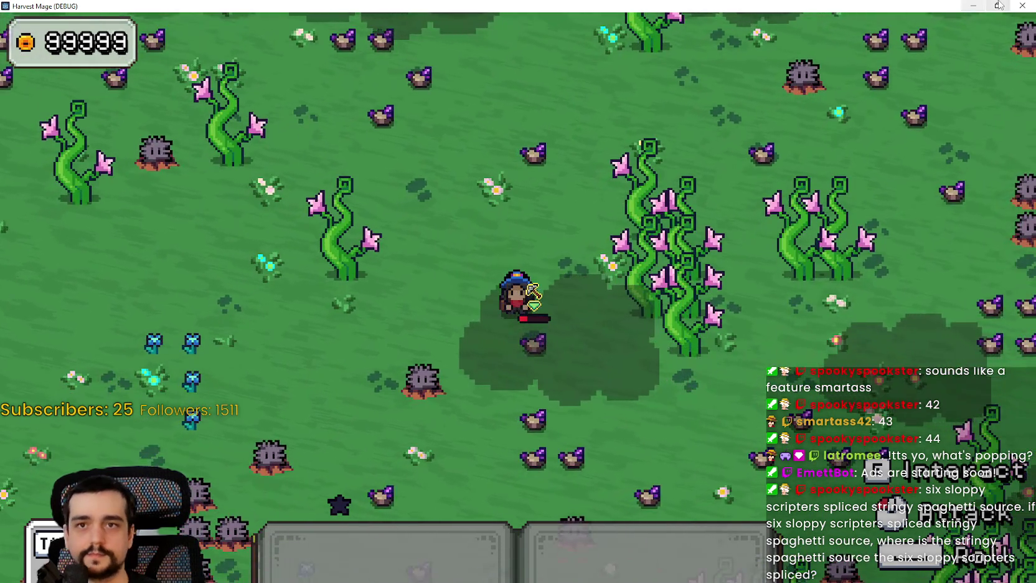
key("F11")
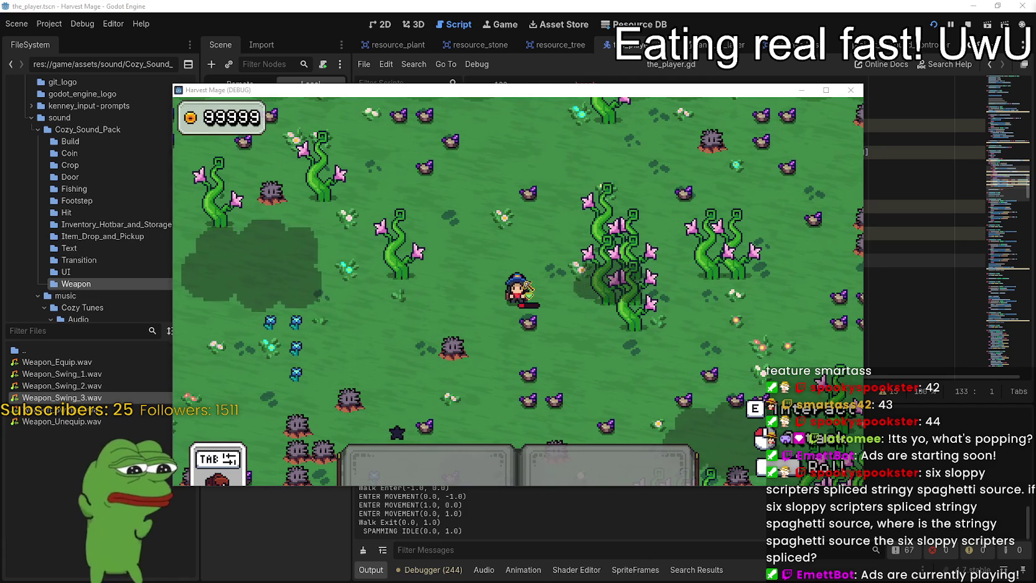
Switch to the browser showing YouTube's GODOT search results and scroll down them.
key("alt+Tab")
mouse_move(913, 65)
left_mouse_down()
mouse_move(924, 273)
mouse_move(937, 310)
mouse_move(917, 355)
mouse_move(916, 495)
mouse_move(909, 390)
left_mouse_up()
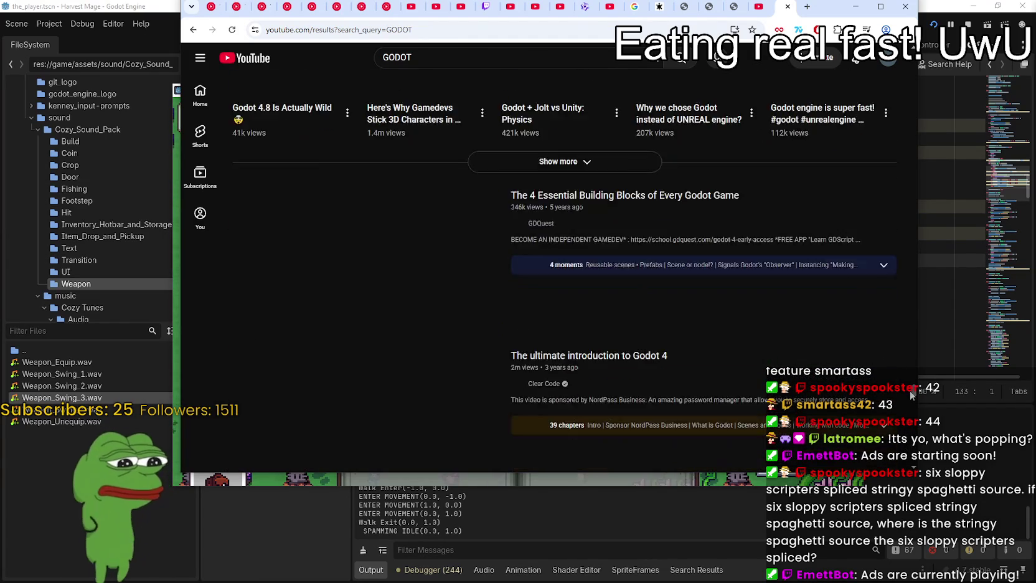
Switch back to the running Harvest Mage (DEBUG) game window.
key("alt+Tab")
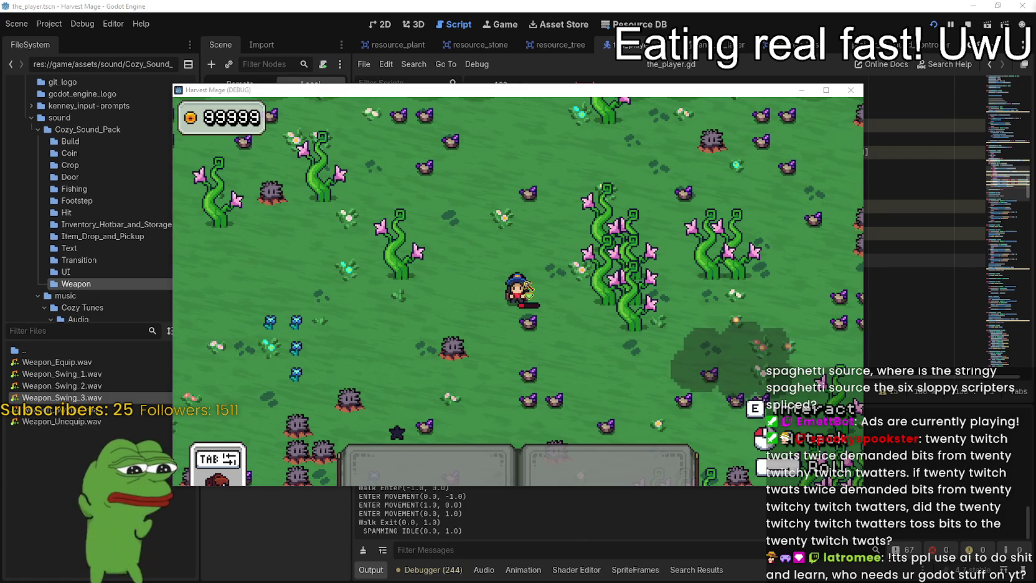
Bring the Chrome window playing the Daily Dose Of Internet video to the front.
key("alt+Tab")
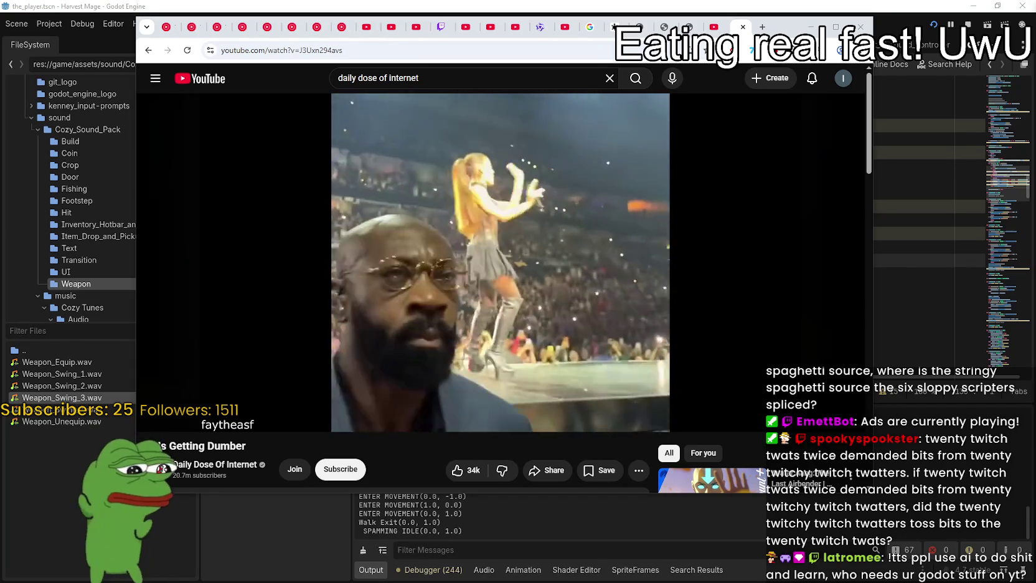
Pause the 'AI Is Getting Dumber' video and nudge the browser window up and right.
left_click(549, 225)
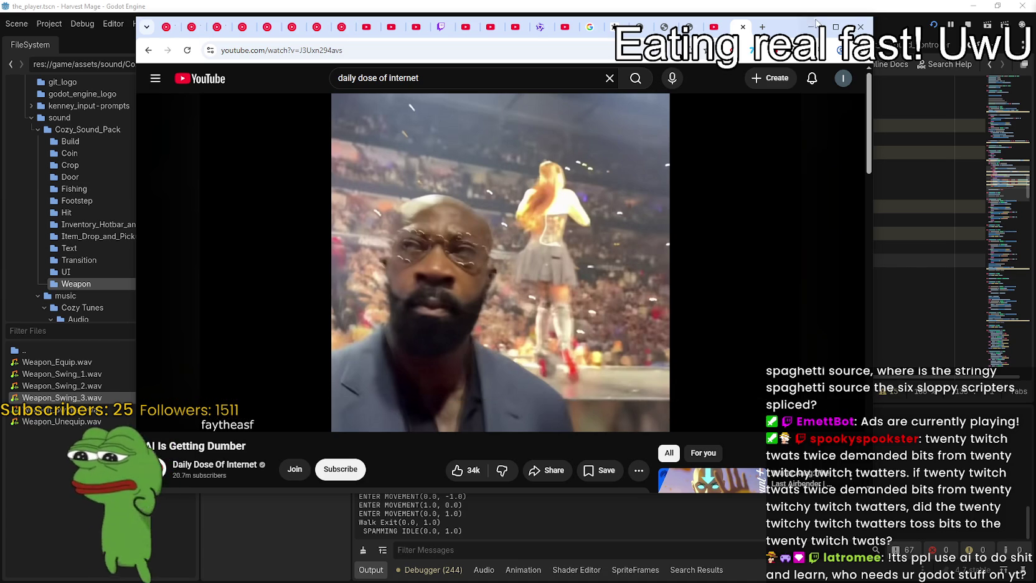
left_click_drag(786, 25, 799, 16)
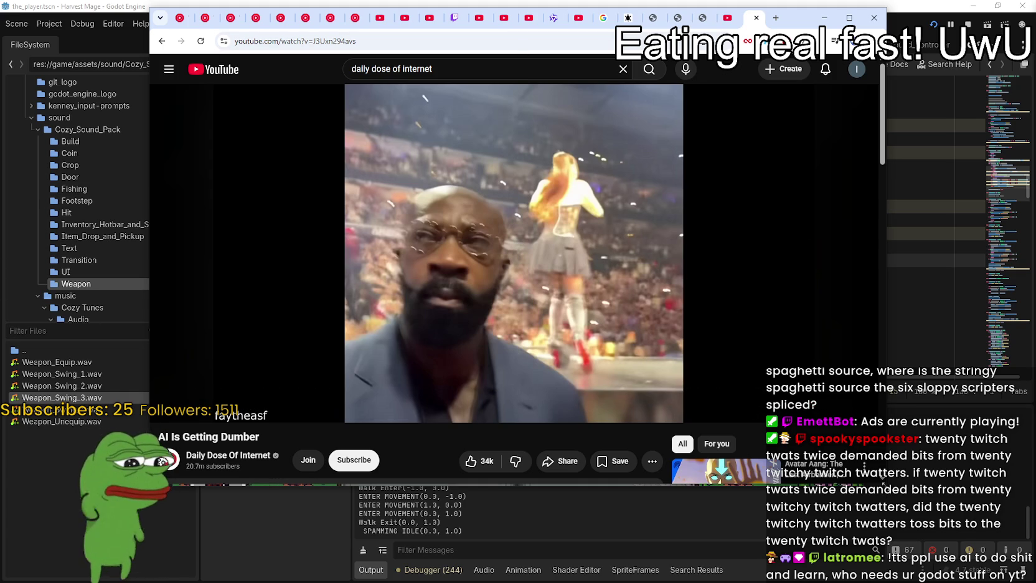
Make the browser window shorter over the Godot editor and clear a stray title text selection.
scroll(484, 197, "down", 1)
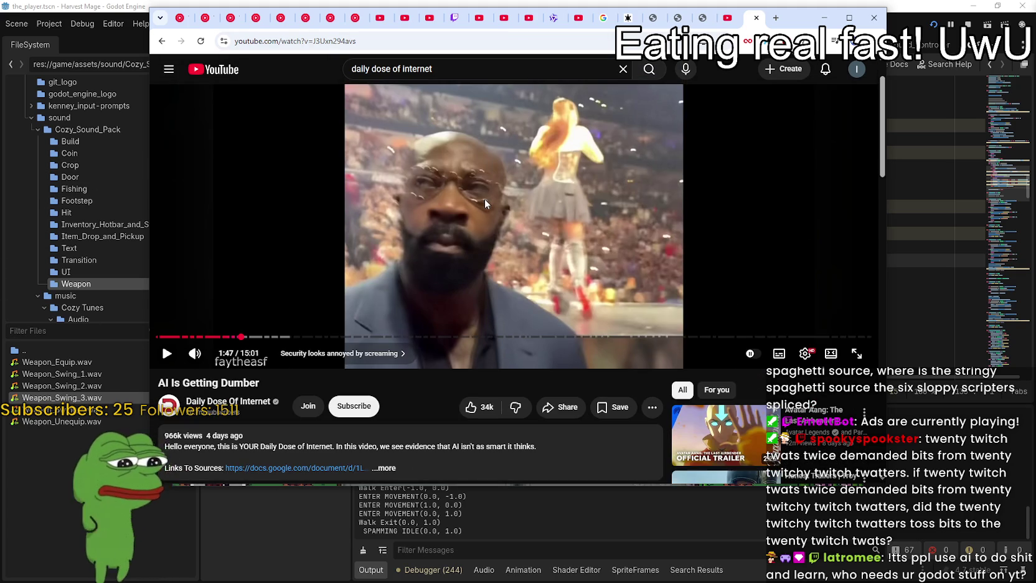
scroll(484, 197, "up", 1)
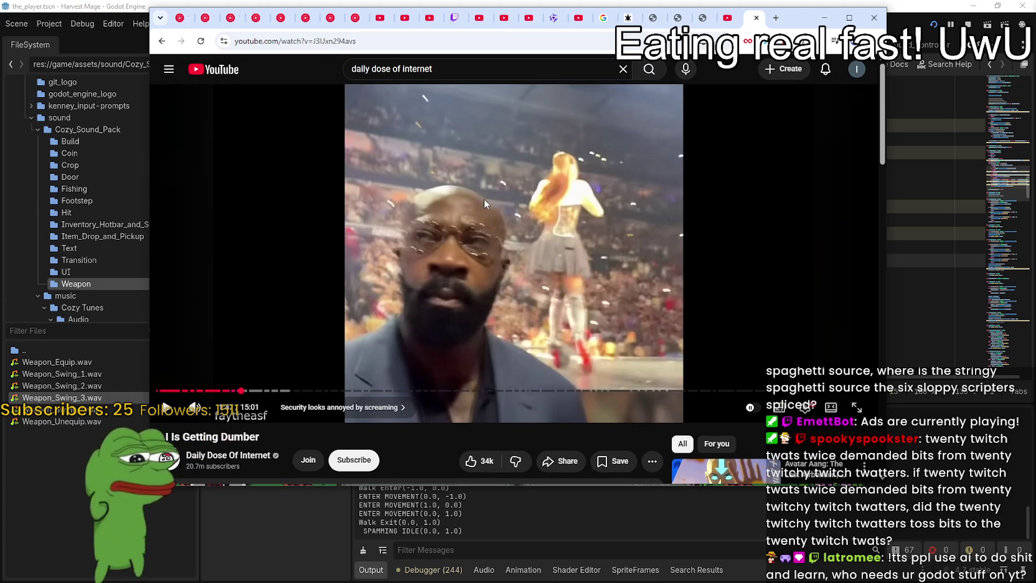
mouse_move(459, 484)
left_mouse_down()
mouse_move(450, 465)
mouse_move(470, 511)
left_mouse_up()
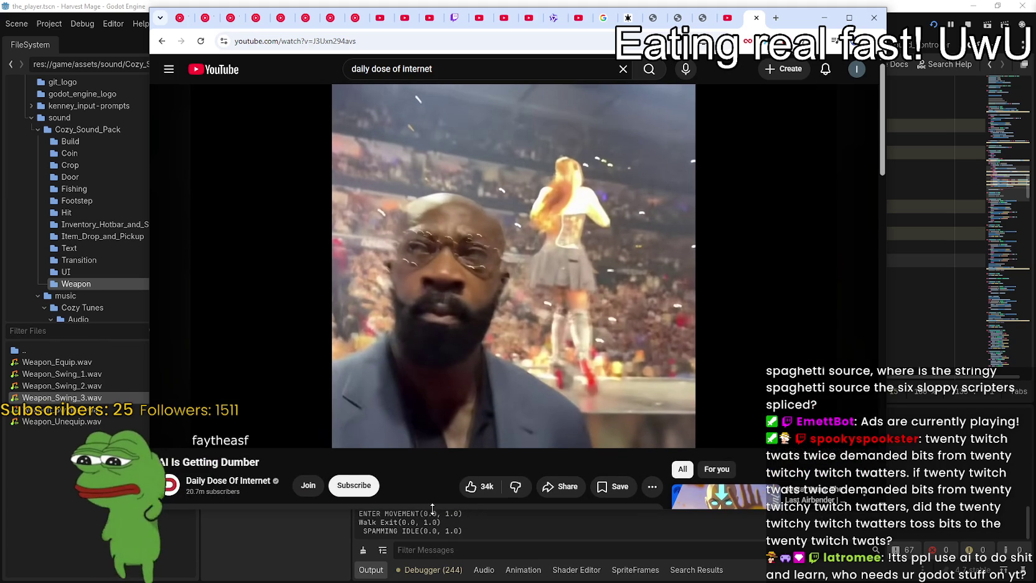
left_click_drag(405, 451, 163, 462)
left_click(200, 464)
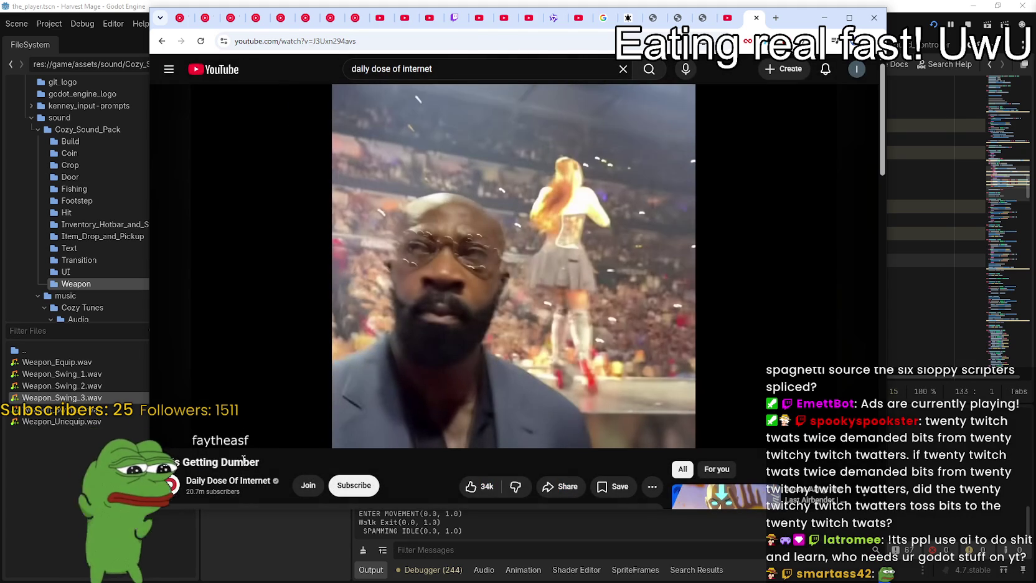
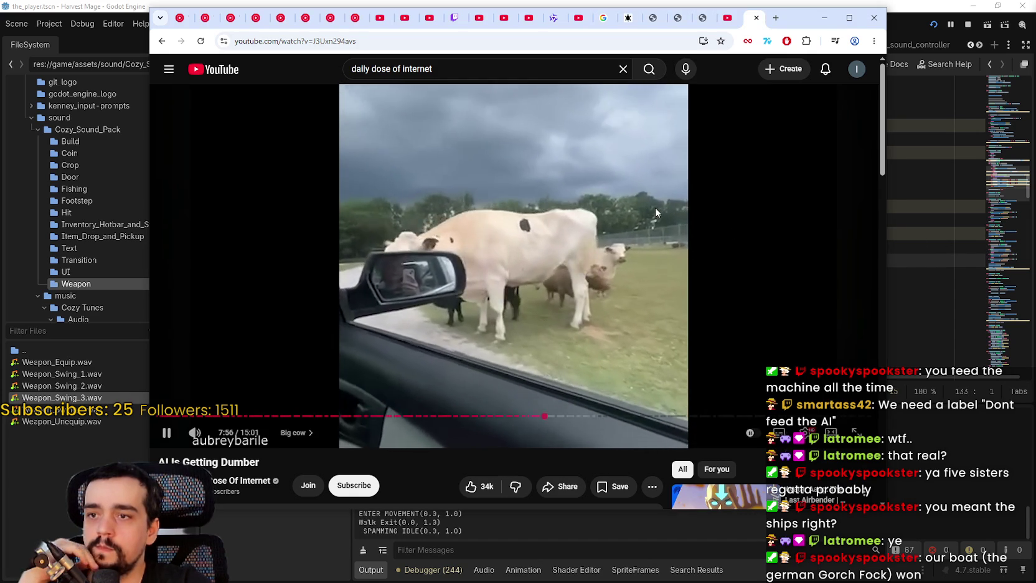
Pause the YouTube video at 7:57 and minimize the browser window.
key("space")
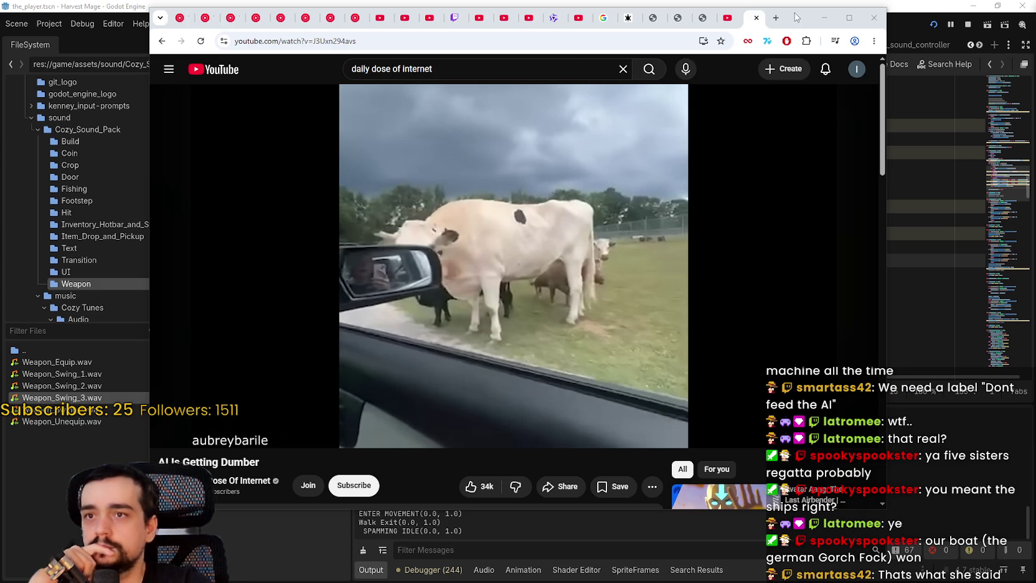
left_click(824, 17)
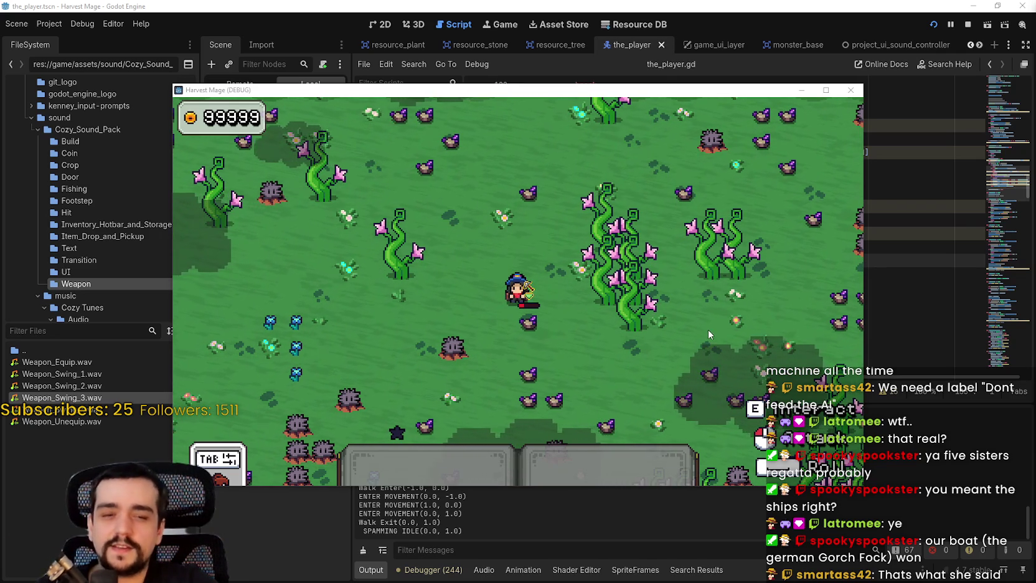
Walk the mage briefly in the maximized game window, then restore it to show the script editor.
left_click(826, 90)
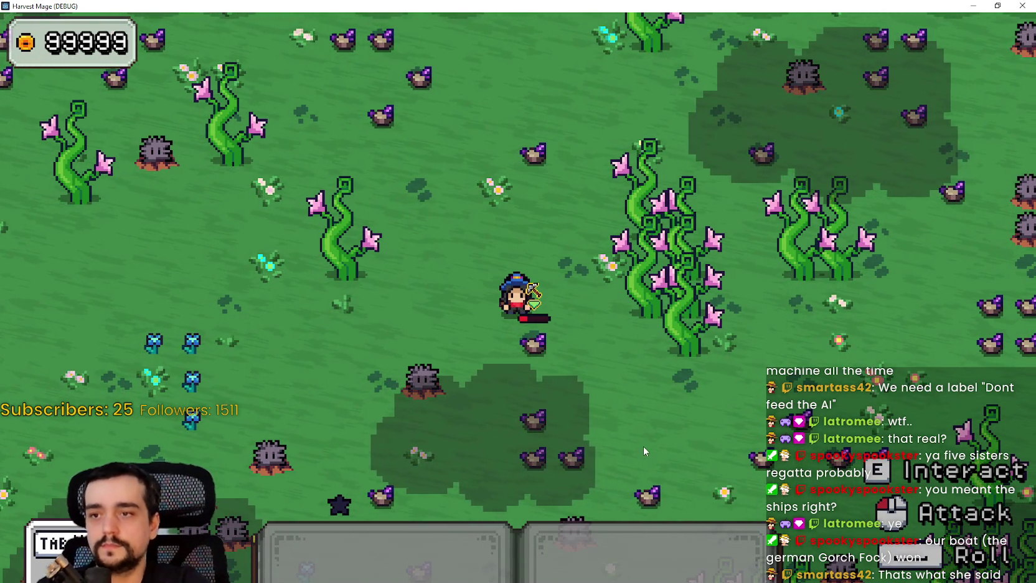
key("d")
key("s")
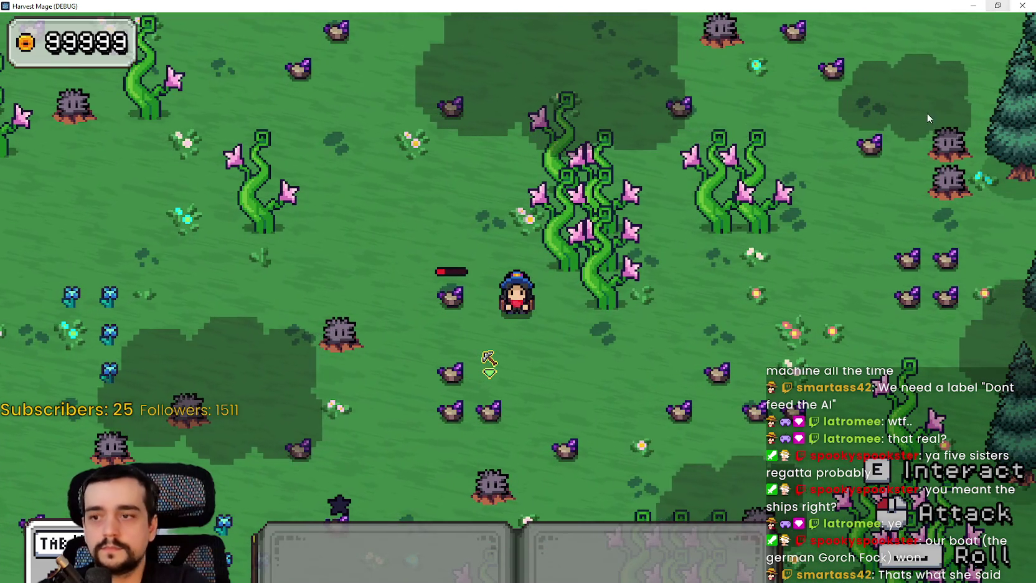
left_click(997, 5)
left_click(865, 91)
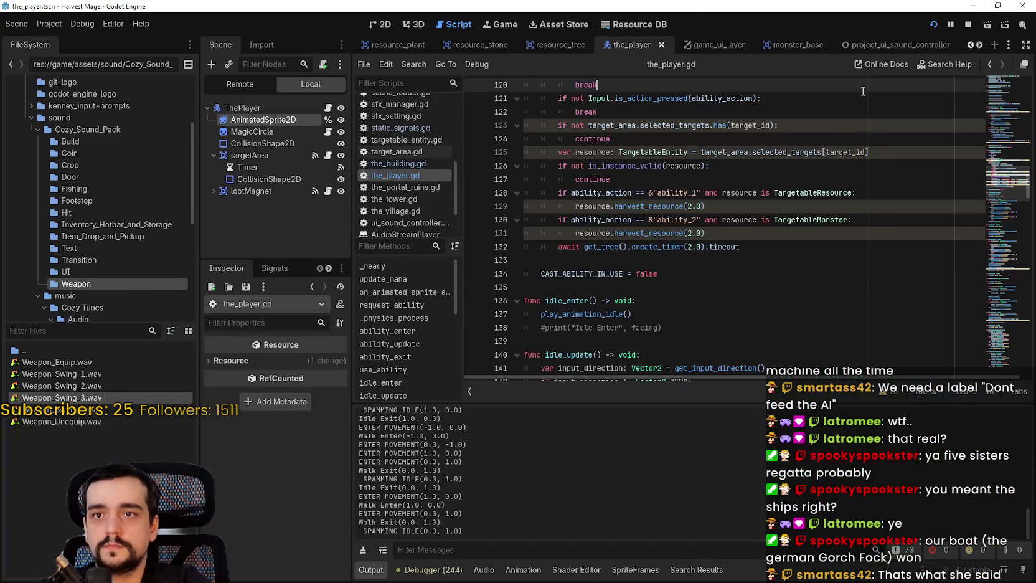
Restart the game, start the level from the title menu, and walk around attacking resources.
left_click(937, 28)
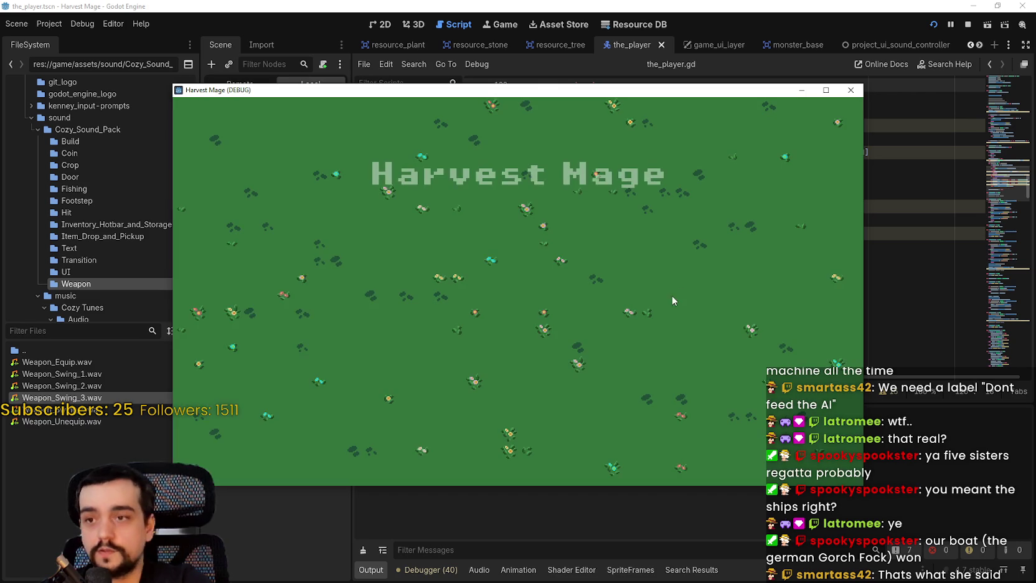
left_click(329, 297)
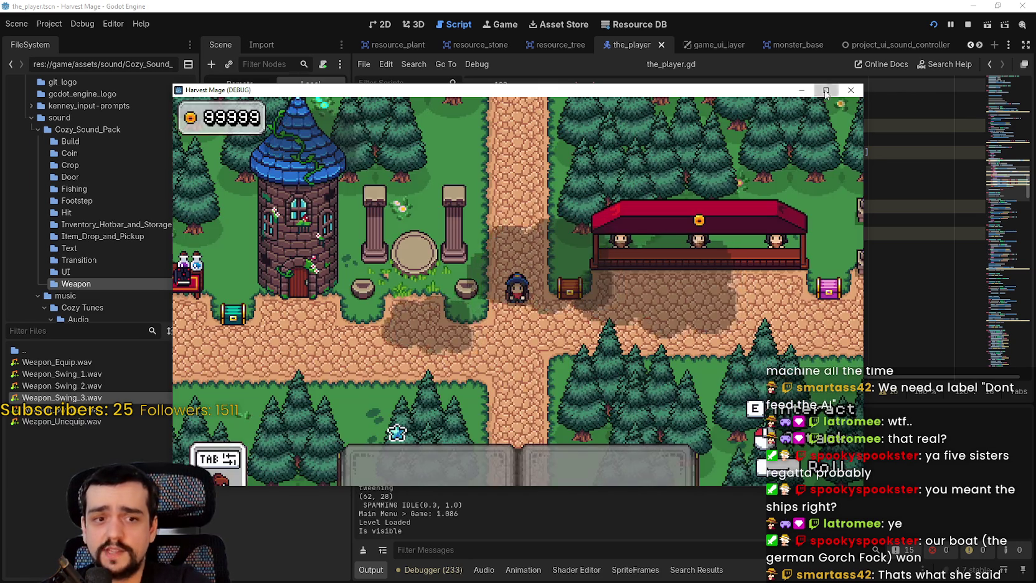
left_click(825, 90)
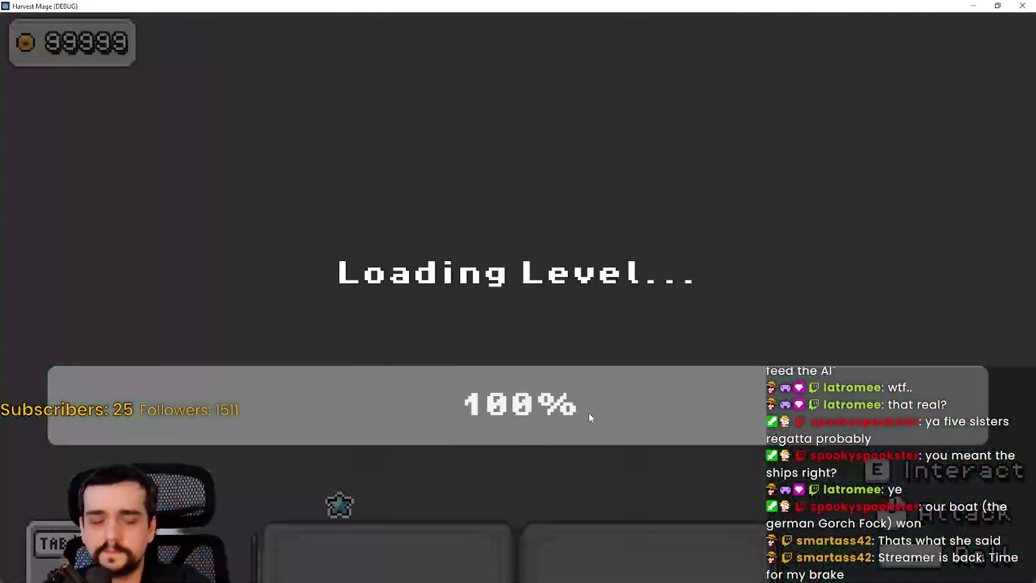
key("d")
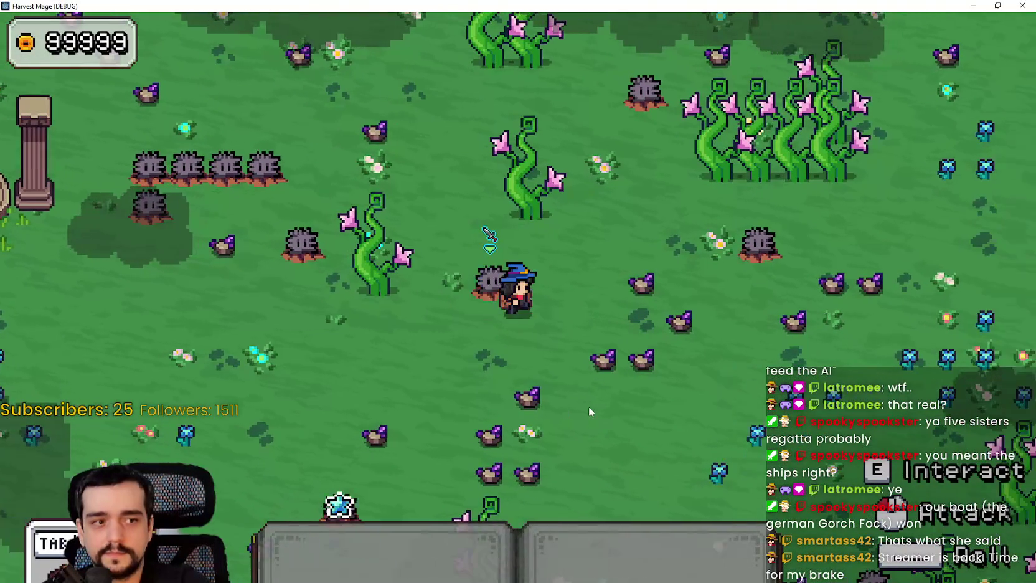
key("s")
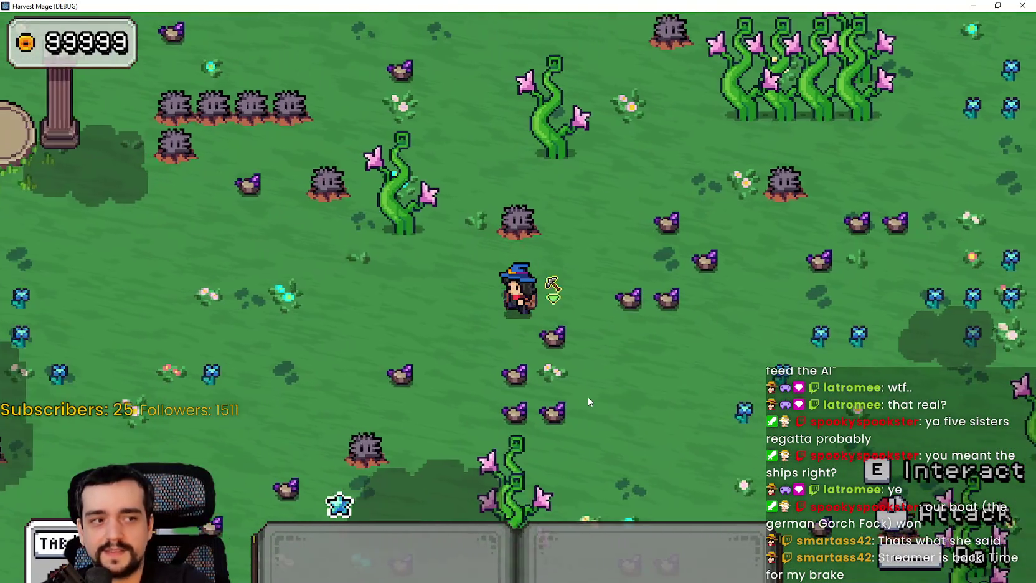
key("a")
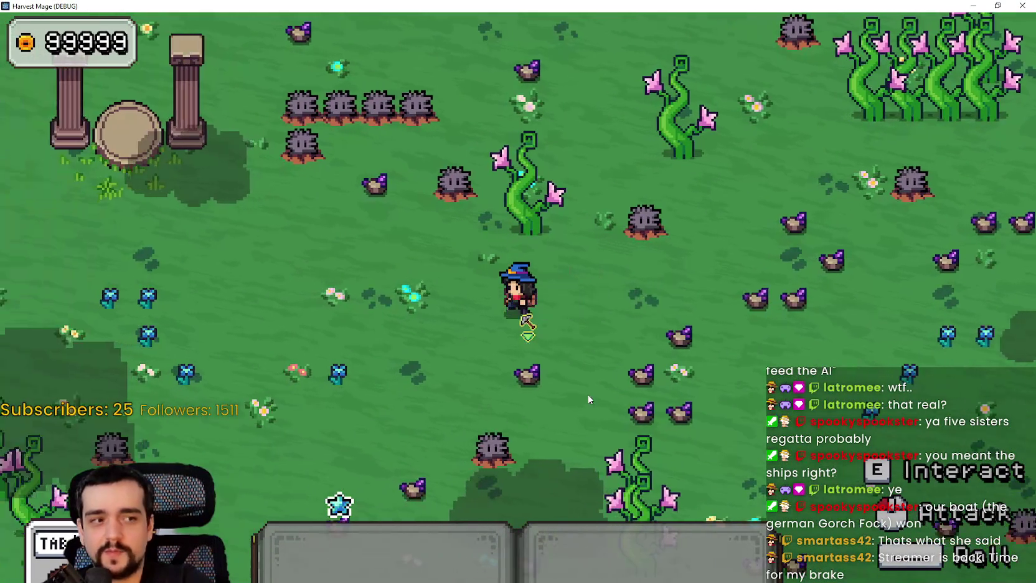
left_click(635, 395)
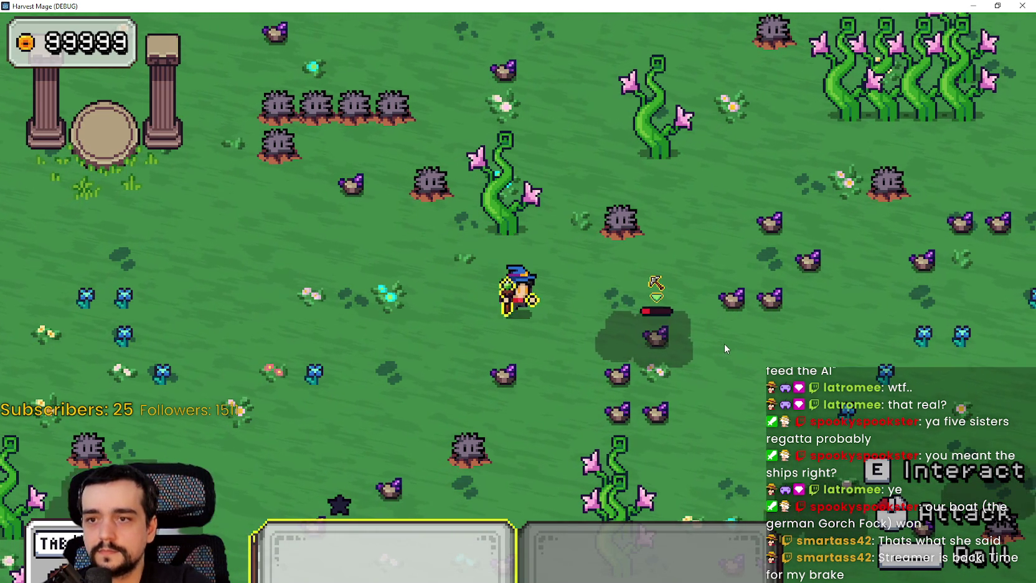
key("d")
key("d")
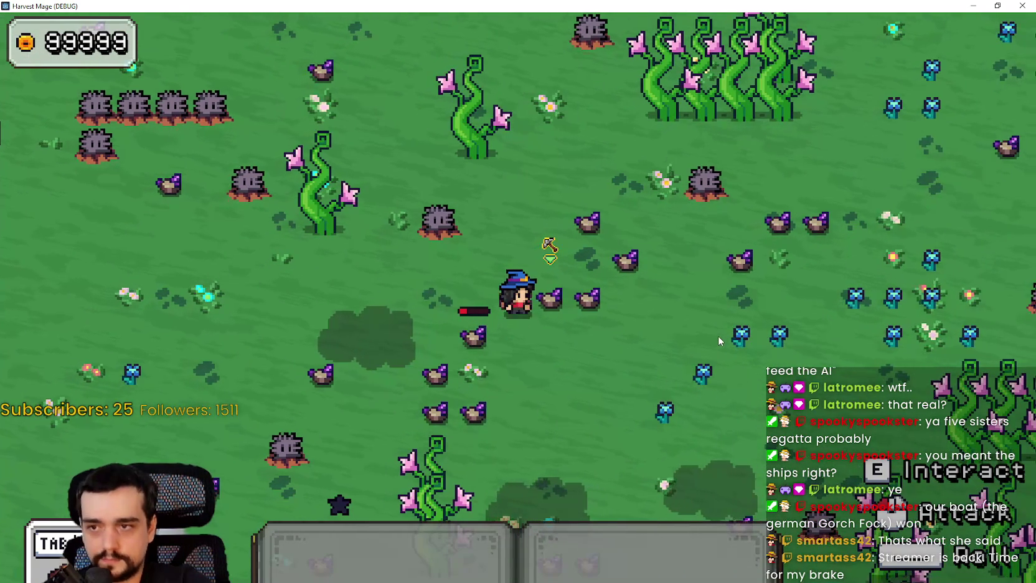
key("s")
Close the running game and save the project.
left_click(994, 5)
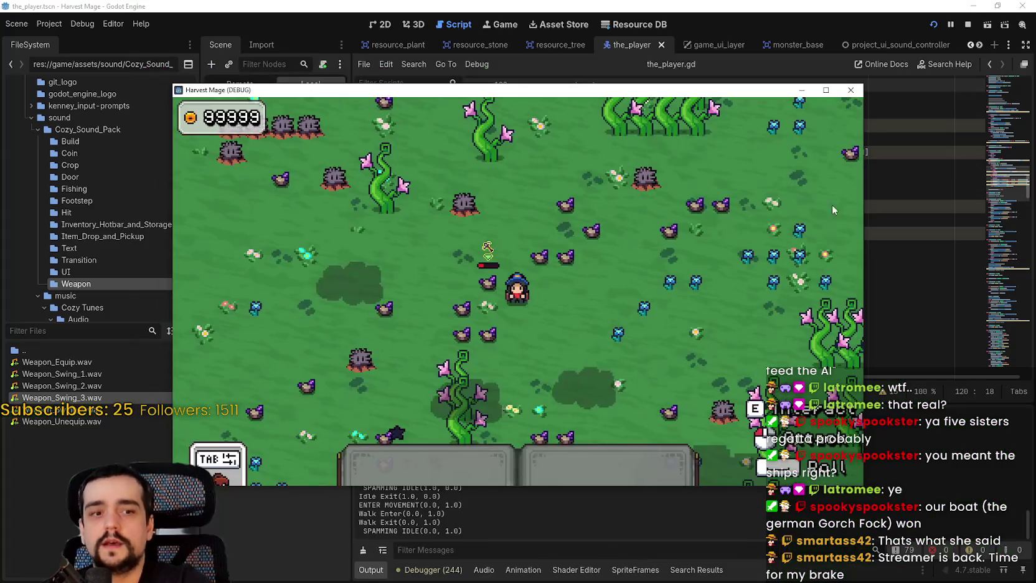
left_click(967, 24)
key("ctrl+s")
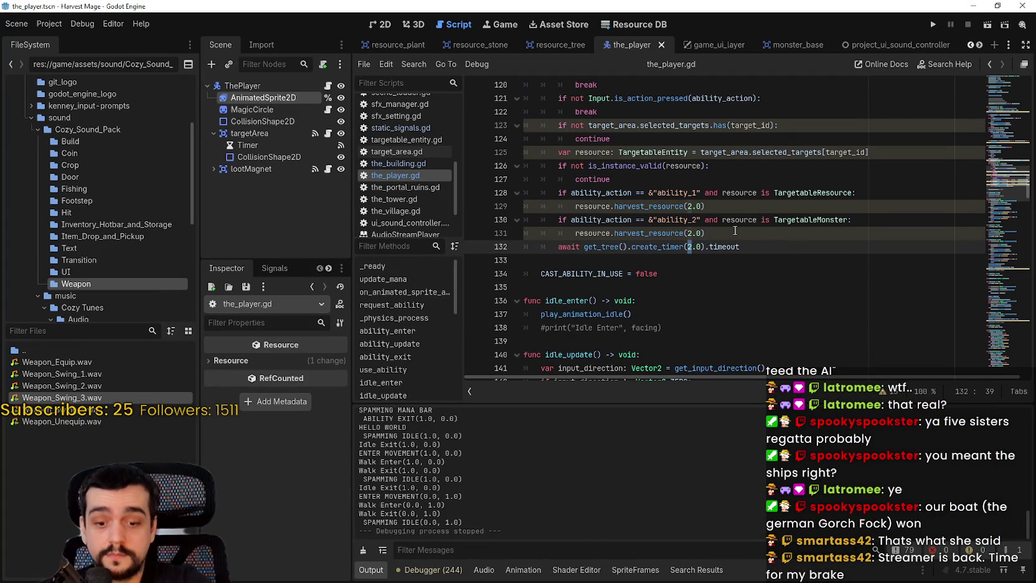
Shorten the ability timer on line 132 to create_timer(0.12) and save the script.
type("0.1")
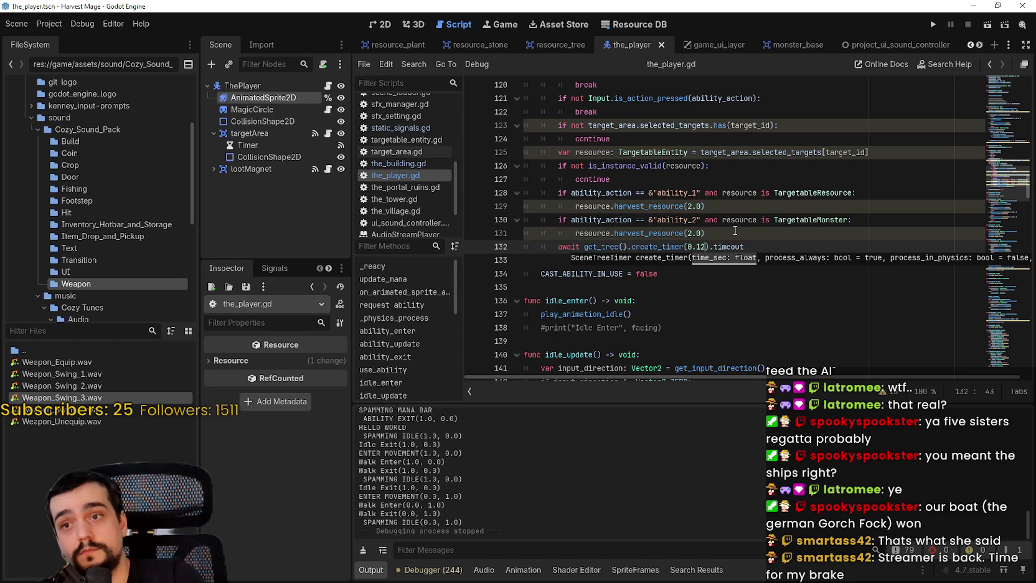
key("ctrl+s")
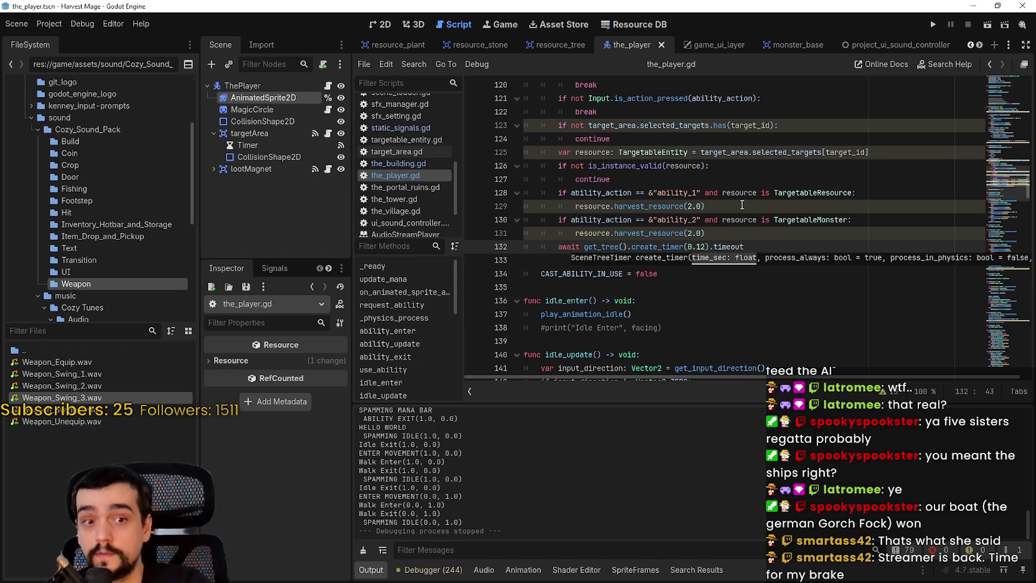
left_click(722, 234)
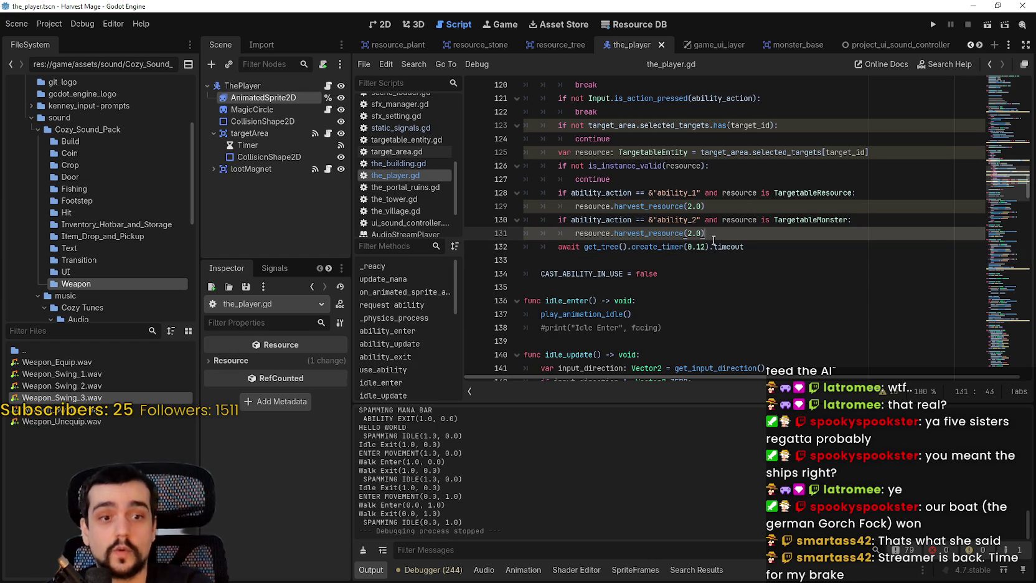
scroll(408, 164, "up", 3)
scroll(417, 172, "up", 4)
In resource.gd, remove the mana signal emit line from its old spot and save.
left_click(410, 155)
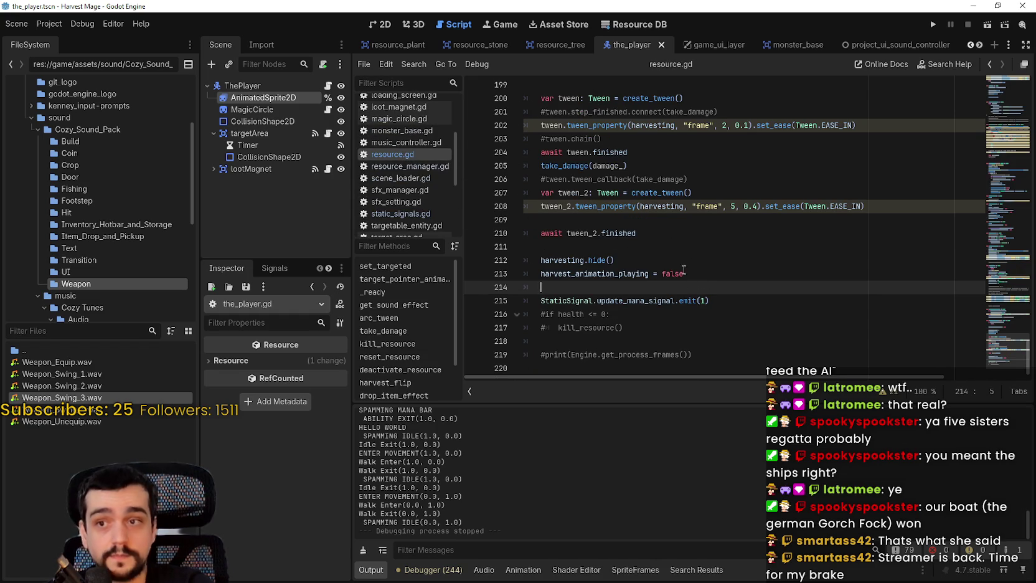
left_click_drag(744, 306, 539, 304)
key("ctrl+c")
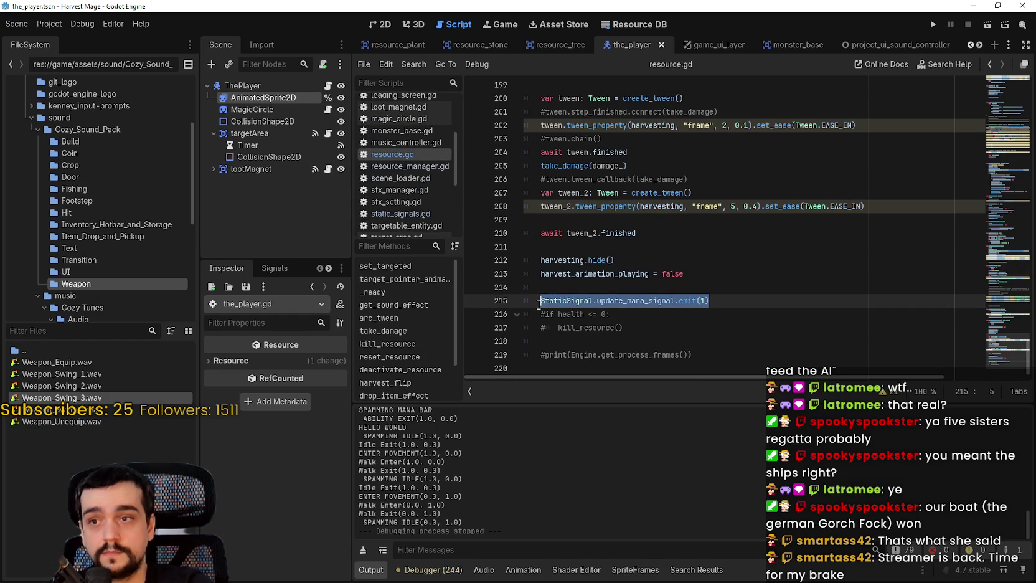
key("BackSpace")
key("BackSpace")
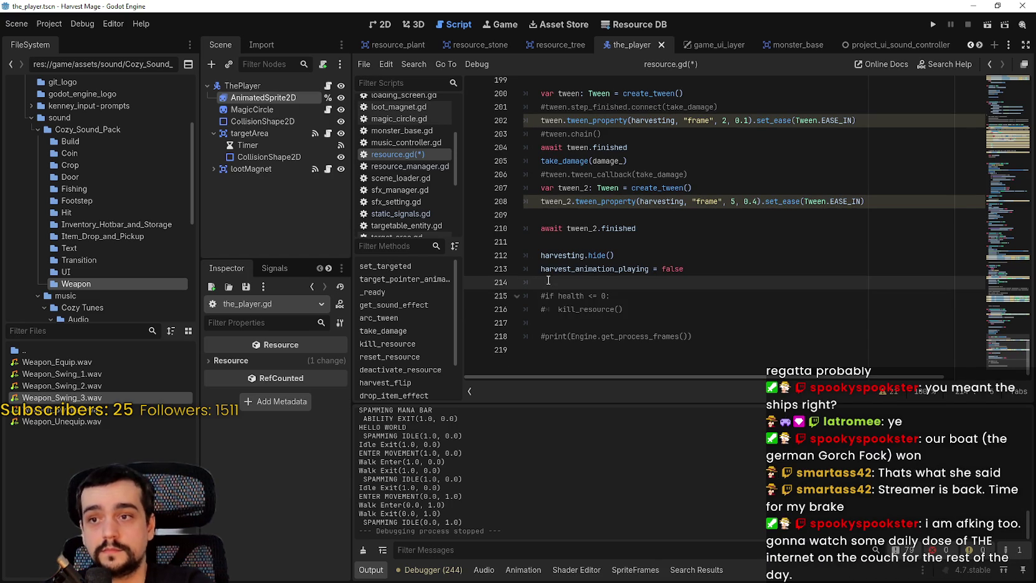
key("ctrl+s")
Jump to the take_damage function definition in resource.gd.
left_click(591, 174)
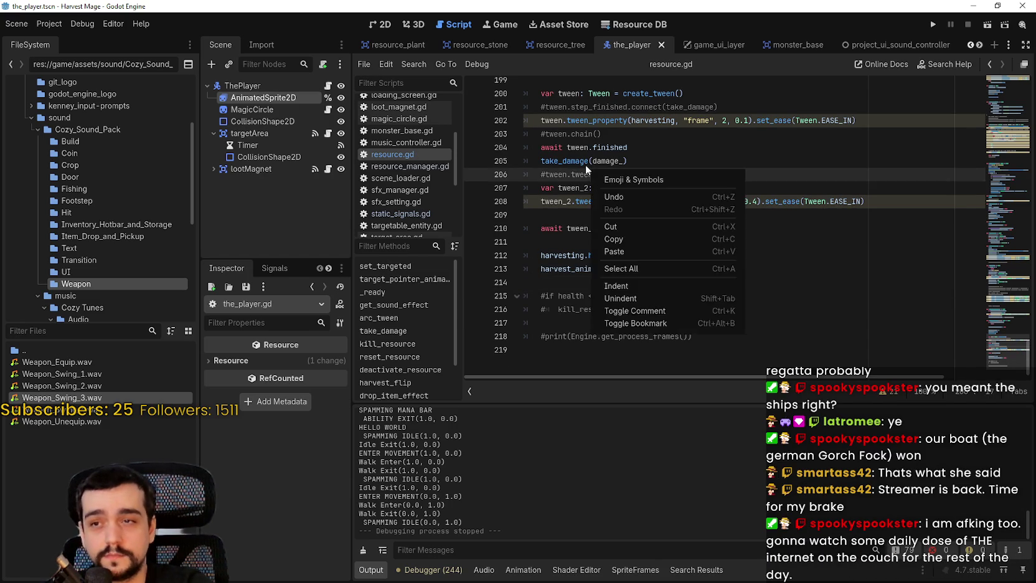
right_click(571, 160)
left_click(611, 332)
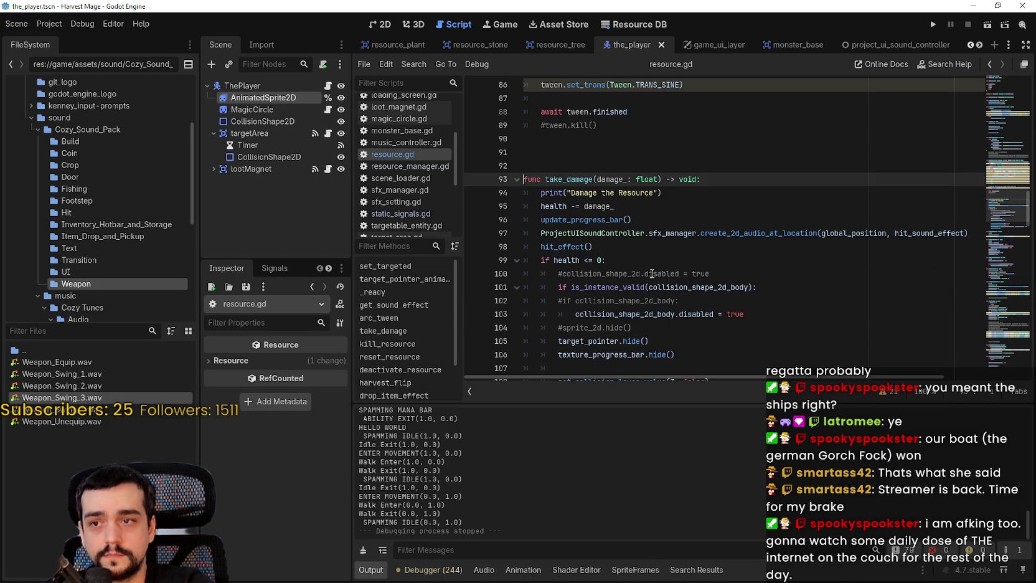
scroll(659, 298, "down", 1)
left_click(563, 165)
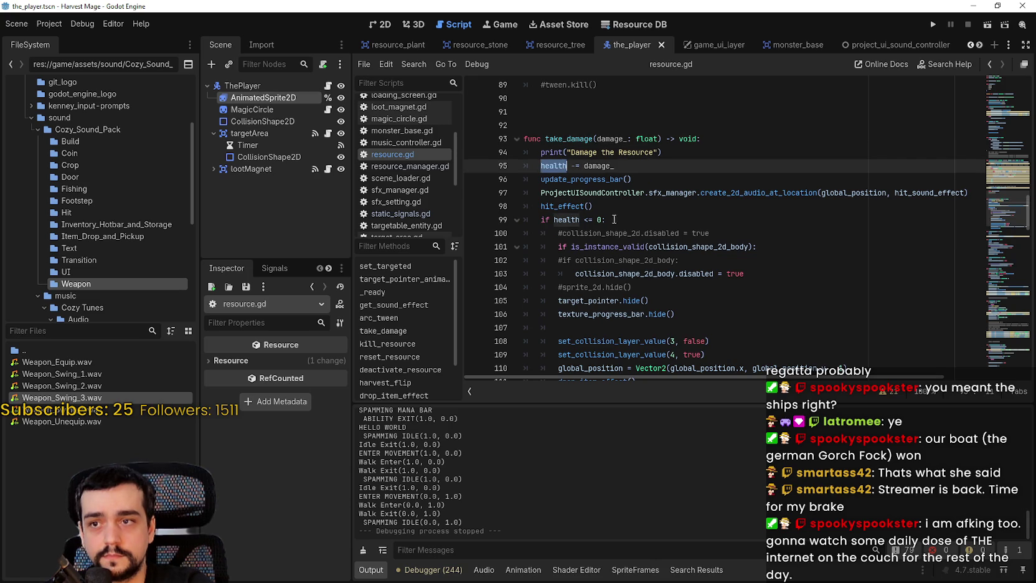
left_click(644, 192)
left_click(627, 208)
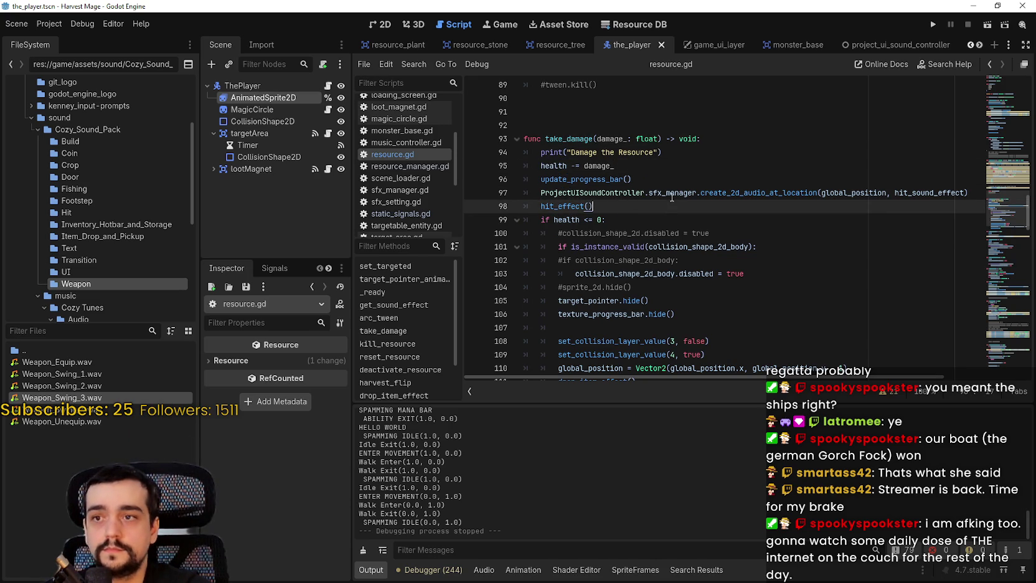
Paste StaticSignal.update_mana_signal.emit(1) below health -= damage_, save, and run the game.
left_click(645, 167)
key("Return")
key("ctrl+v")
key("ctrl+s")
left_click(937, 25)
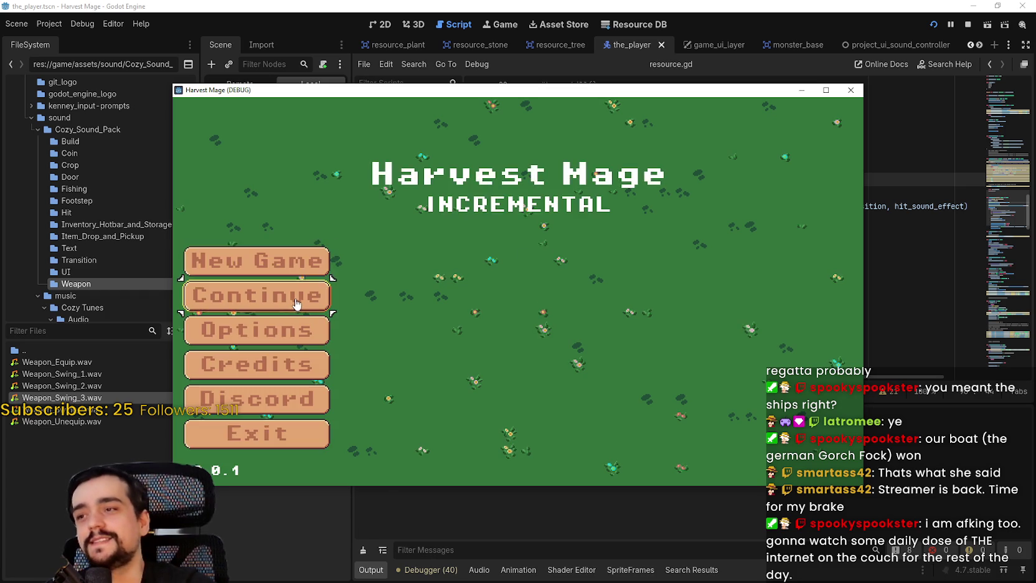
Continue the saved game and walk the mage up into the next field in fullscreen.
key("Return")
key("w")
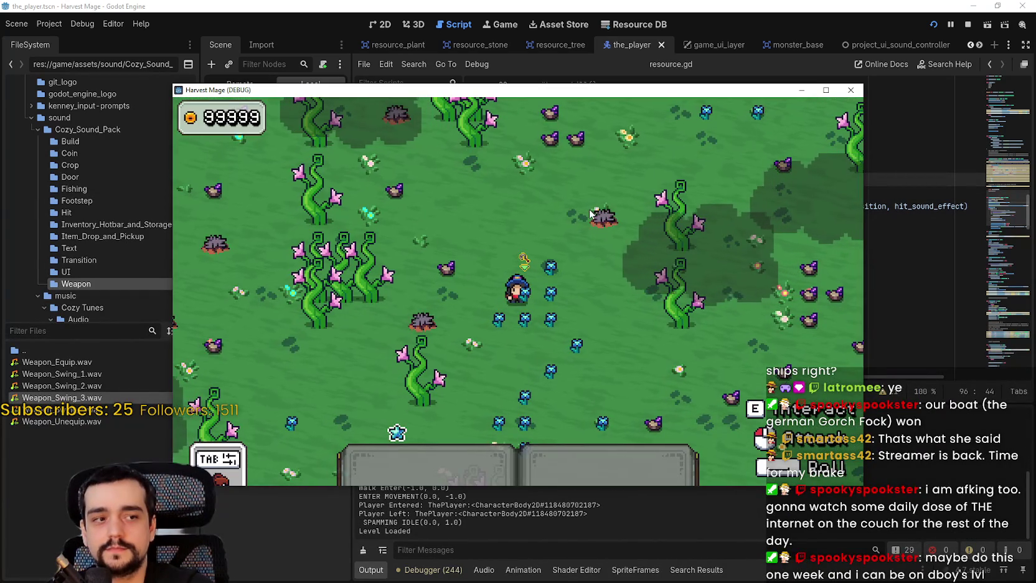
left_click(825, 92)
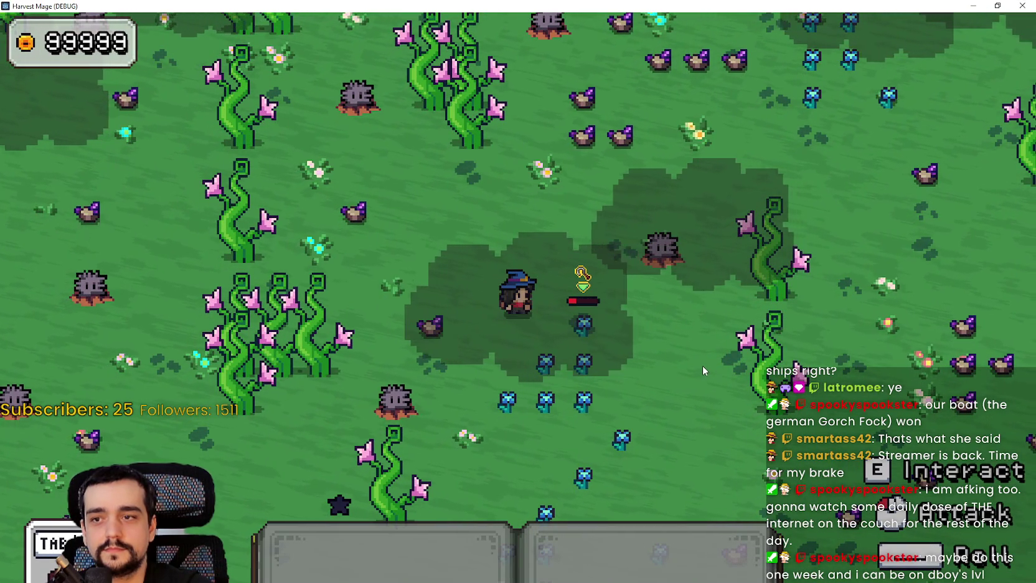
key("d")
key("d")
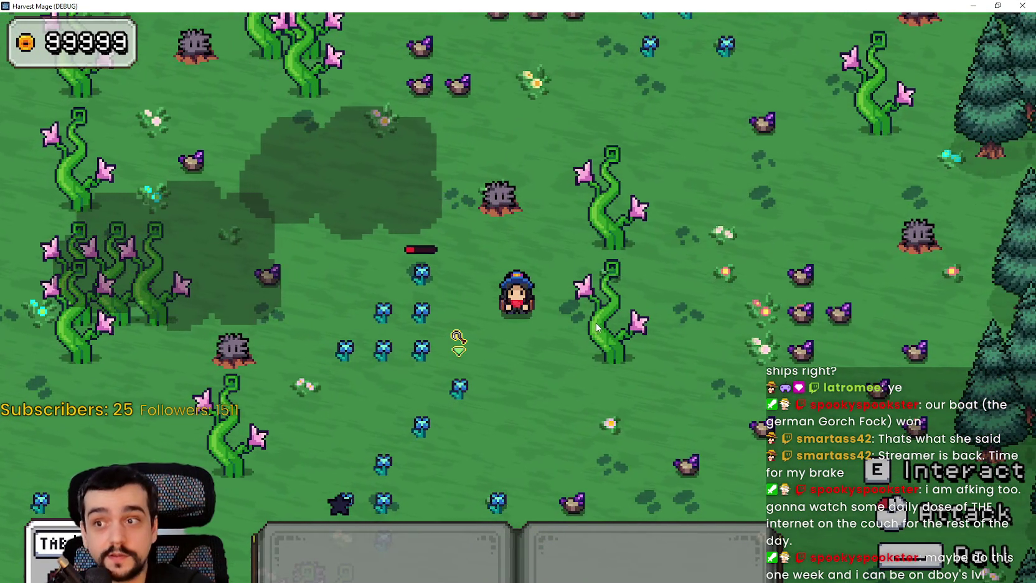
key("a")
key("w")
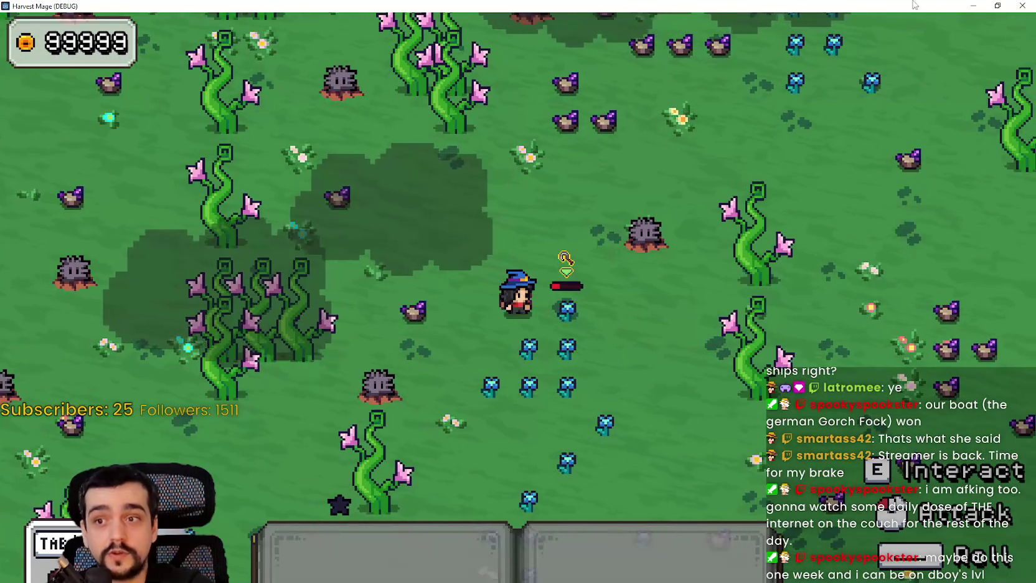
left_click(997, 6)
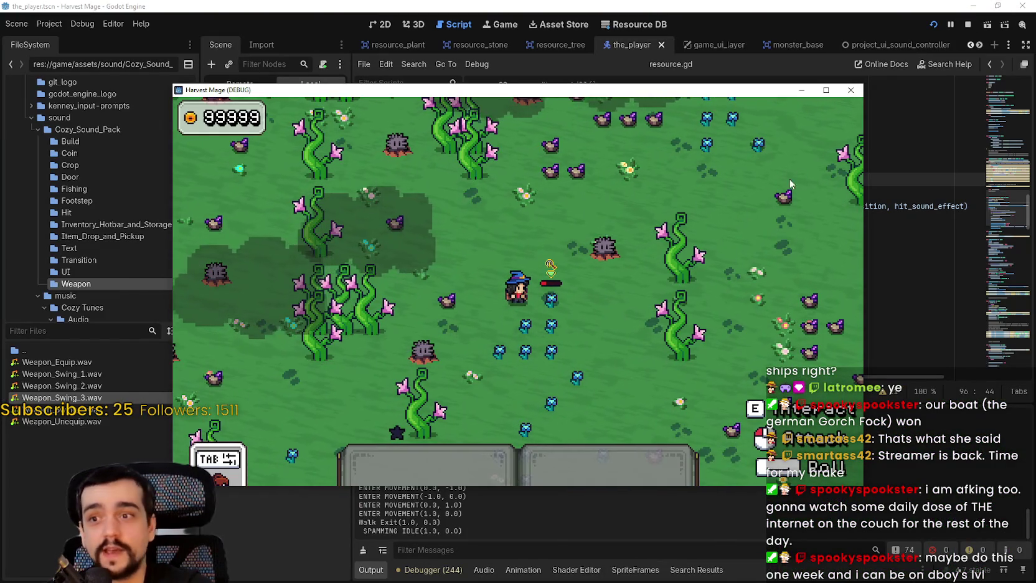
key("a")
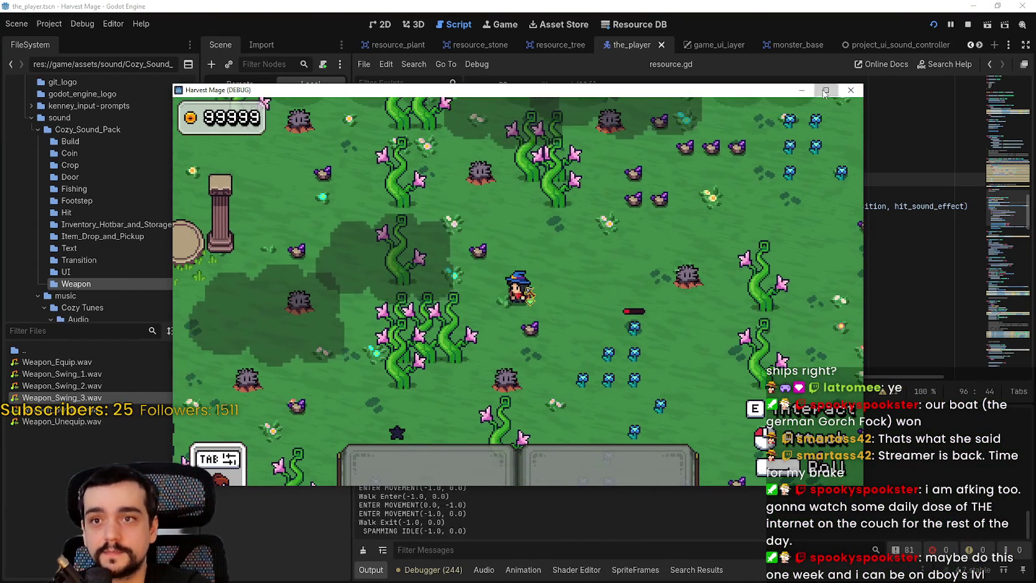
left_click(826, 90)
key("a")
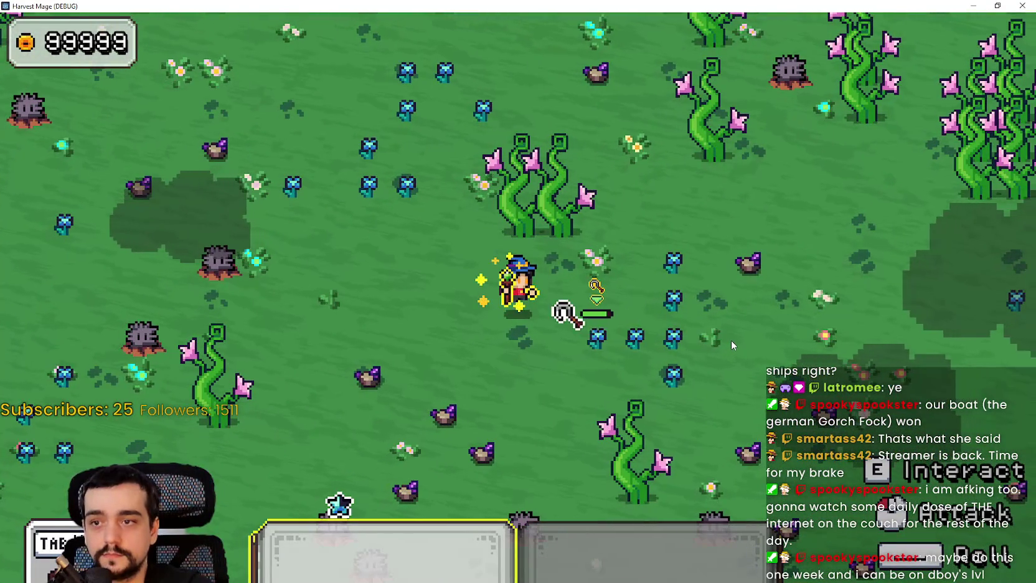
Put away the hotbar tool and walk the mage around toward the stone pillars.
key("1")
key("s")
key("d")
key("w")
key("a")
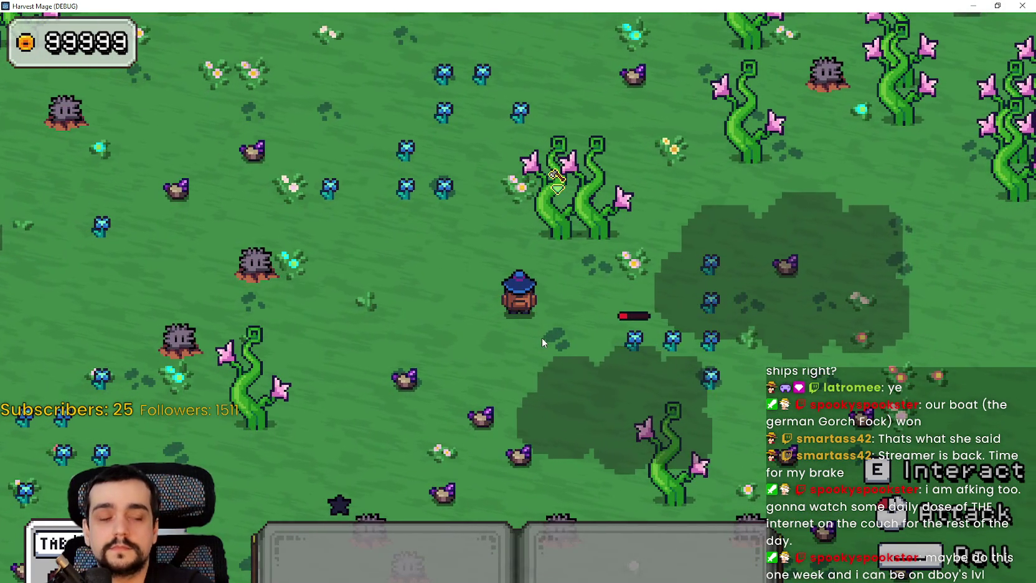
key("d")
key("s")
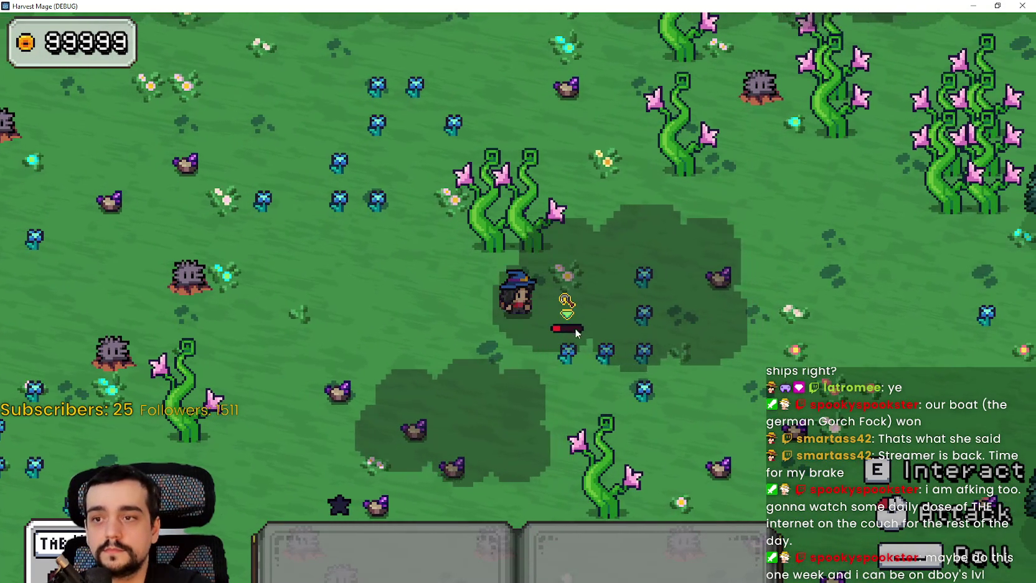
key("a")
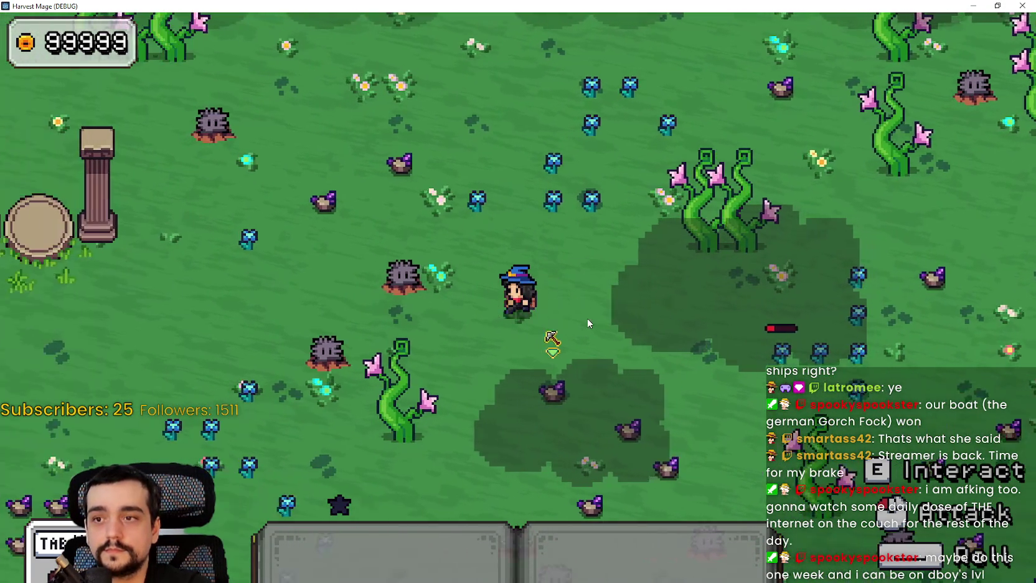
key("d")
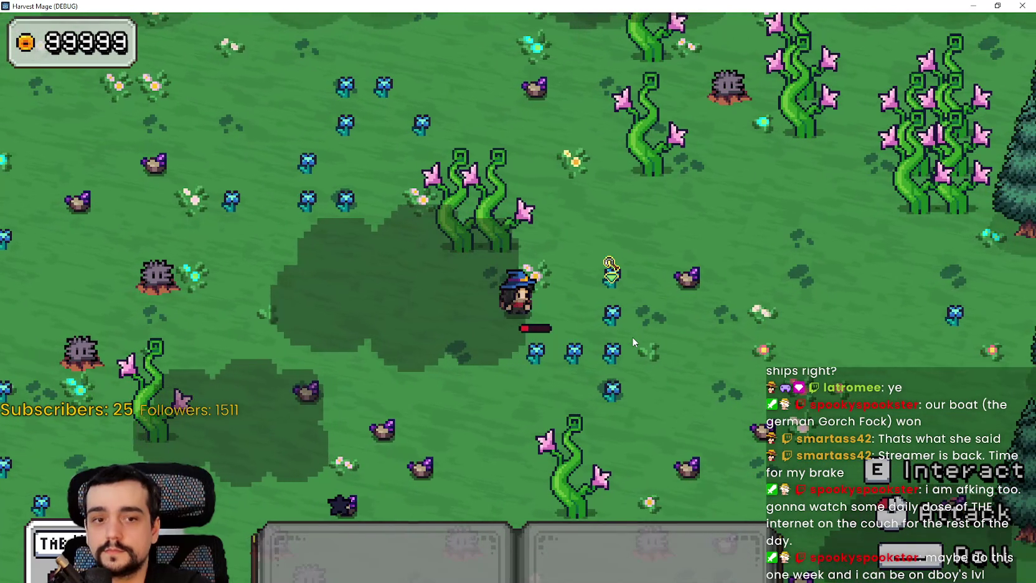
key("a")
key("a")
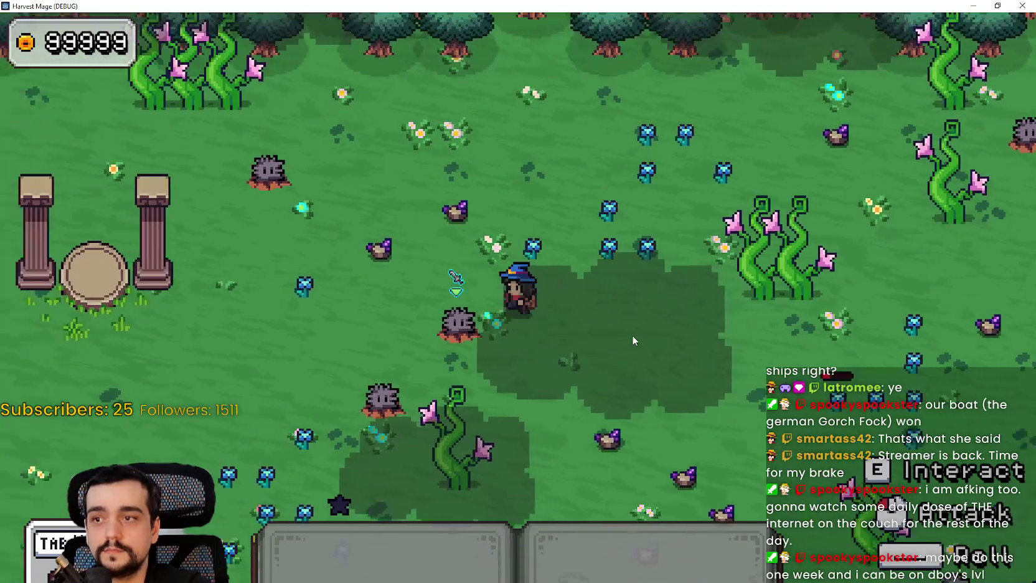
Warp to town and on to a new field, strike a rock with the pickaxe, then stop the game.
key("e")
key("e")
key("1")
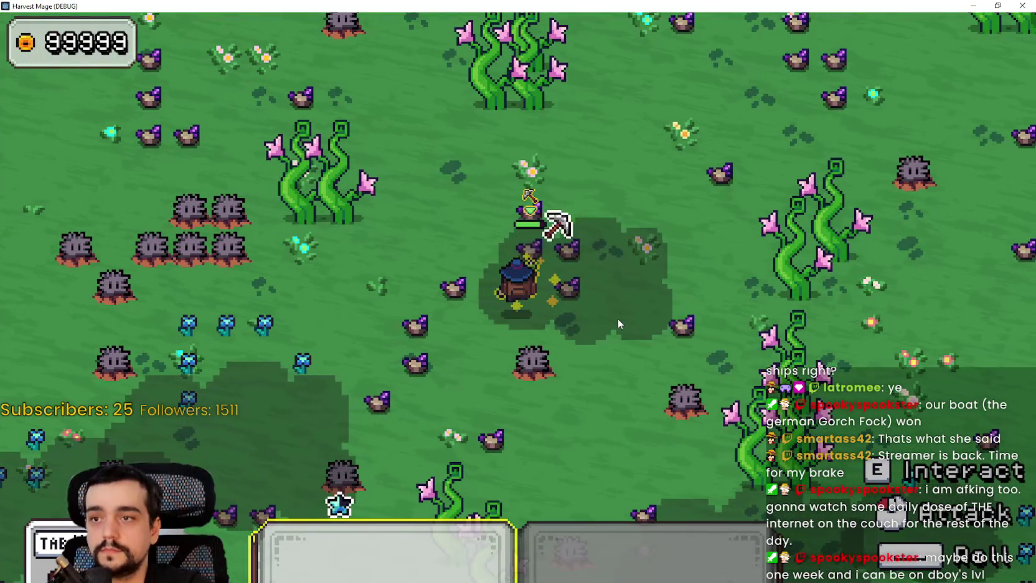
left_click(618, 319)
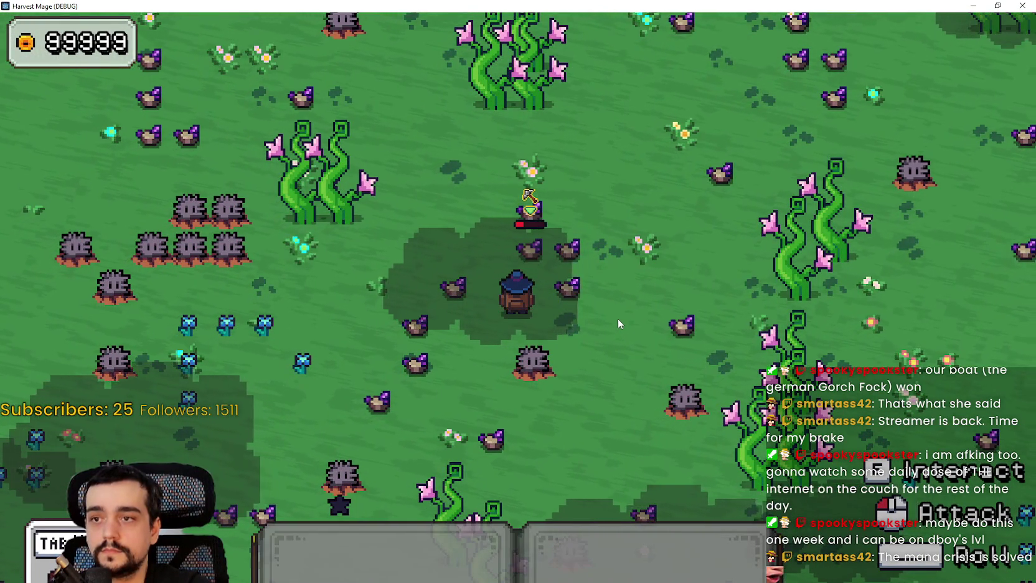
key("w")
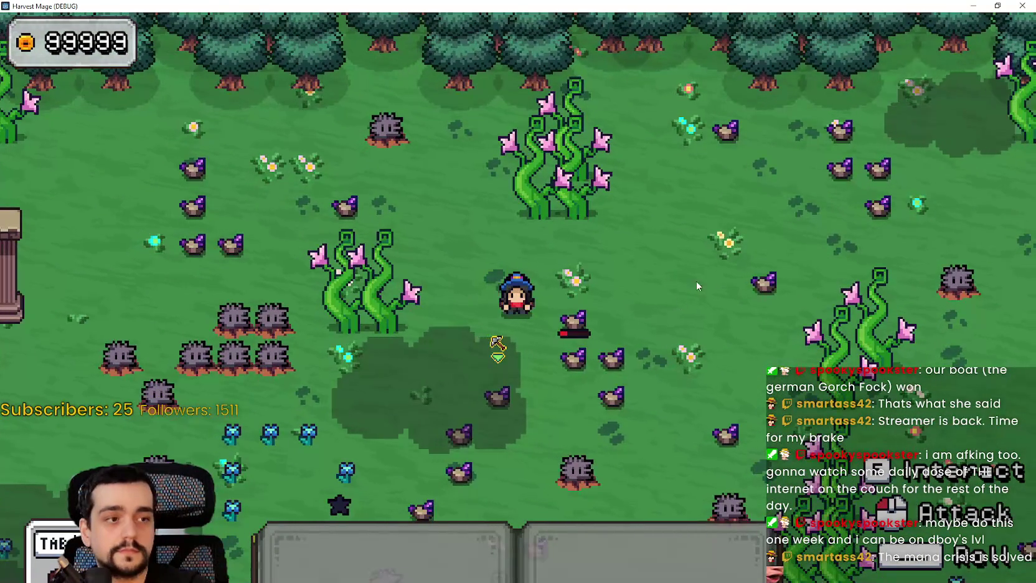
key("super+Down")
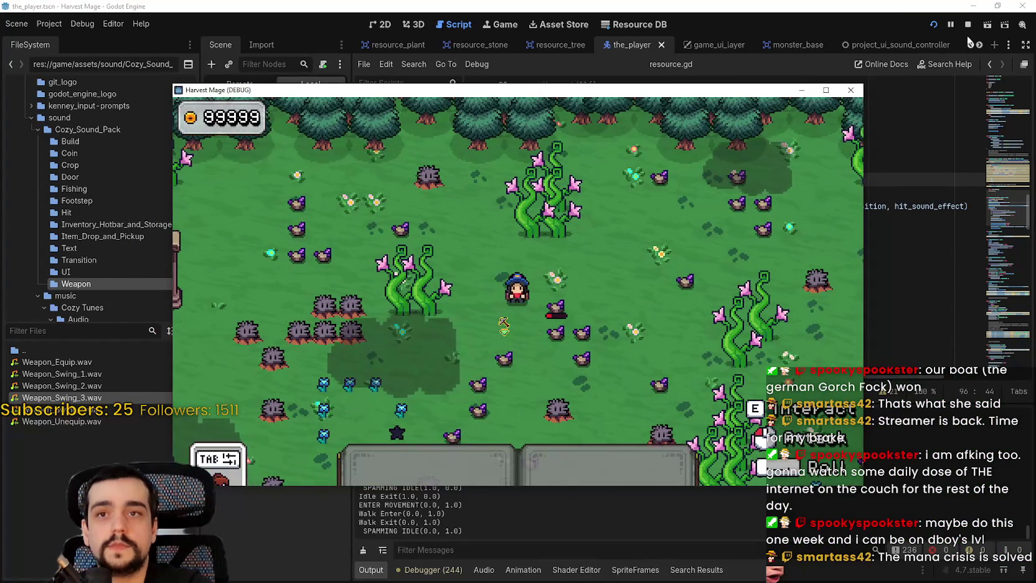
key("F8")
Leave resource.gd and switch to the game_ui scene in the 2D view.
left_click(779, 261)
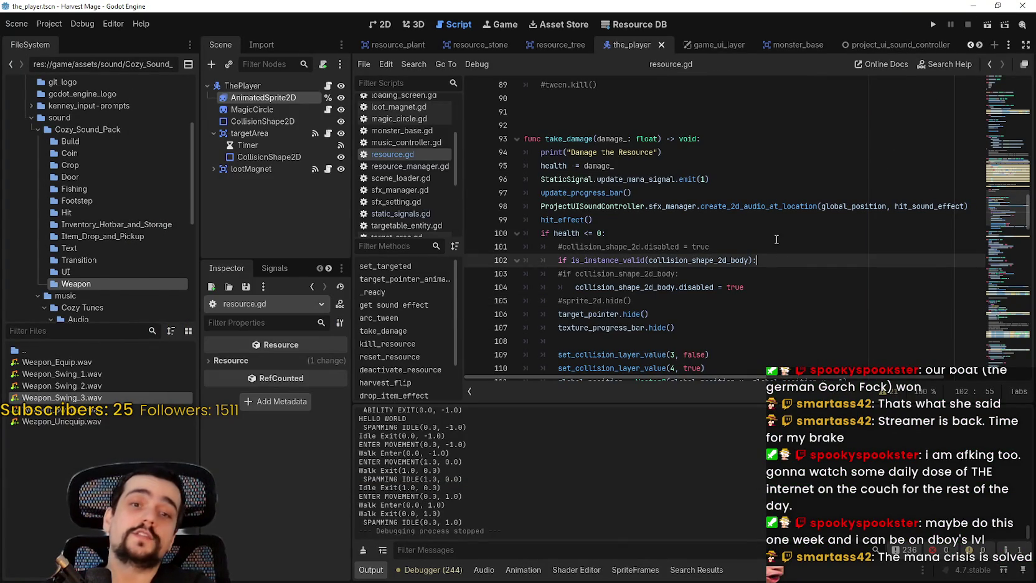
left_click(776, 234)
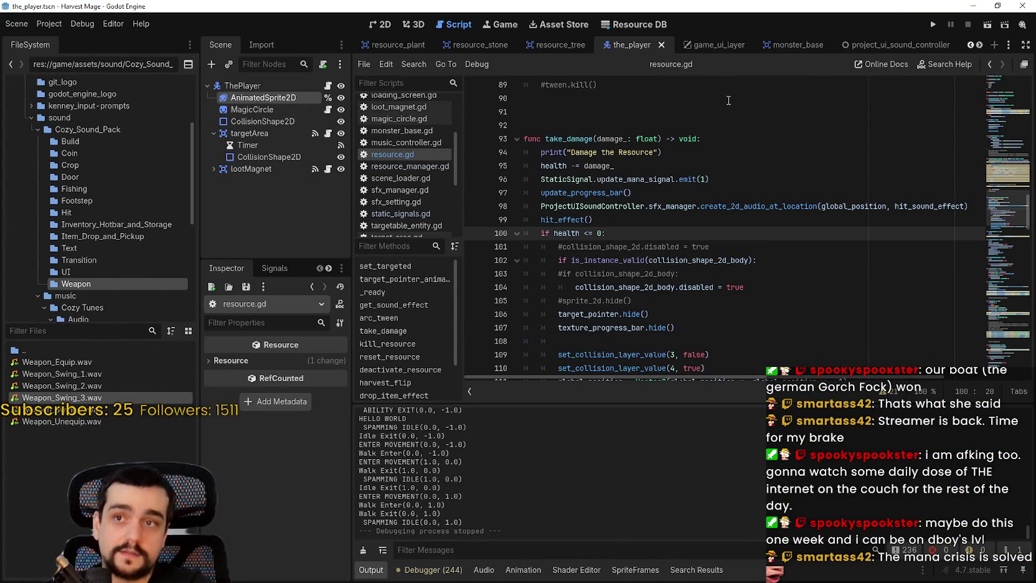
left_click(979, 45)
left_click(980, 45)
left_click(979, 45)
left_click(979, 45)
left_click(979, 45)
left_click(979, 45)
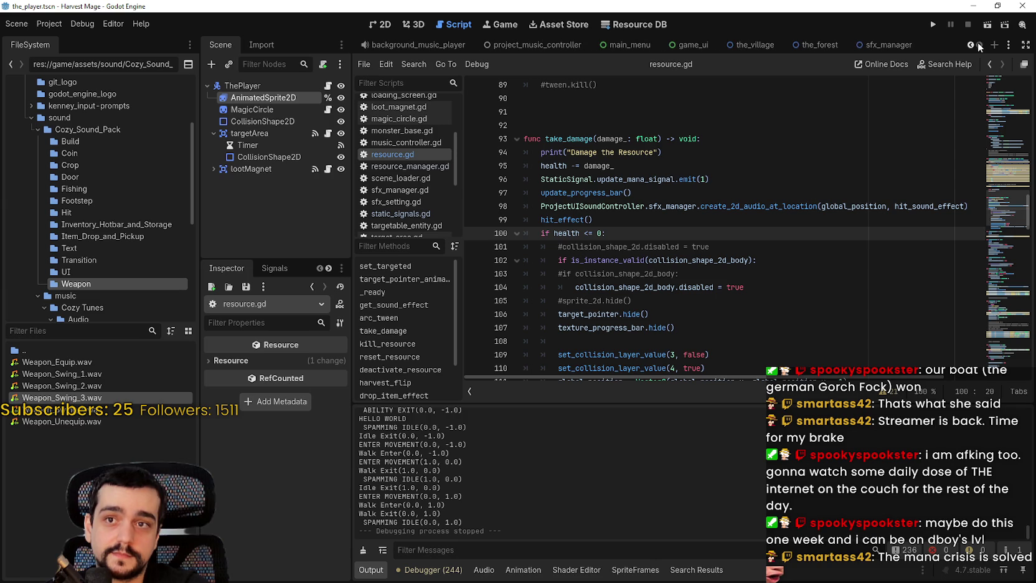
left_click(692, 45)
left_click(381, 25)
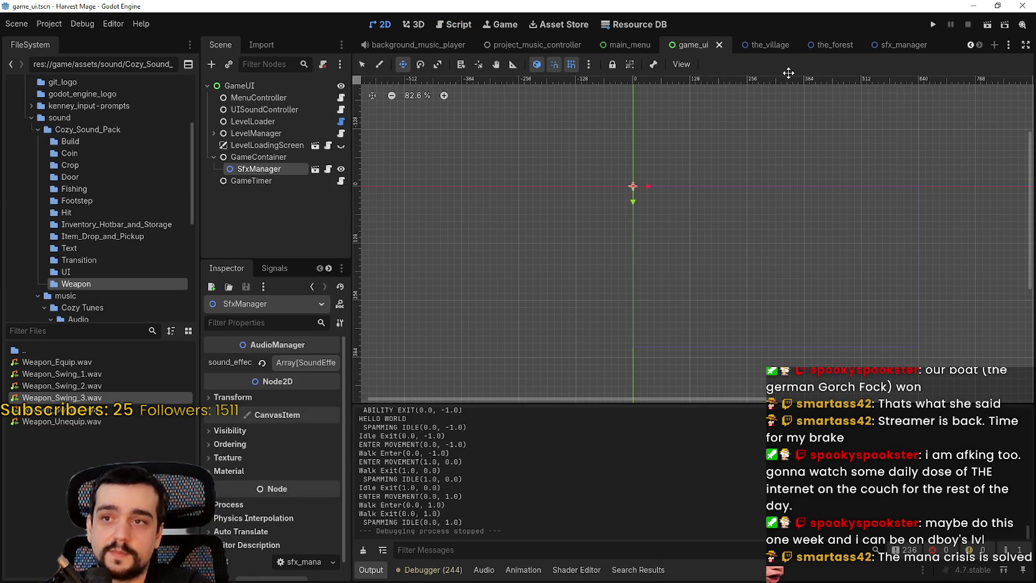
Switch to the game_ui_layer scene and open the GameUI node's game_ui.gd script.
left_click(971, 45)
left_click(970, 45)
left_click(439, 45)
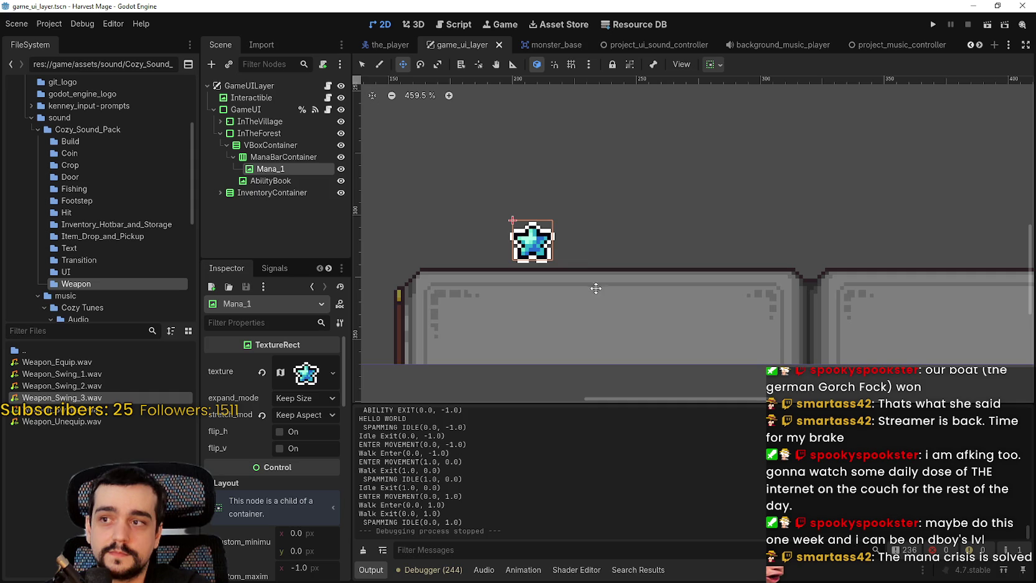
scroll(603, 200, "down", 3)
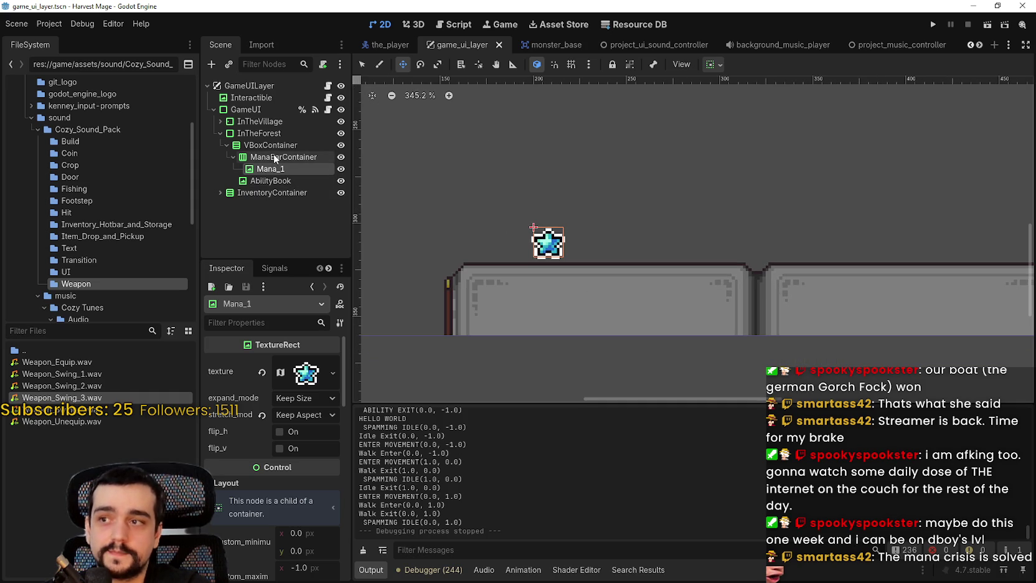
left_click(328, 109)
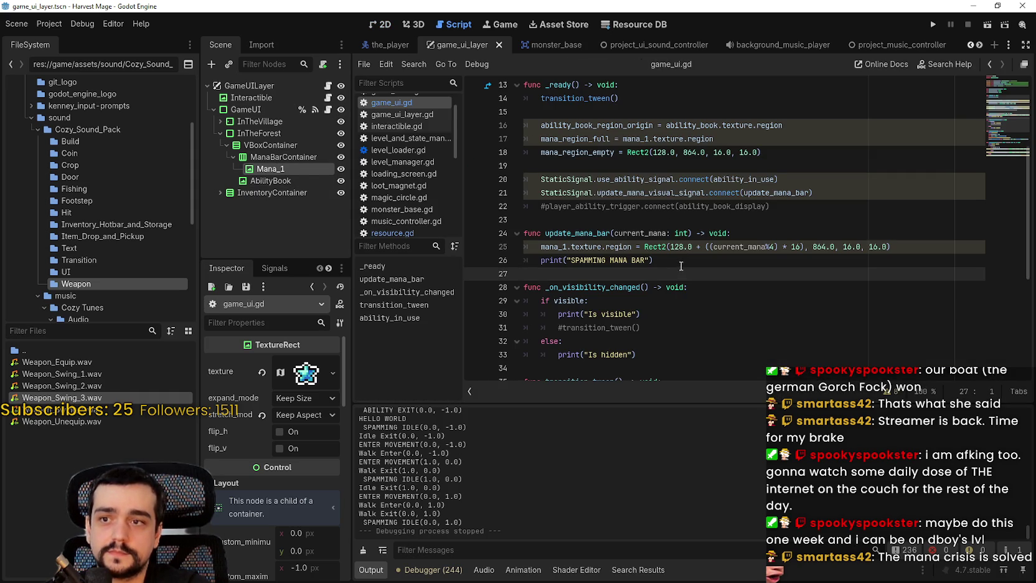
Review the update_mana_bar and _ready functions, then select the Mana_1 star node.
left_click_drag(682, 261, 524, 246)
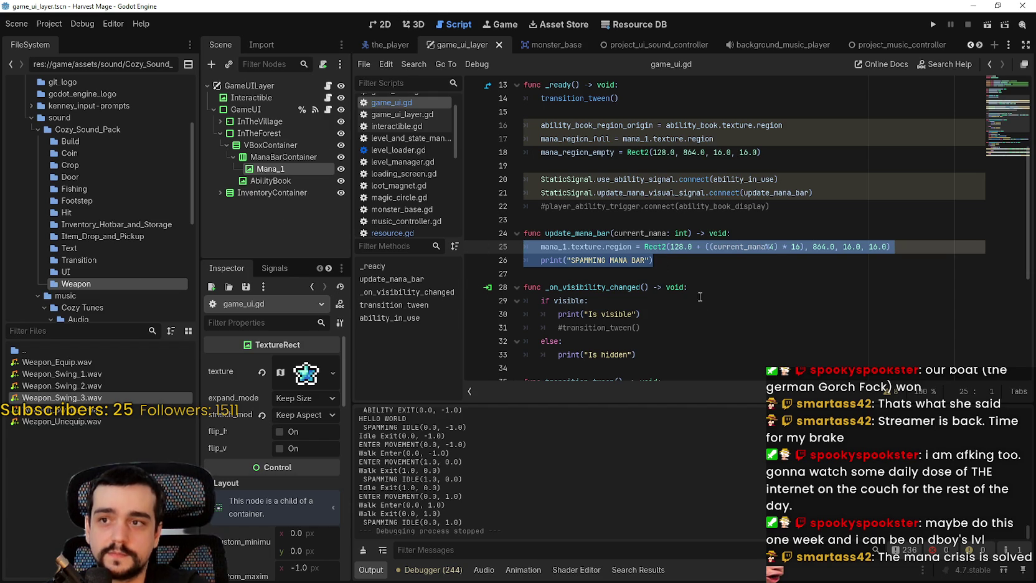
left_click(690, 265)
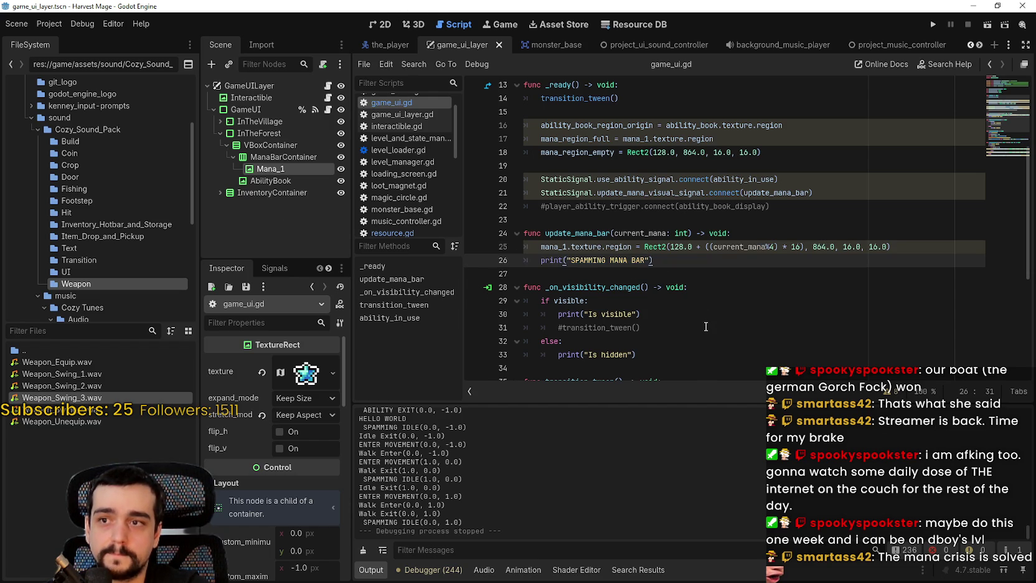
scroll(694, 274, "up", 3)
left_click(630, 212)
scroll(654, 249, "down", 4)
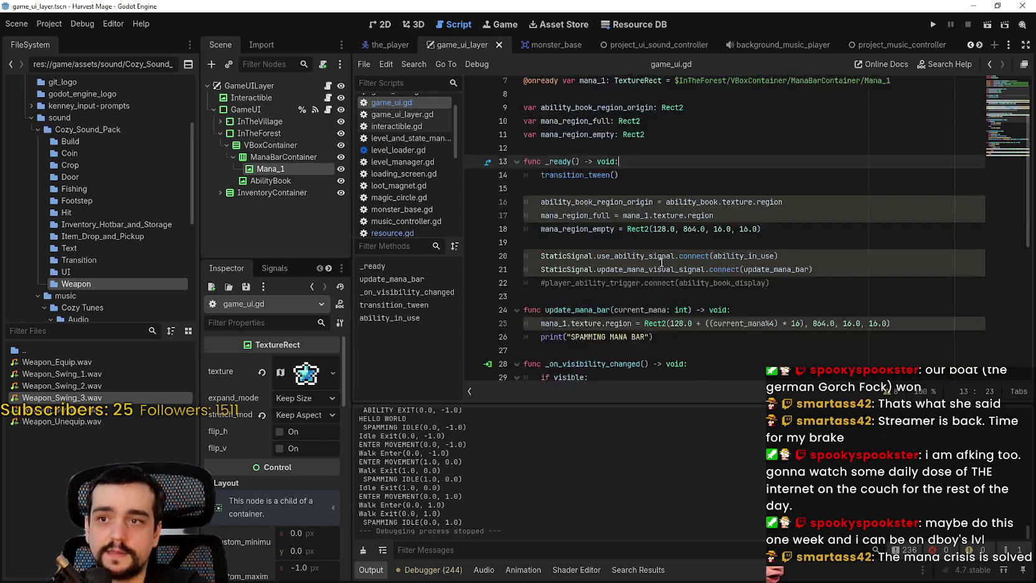
scroll(665, 260, "up", 2)
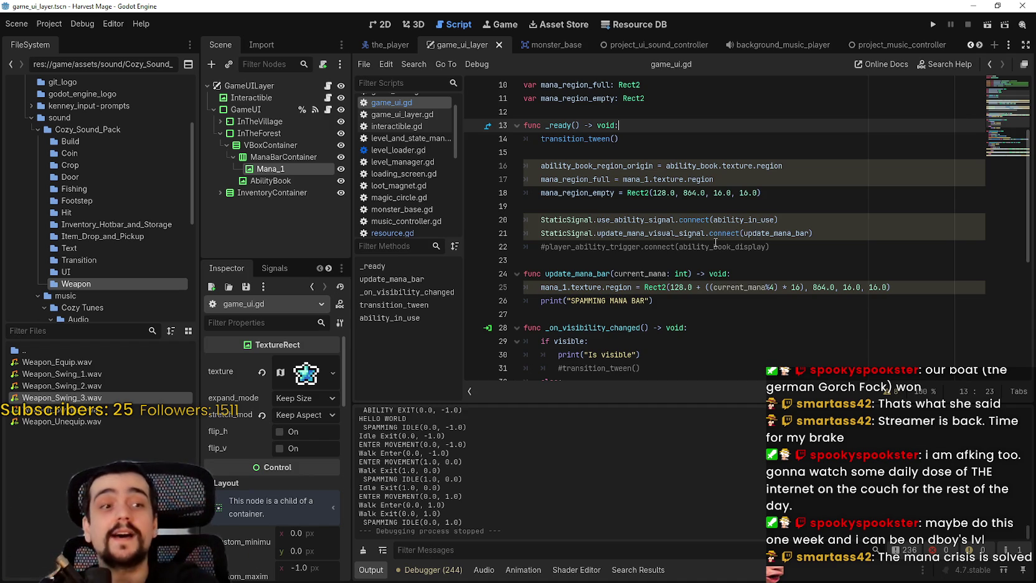
left_click(275, 167)
Duplicate Mana_1 into a Mana_2 star, then review update_mana_bar in game_ui.gd and save it.
key("ctrl+d")
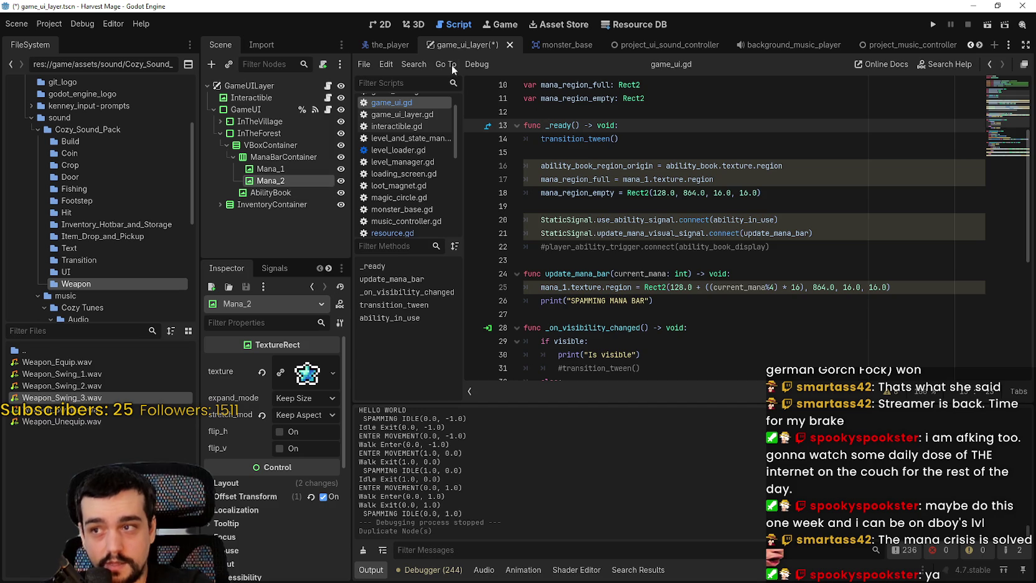
left_click(380, 25)
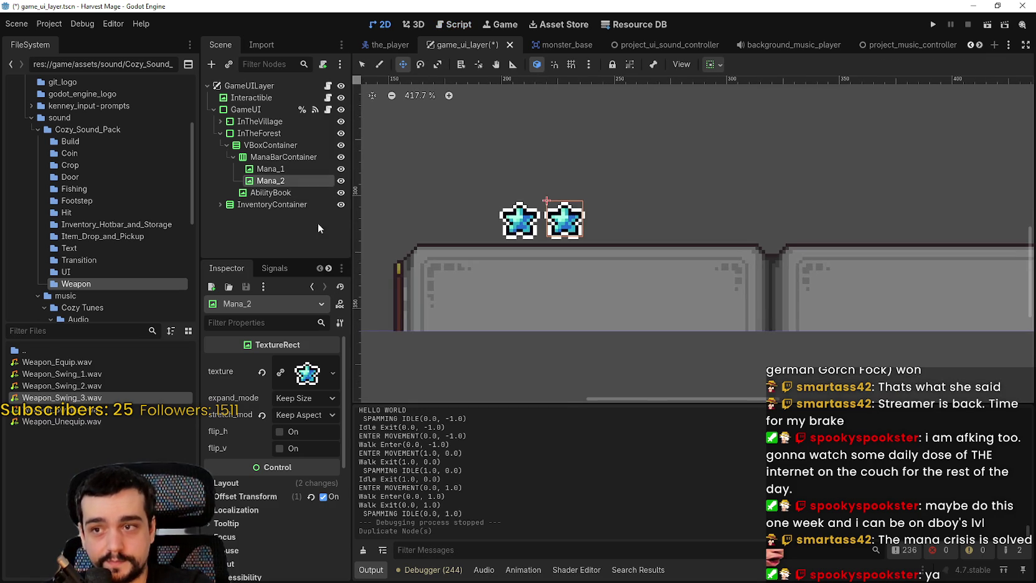
left_click(328, 110)
scroll(747, 280, "down", 2)
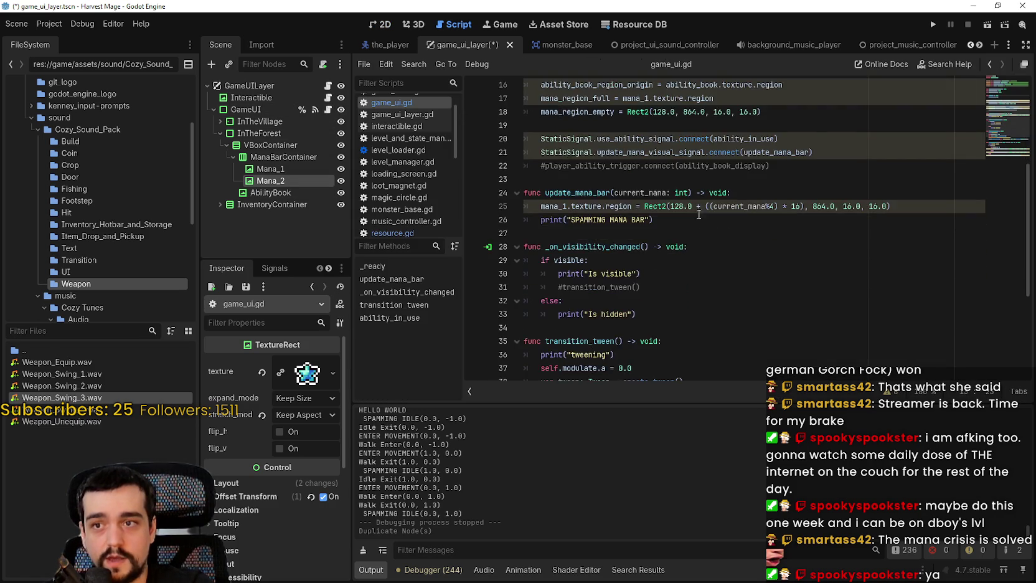
scroll(747, 280, "up", 3)
left_click(754, 300)
scroll(782, 329, "down", 1)
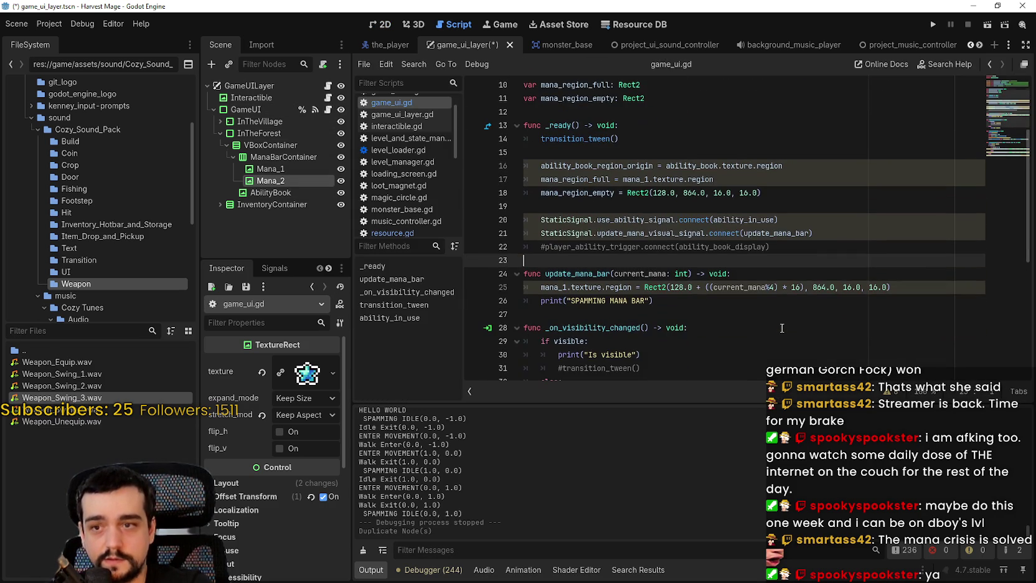
double_click(556, 287)
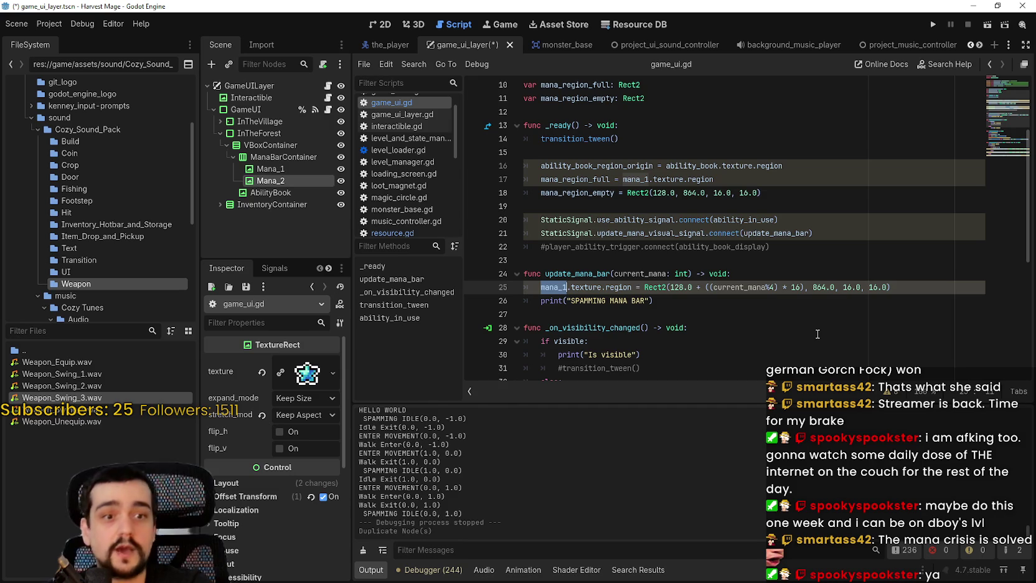
left_click(822, 314)
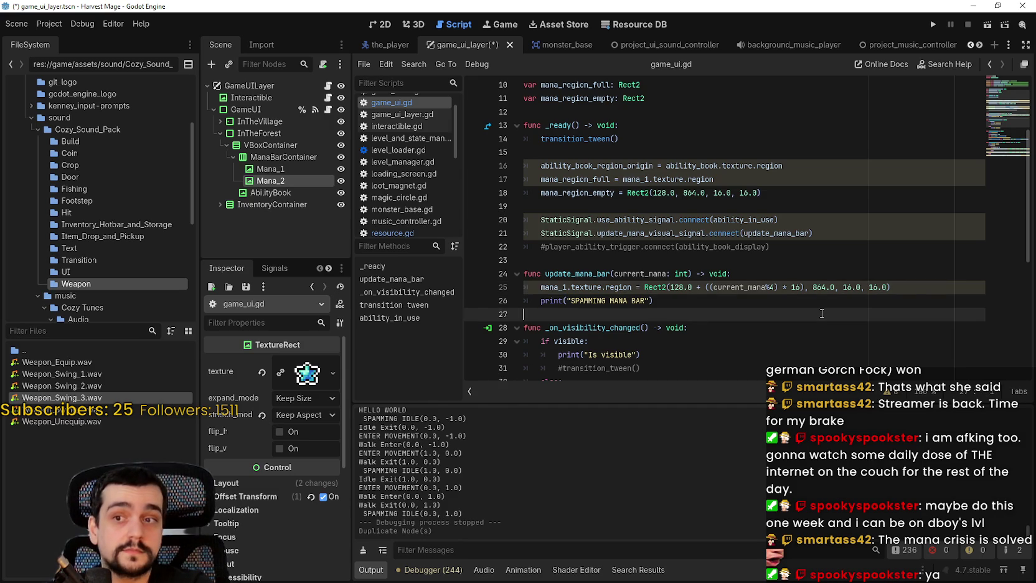
left_click(821, 274)
key("ctrl+s")
Change the player's starting mana from 4 to 12 in the_player.gd and save.
scroll(415, 152, "down", 2)
scroll(411, 149, "down", 5)
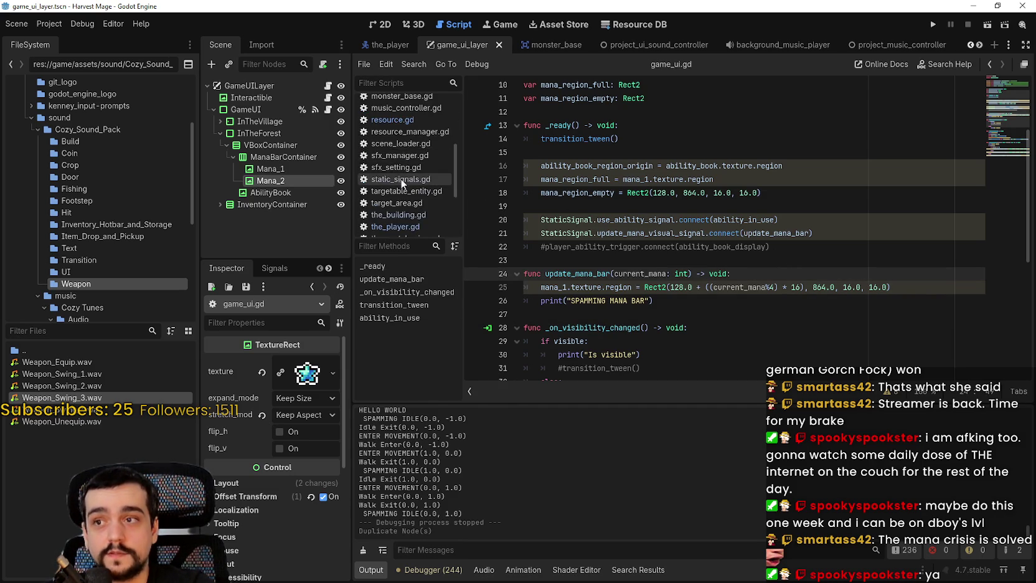
left_click(395, 176)
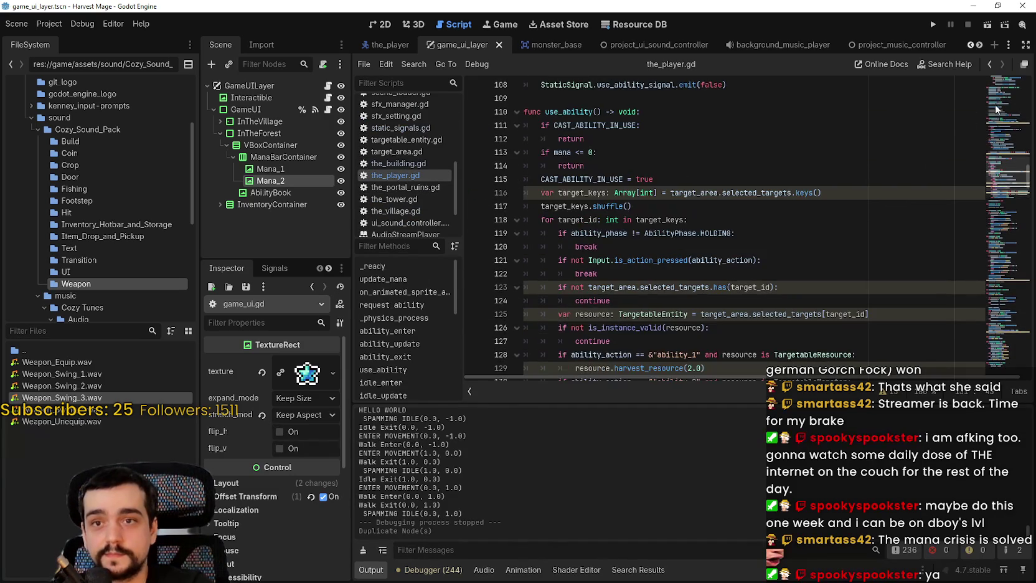
left_click(1007, 143)
left_click(1009, 77)
double_click(595, 247)
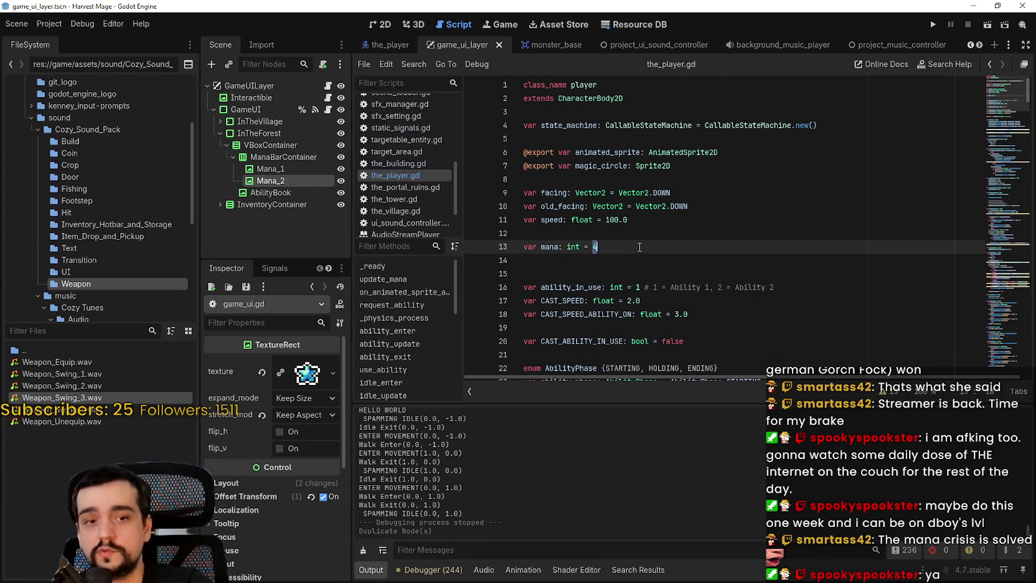
type("12")
key("ctrl+s")
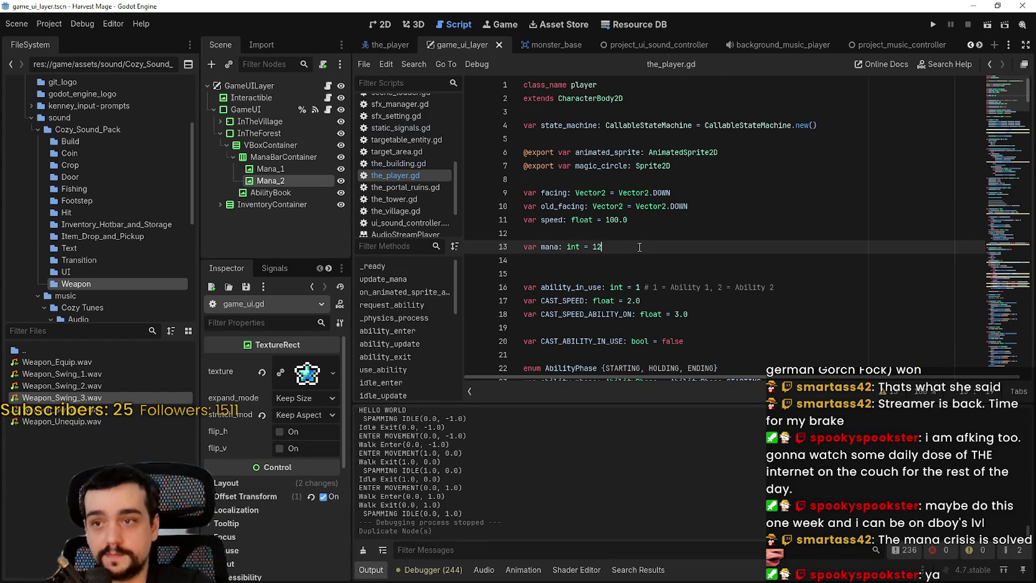
Duplicate a mana star into a third Mana_3 and save the scene.
left_click(274, 169)
key("ctrl+d")
key("ctrl+s")
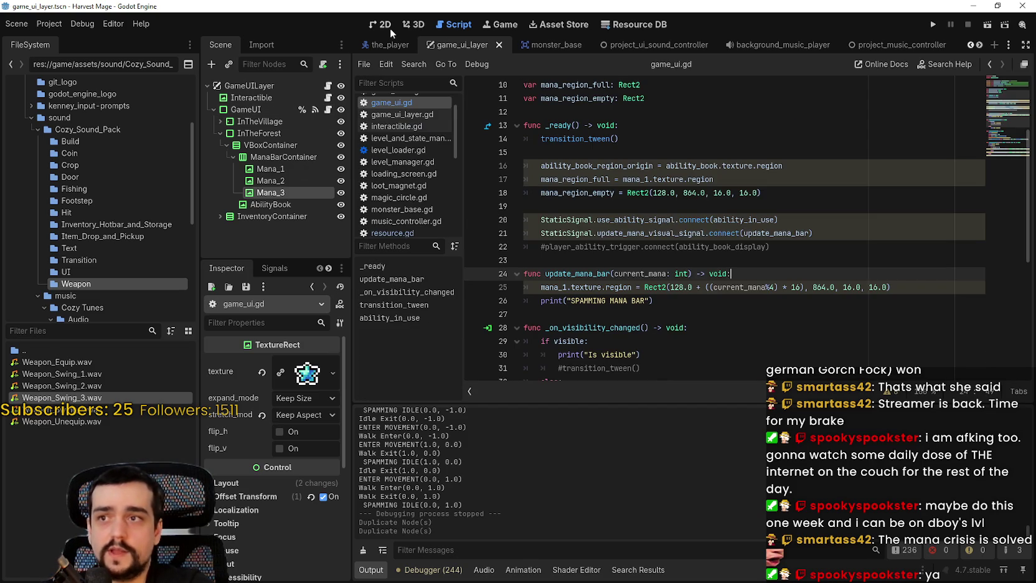
left_click(383, 25)
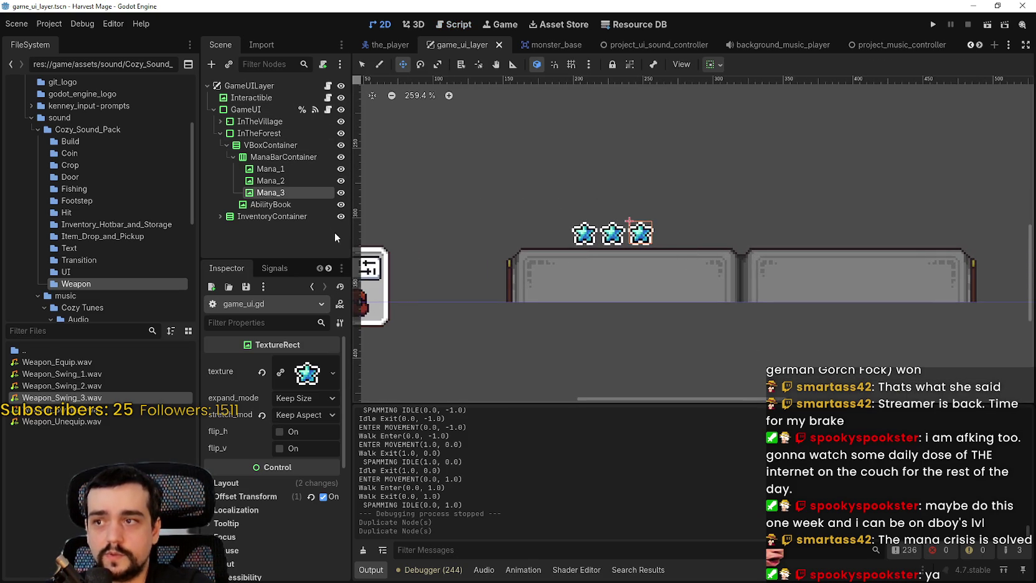
Set ManaBarContainer's alignment to Center and save the scene.
scroll(499, 254, "down", 2)
left_click(281, 157)
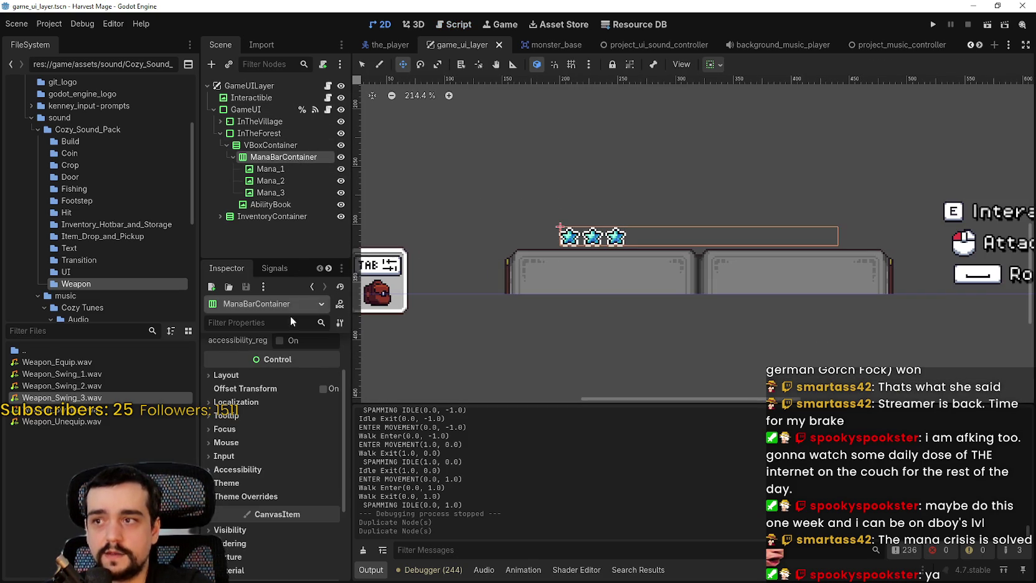
scroll(283, 402, "up", 3)
left_click(291, 367)
left_click(305, 399)
key("ctrl+s")
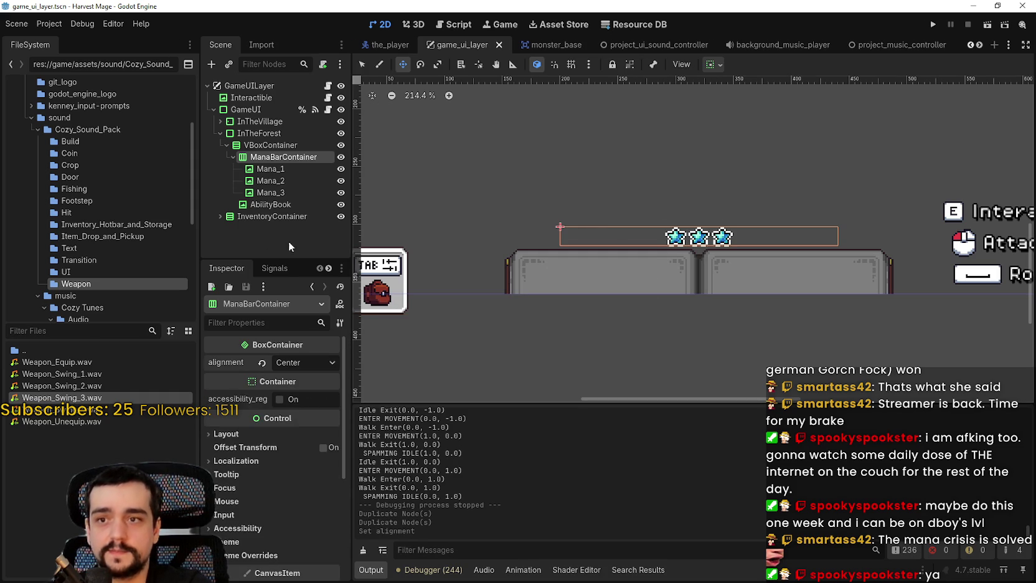
left_click(329, 109)
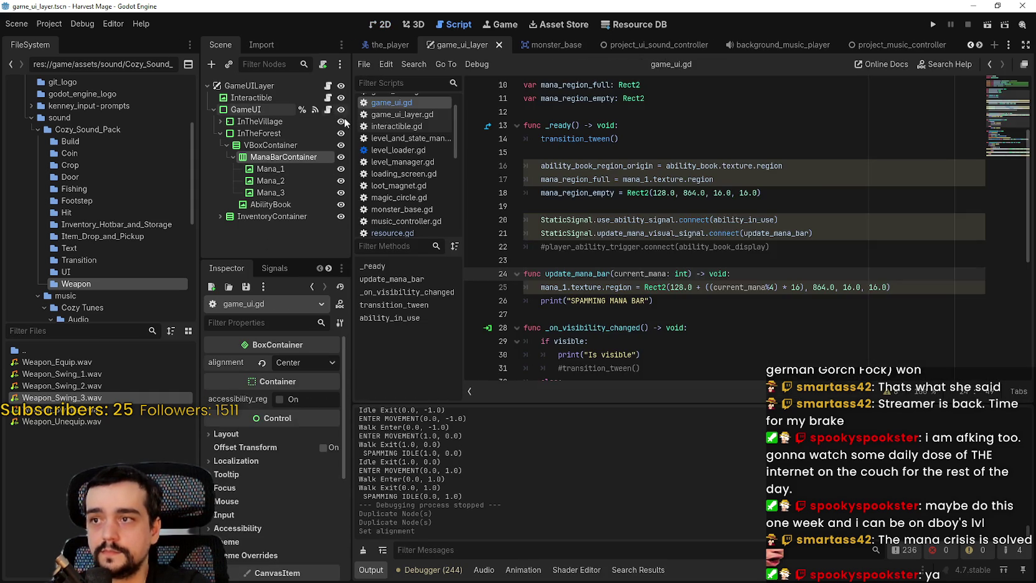
Add a 'for mana in mana_bar_container.get_child()' loop inside update_mana_bar.
scroll(660, 237, "down", 5)
left_click(659, 233)
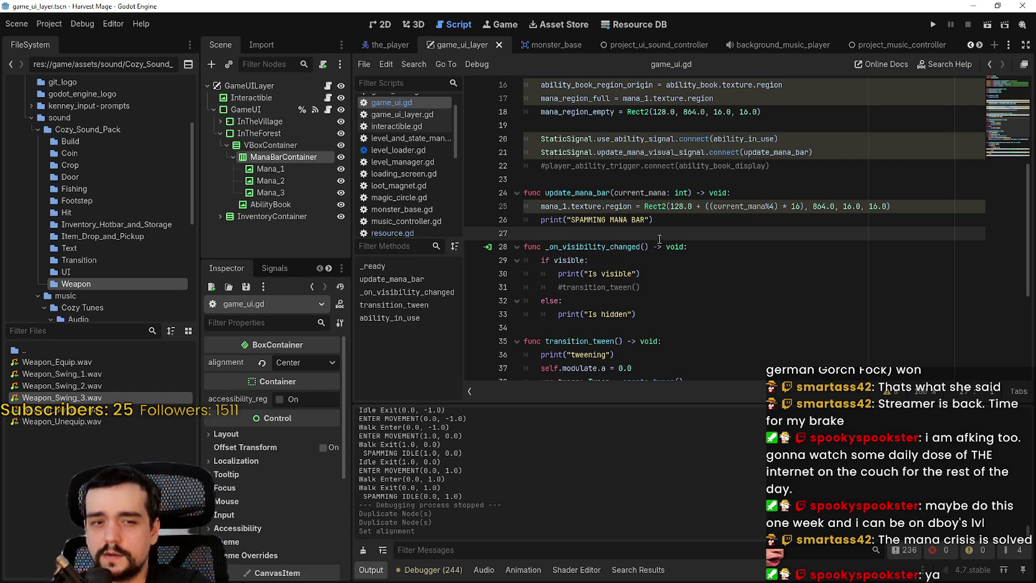
scroll(659, 238, "up", 1)
left_click(741, 233)
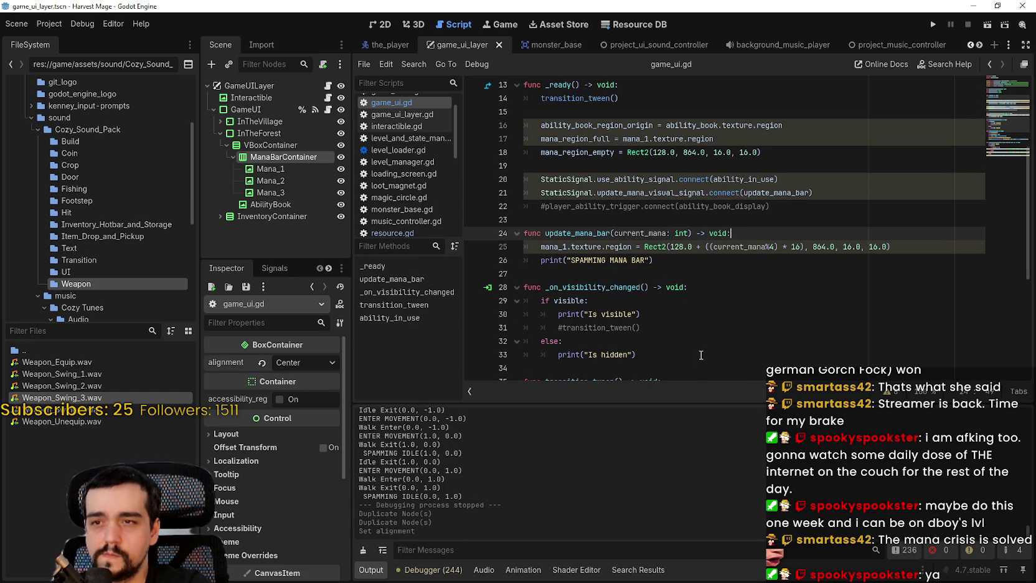
scroll(703, 348, "up", 4)
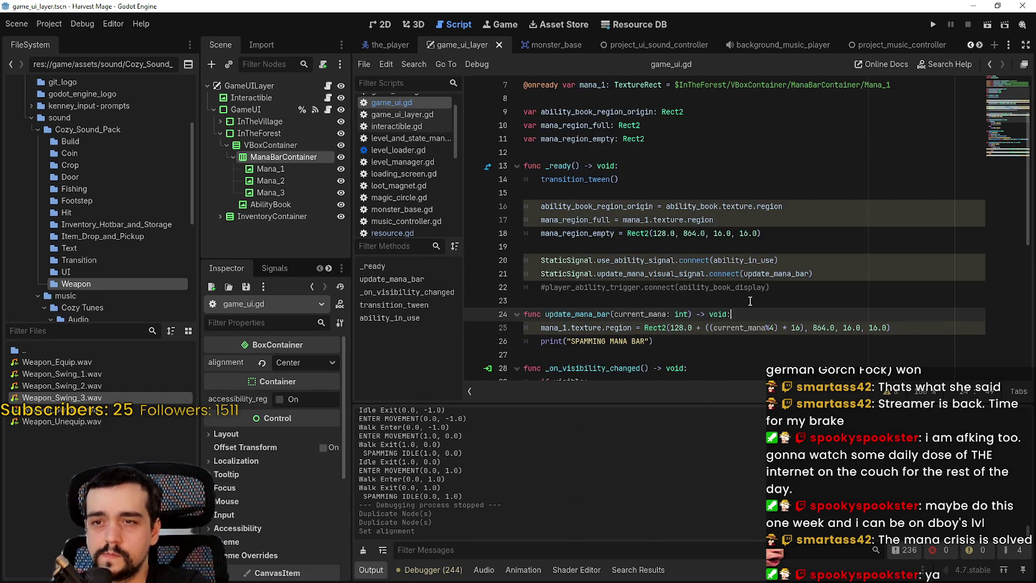
scroll(801, 286, "down", 3)
key("Return")
type("for mana in ")
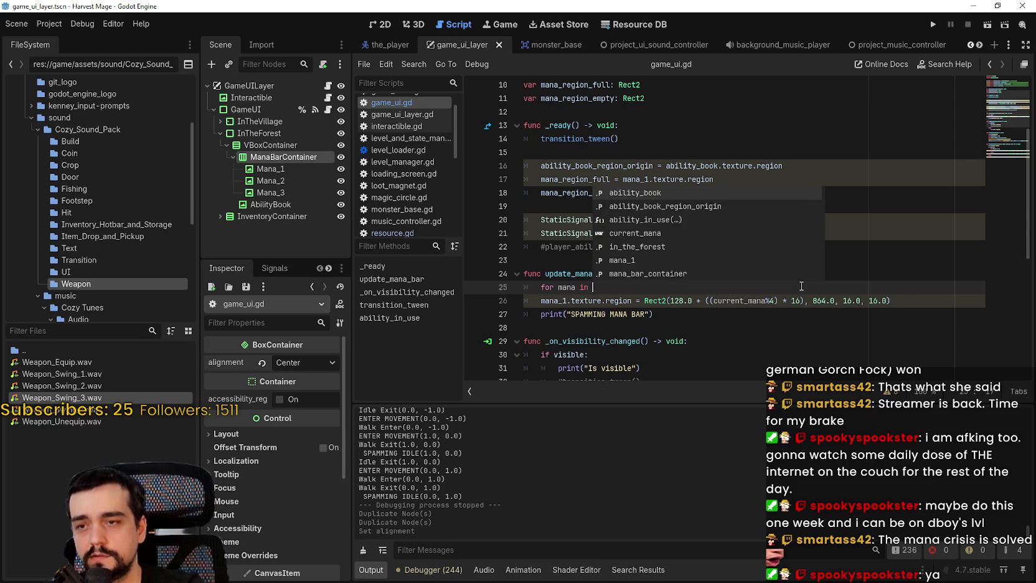
type("mana")
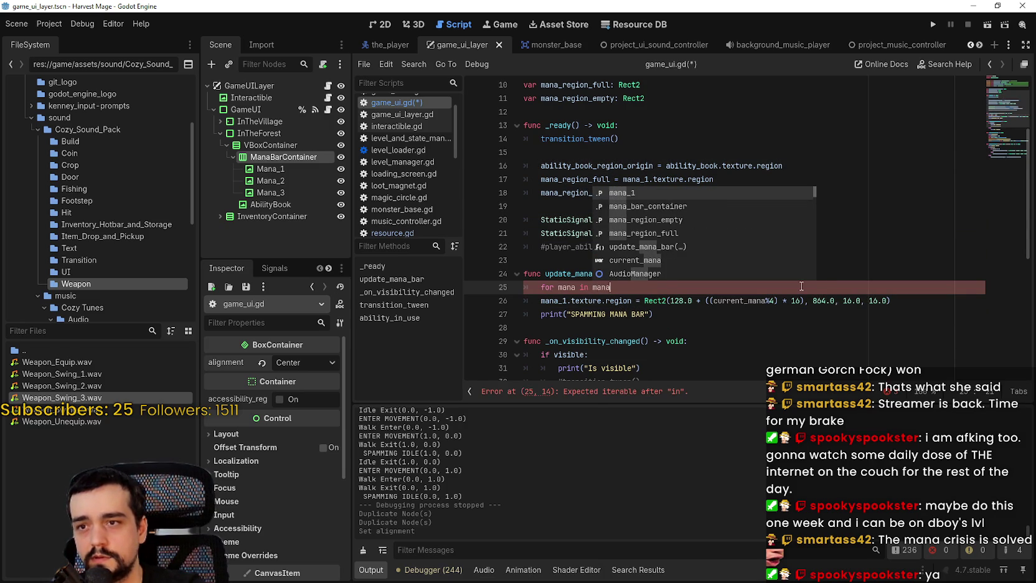
key("Down")
key("Return")
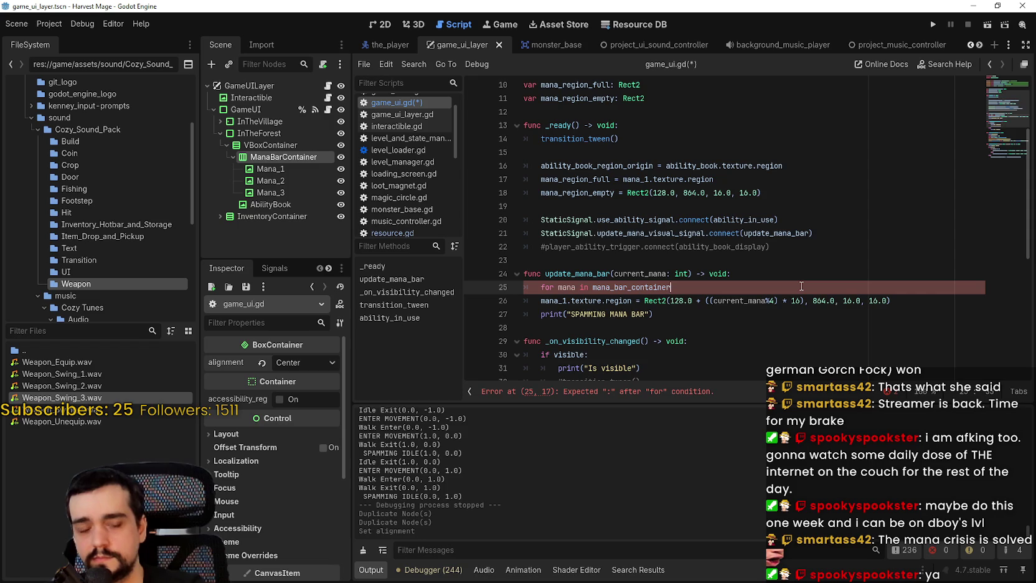
type(".get")
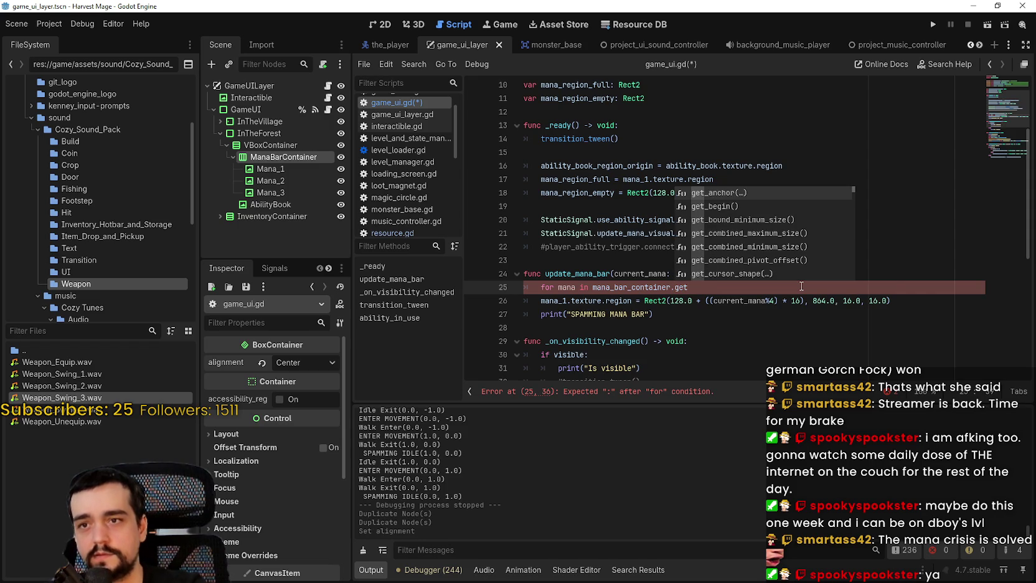
type("+")
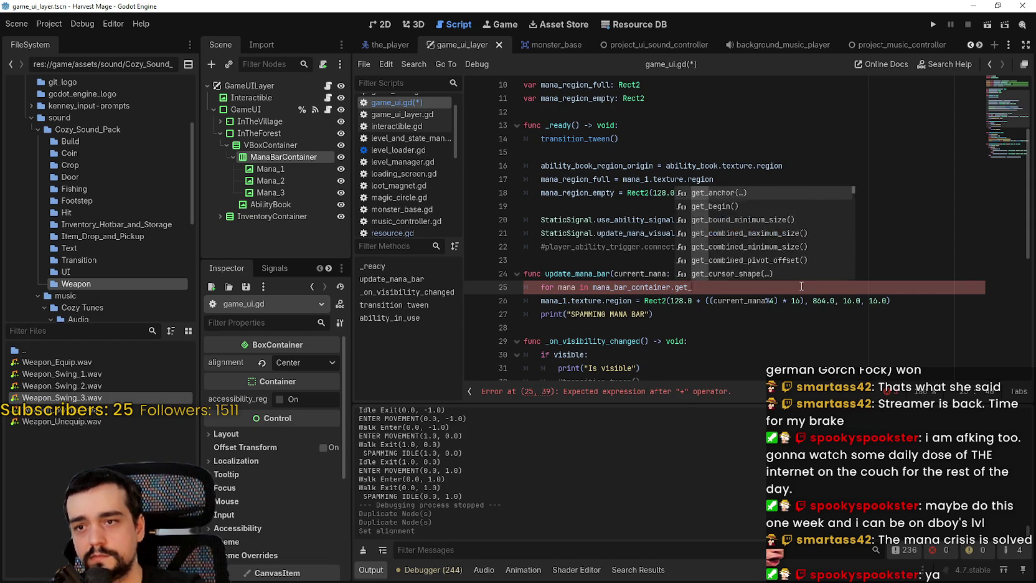
type("chi")
key("Return")
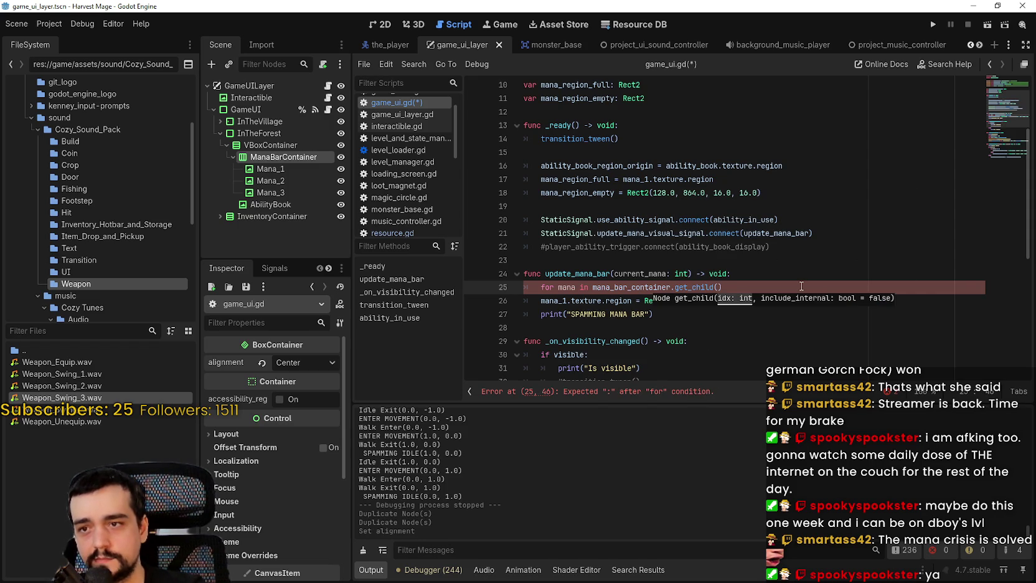
type(":")
key("Return")
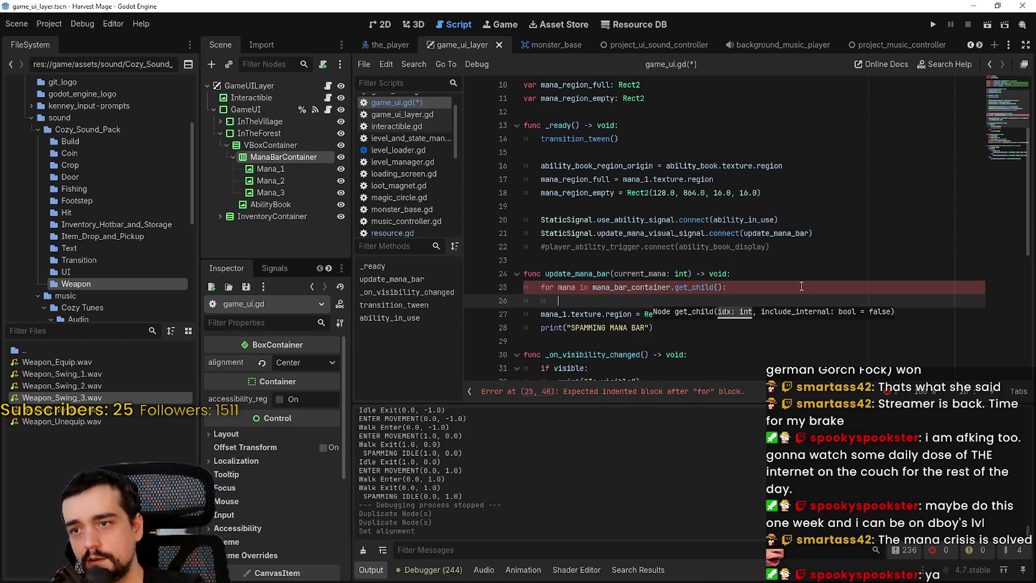
Set mana.texture.region in the loop to the Rect2 from the old mana_1 line, commented out with #.
double_click(572, 281)
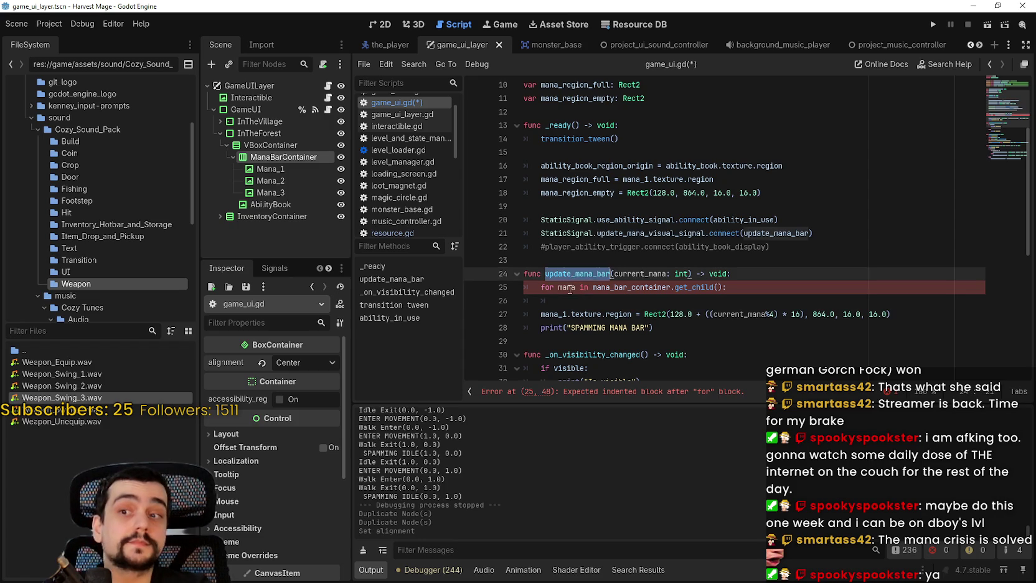
left_click(622, 300)
type("mana.")
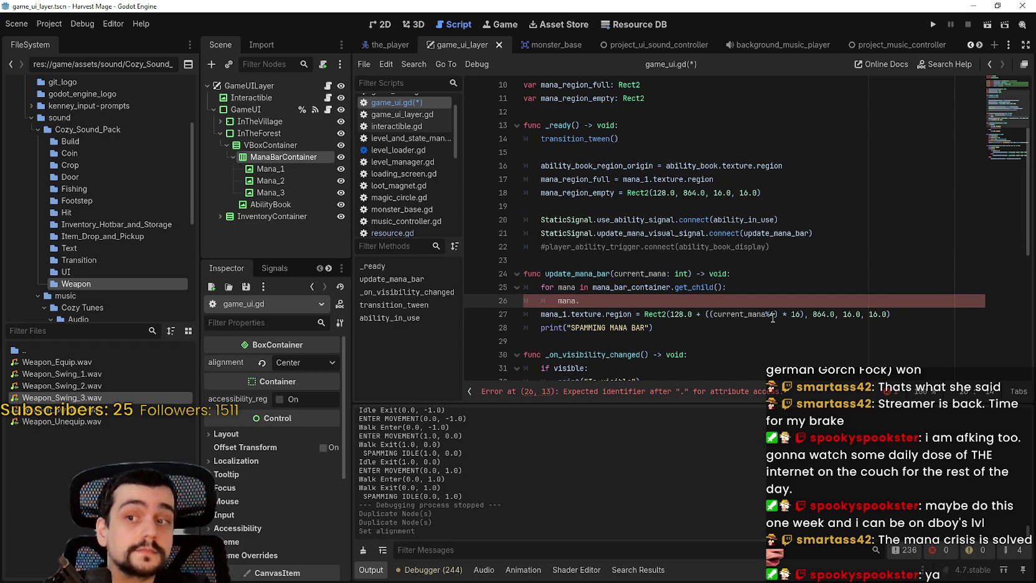
type("texture.region")
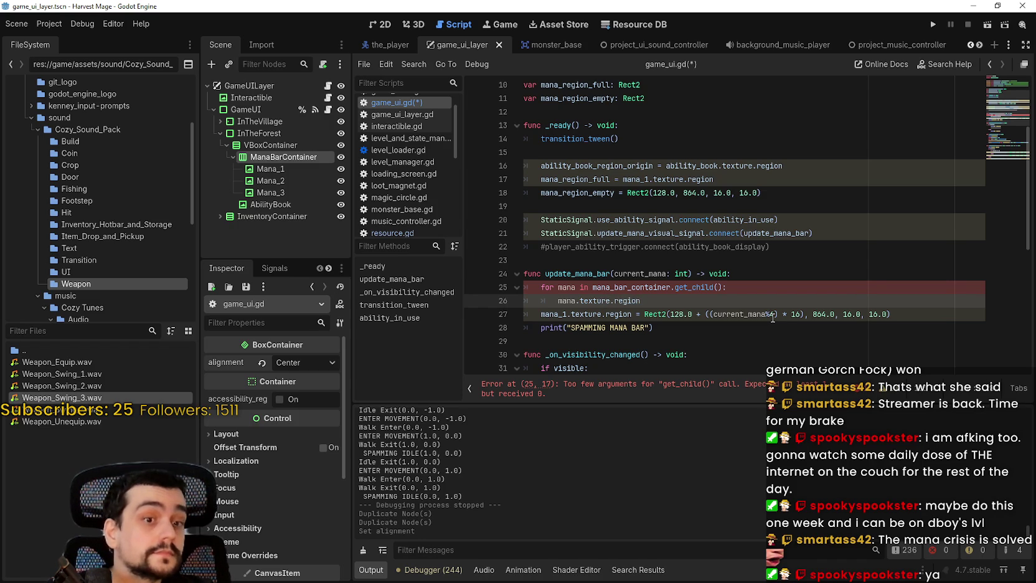
type(" =")
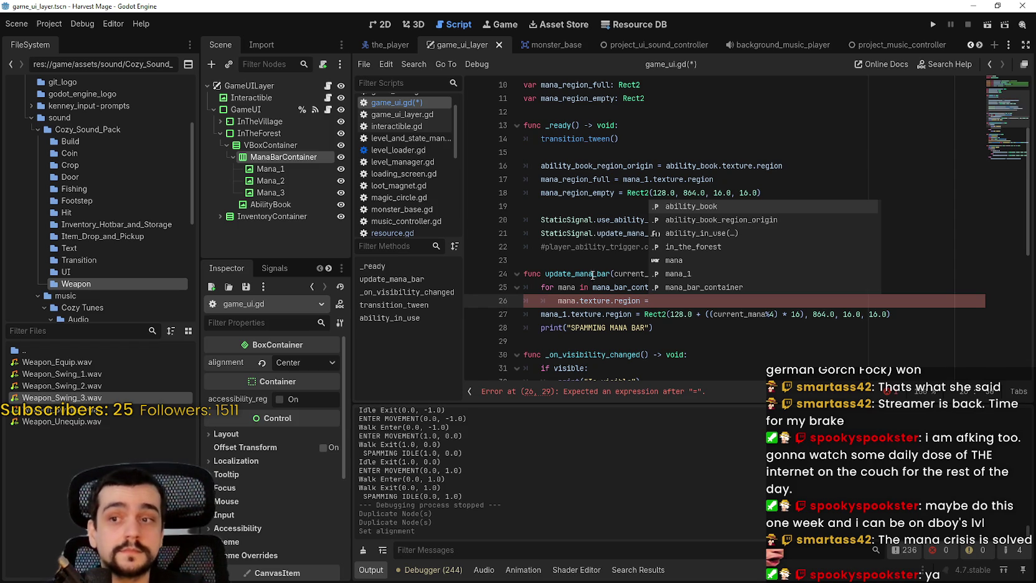
left_click(533, 312)
type("#")
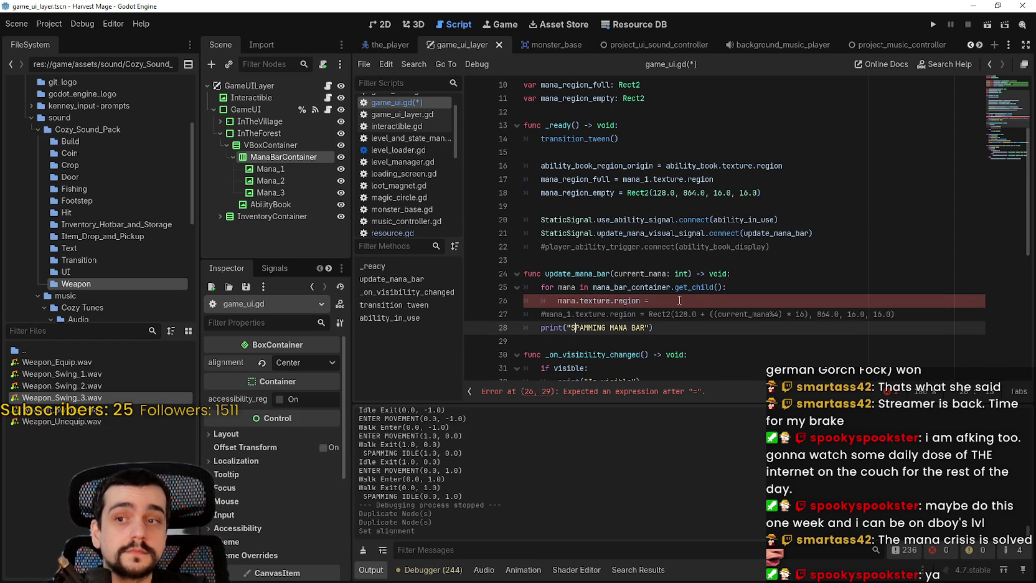
left_click_drag(649, 314, 919, 319)
key("ctrl+c")
left_click(809, 299)
key("ctrl+v")
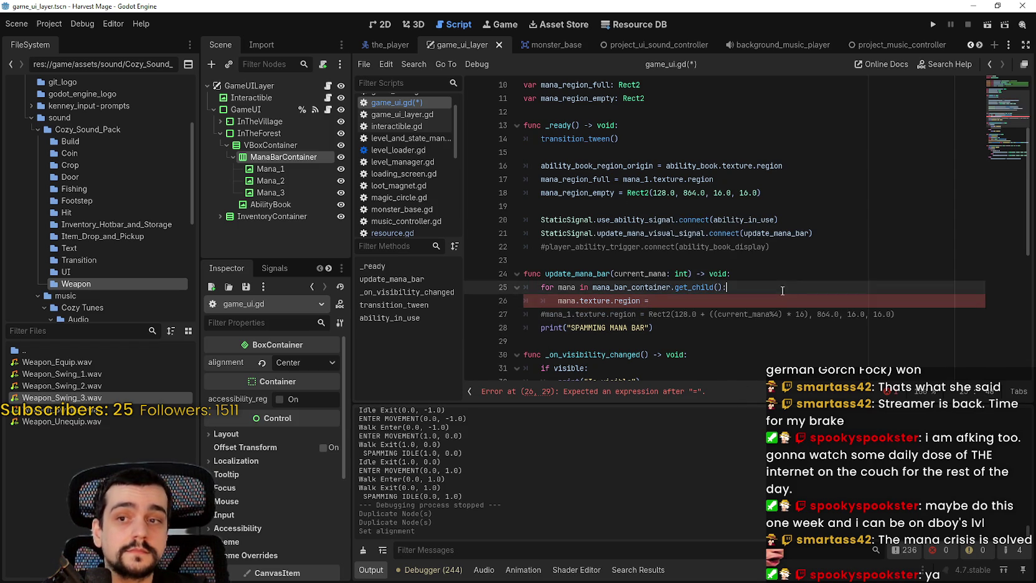
Check the for loop line and return the caret to the end of the update_mana_bar signature.
left_click(656, 334)
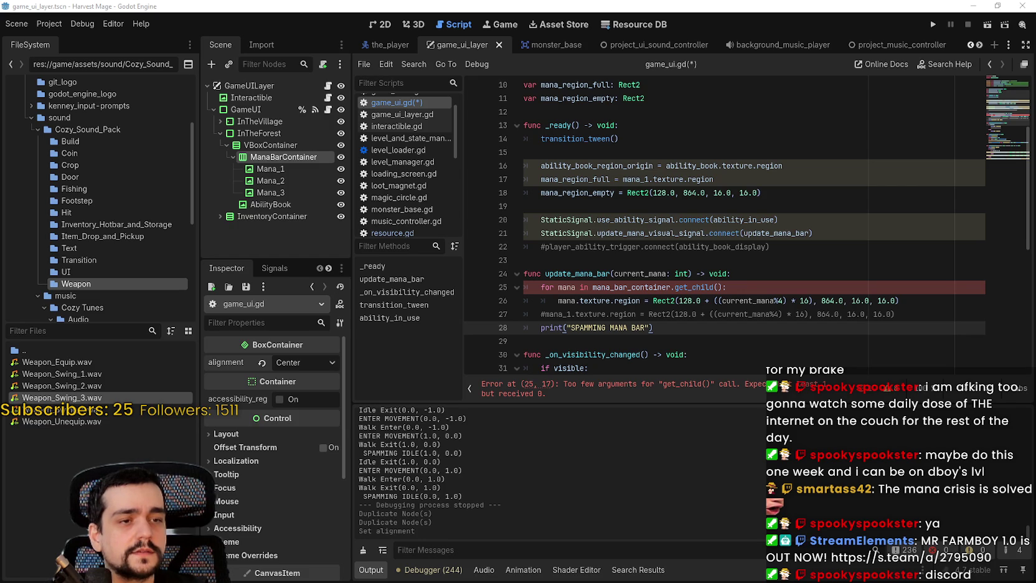
left_click(691, 274)
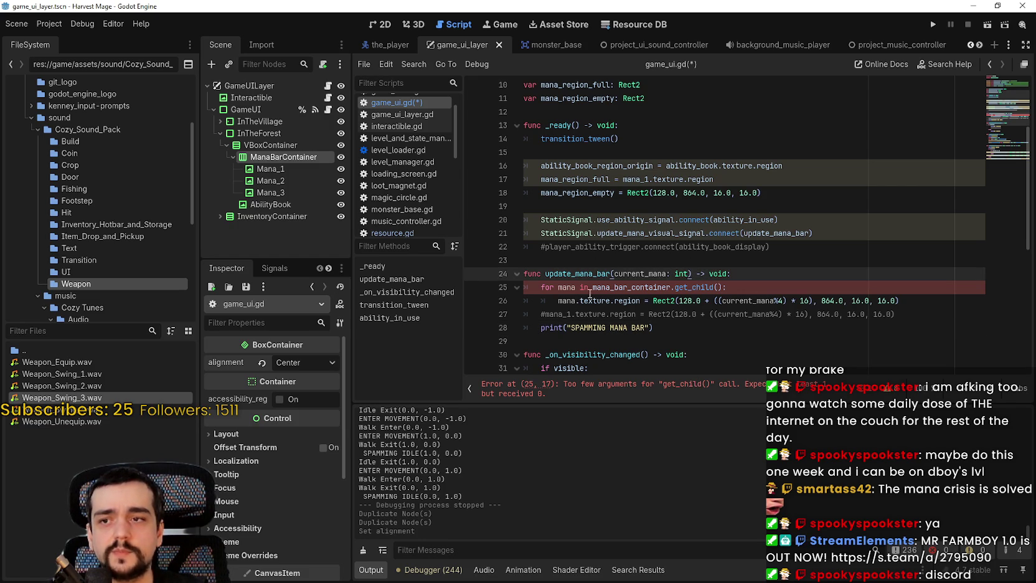
triple_click(740, 291)
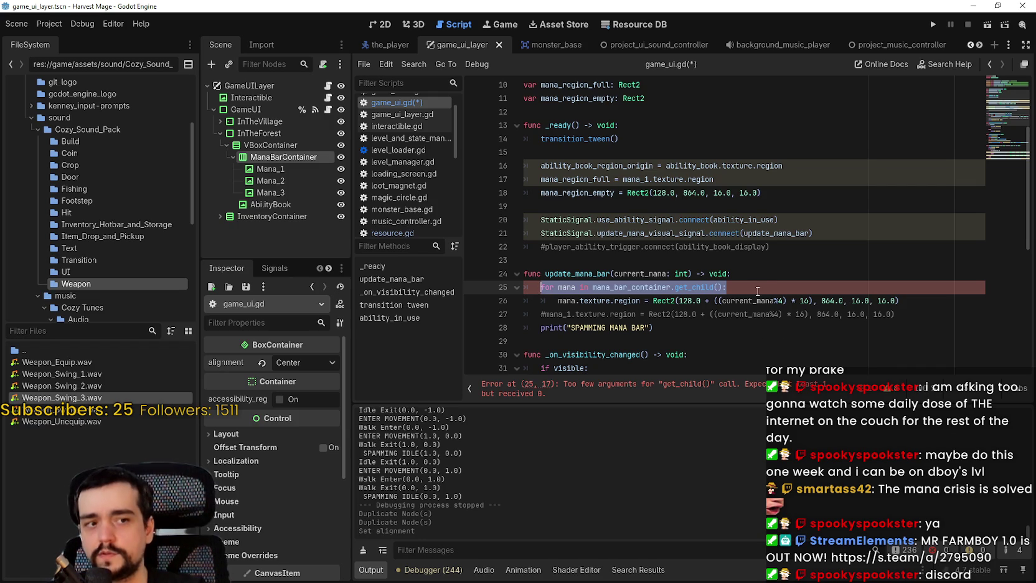
left_click(765, 274)
Declare 'var mana_per_star: int = 4' at the top of update_mana_bar.
key("Return")
type("var ")
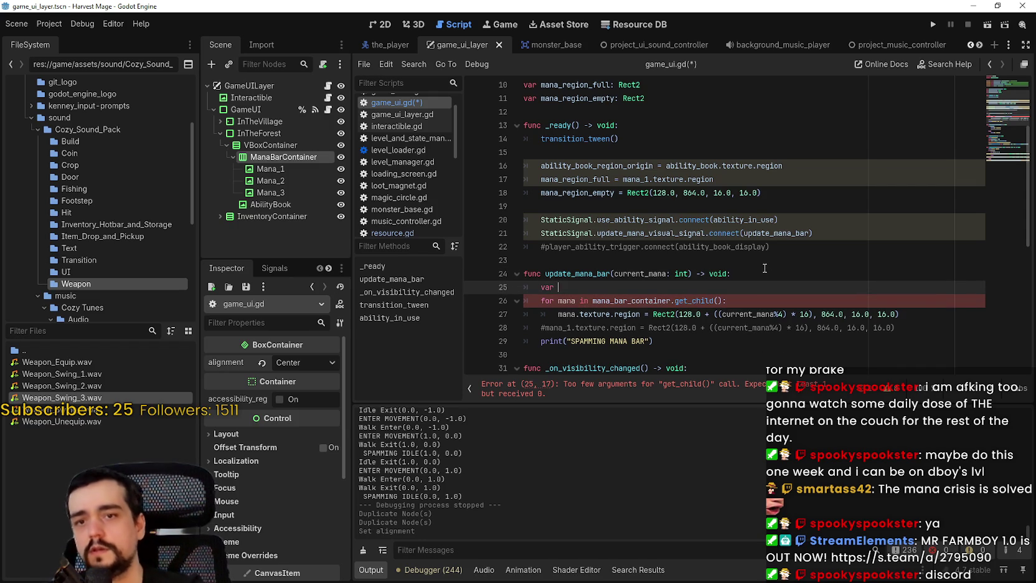
type("mana_per_st")
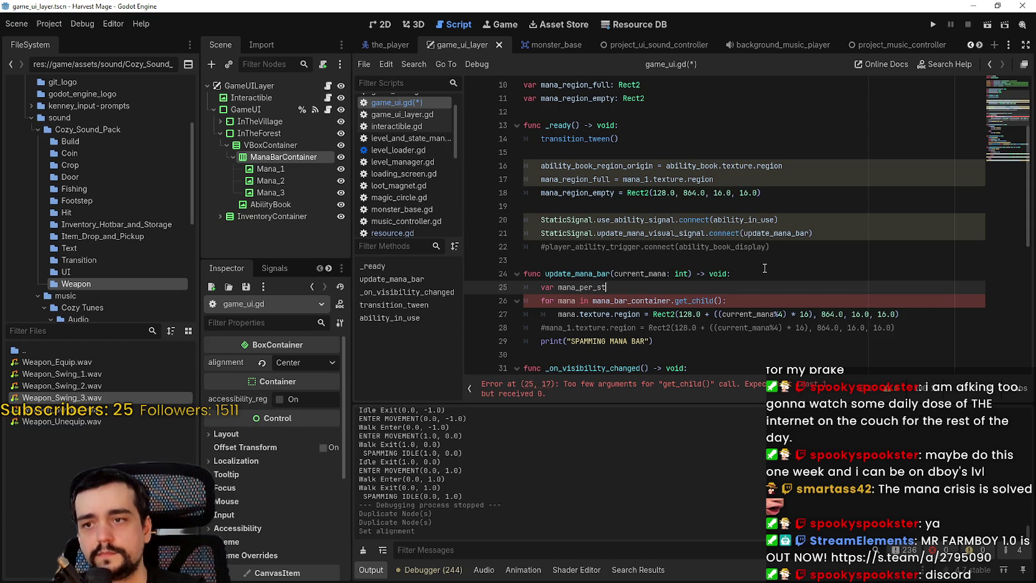
type("ar = 4")
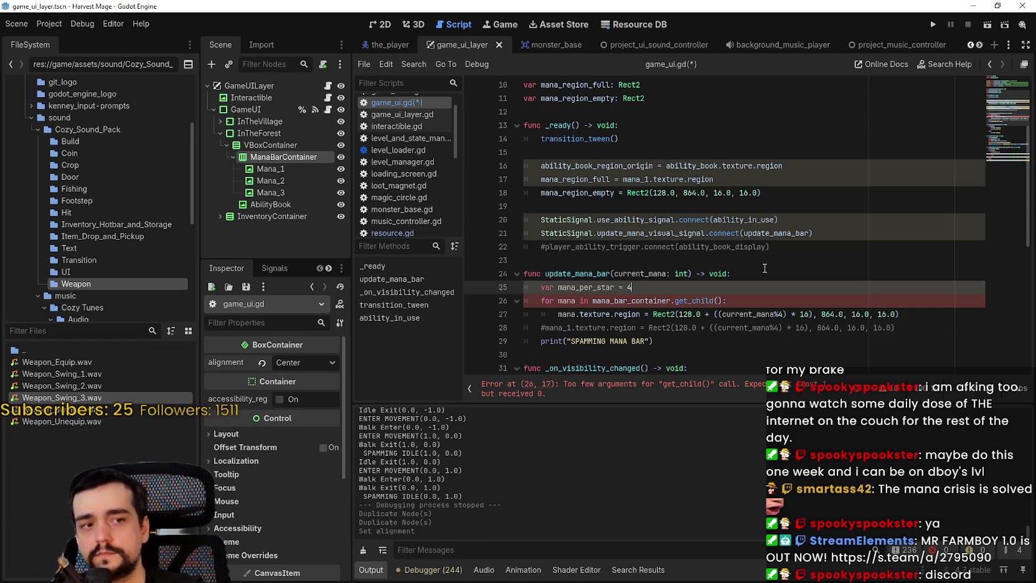
key("Return")
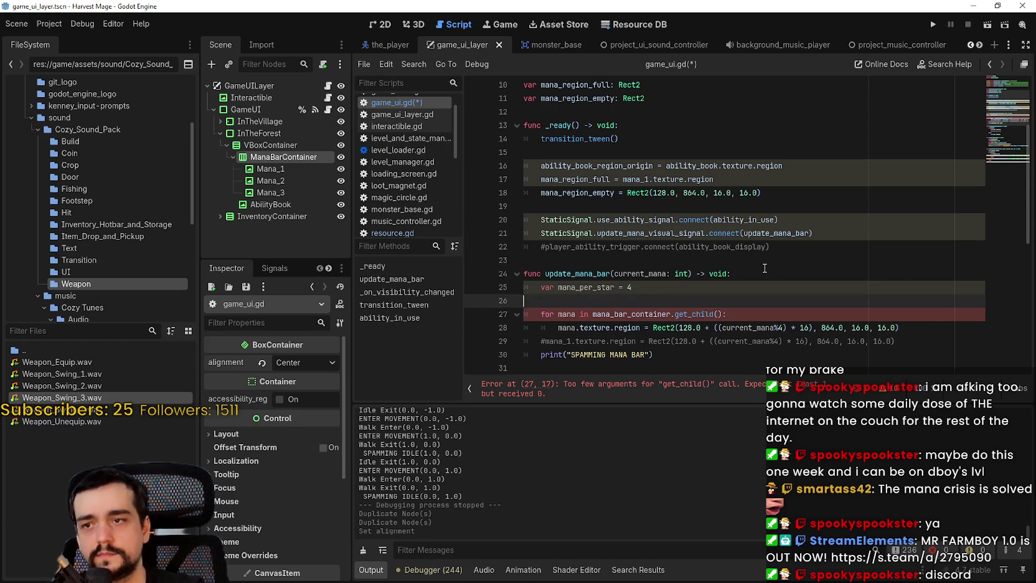
key("BackSpace")
key("BackSpace")
key("BackSpace")
type(": int = 4")
key("Return")
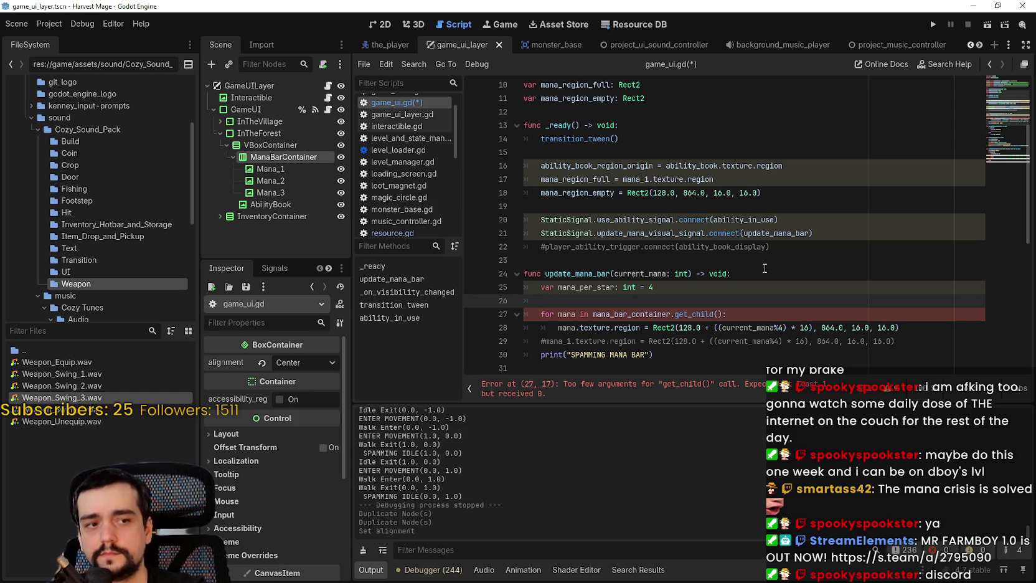
key("BackSpace")
key("BackSpace")
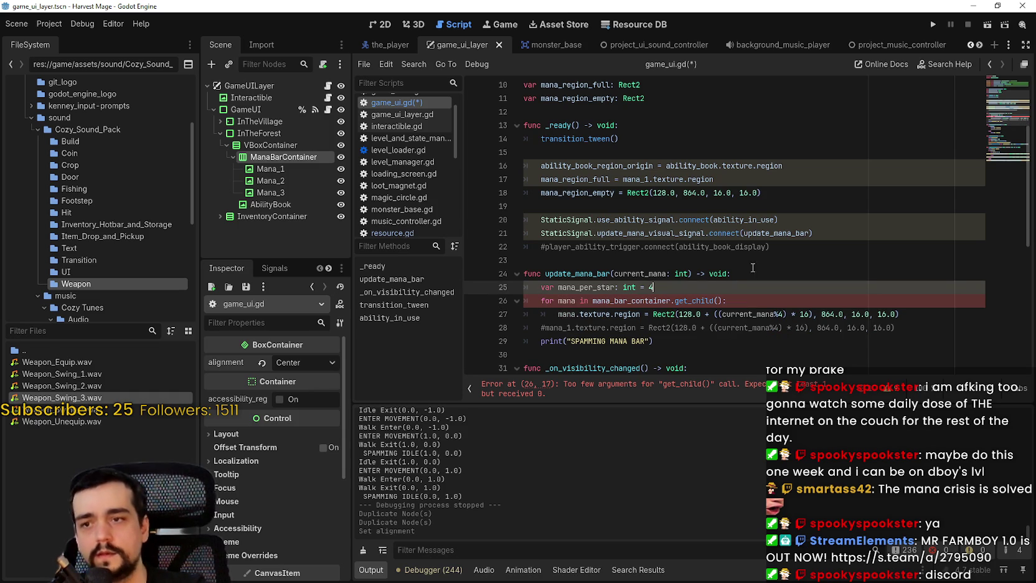
Begin an 'if' statement on a new line inside the for loop.
left_click(746, 300)
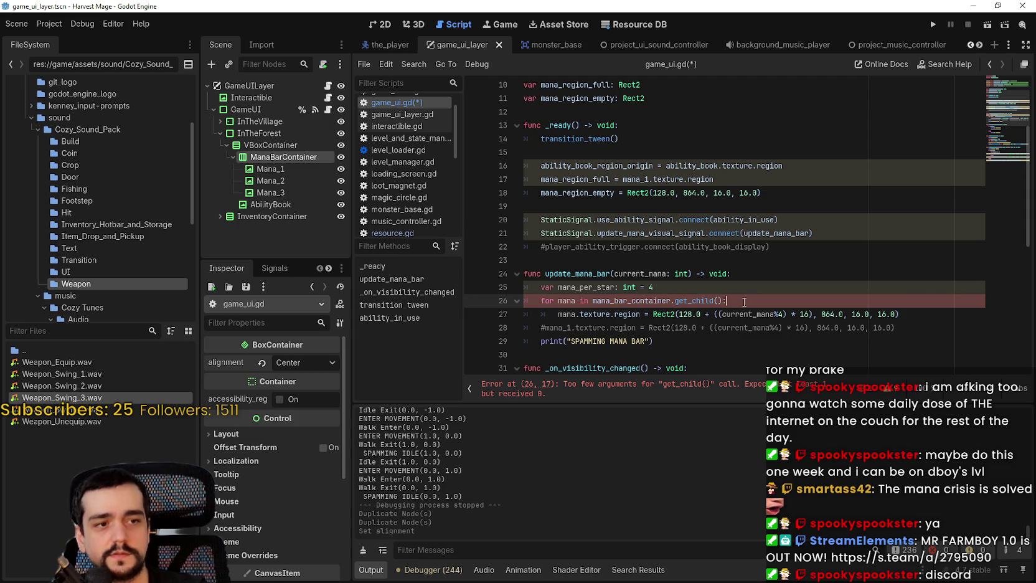
key("Return")
type("if")
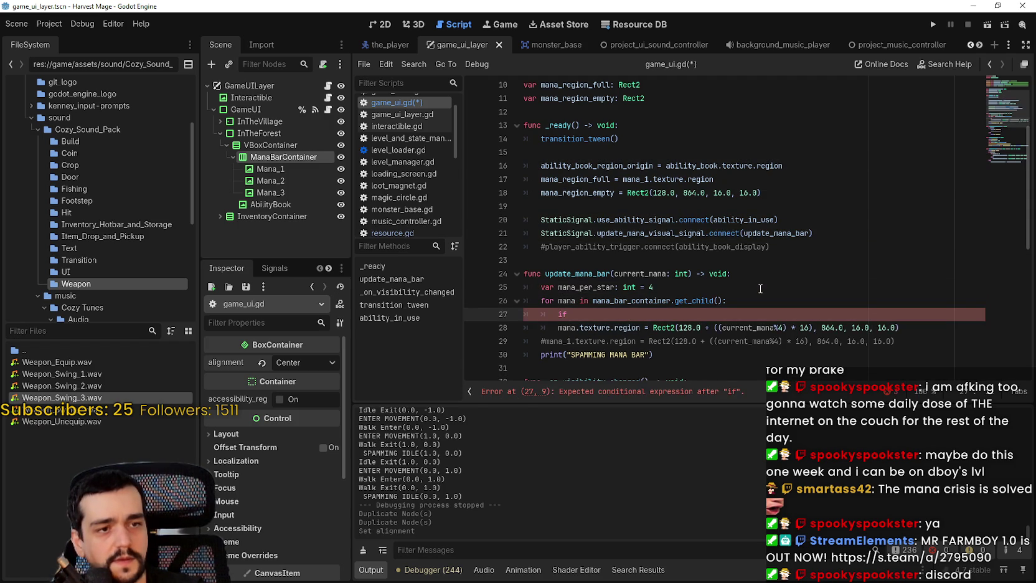